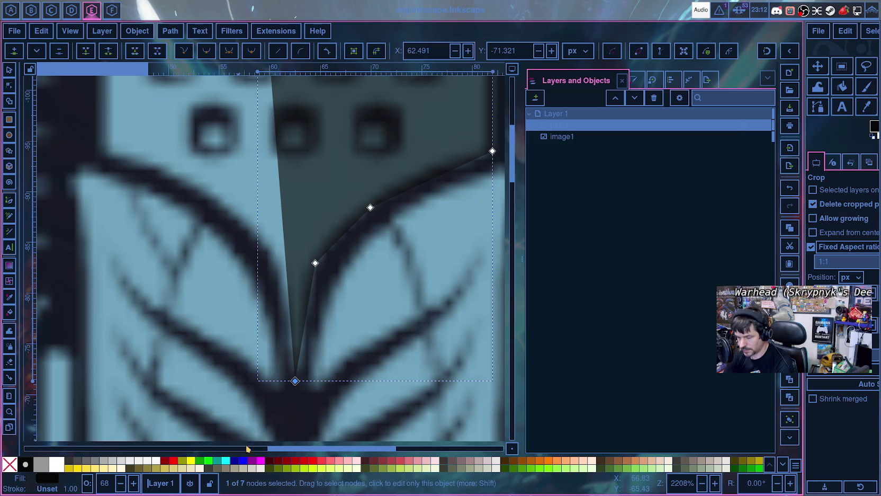
- Nudge the half mic head's bottom node right and set its X to 62.500
scroll(299, 414, up, 1)
scroll(299, 413, up, 4)
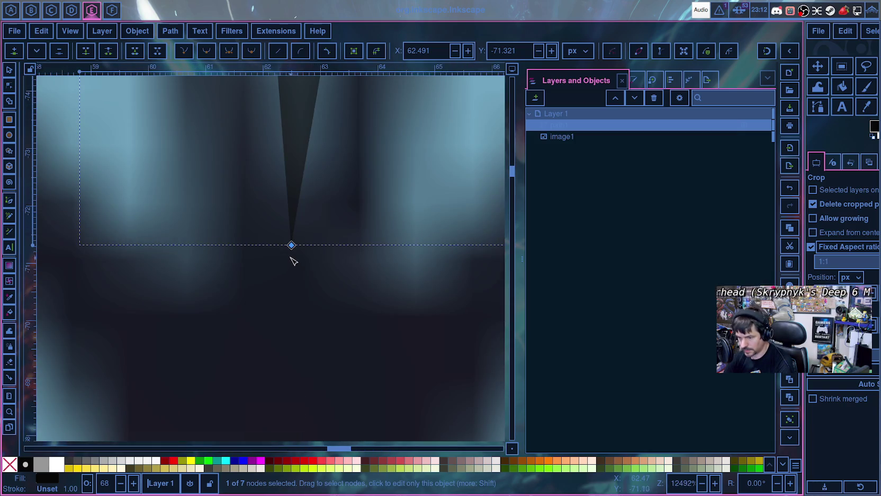
drag(292, 245, 299, 246)
scroll(371, 167, up, 5)
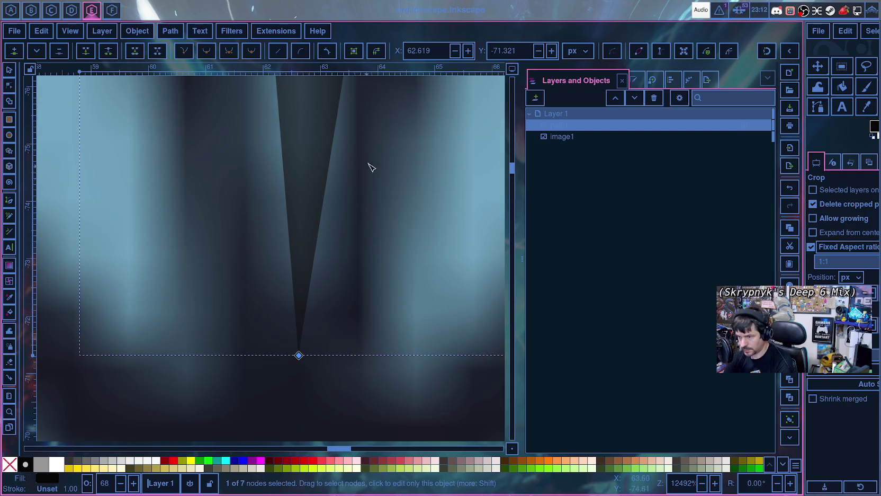
double_click(419, 50)
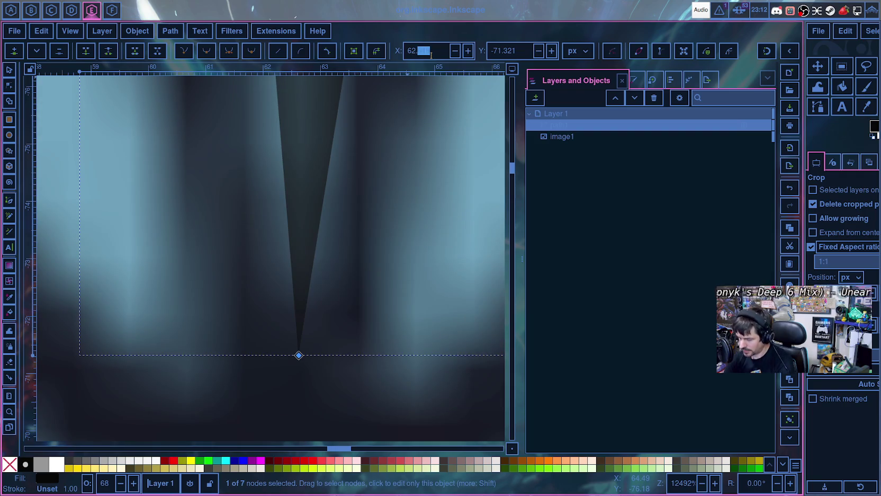
text(5)
key(Return)
scroll(313, 264, down, 3)
scroll(334, 256, down, 2)
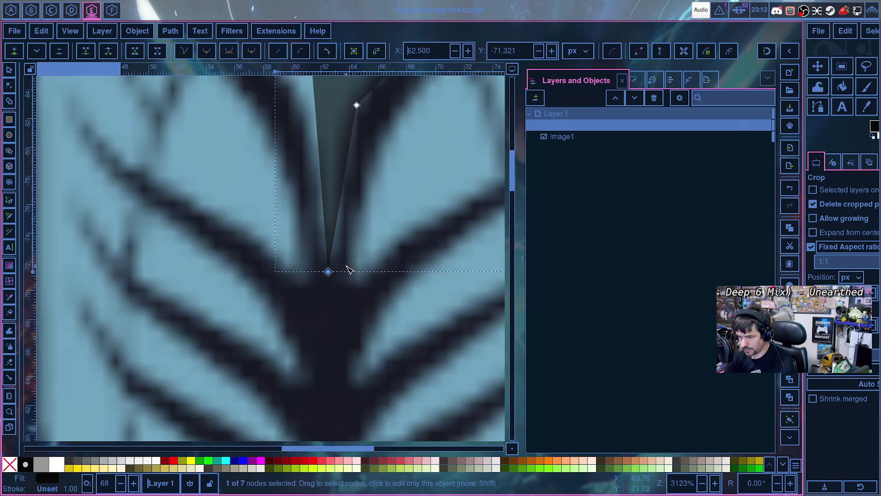
scroll(346, 268, down, 3)
scroll(350, 270, down, 2)
scroll(355, 273, down, 2)
scroll(355, 273, up, 3)
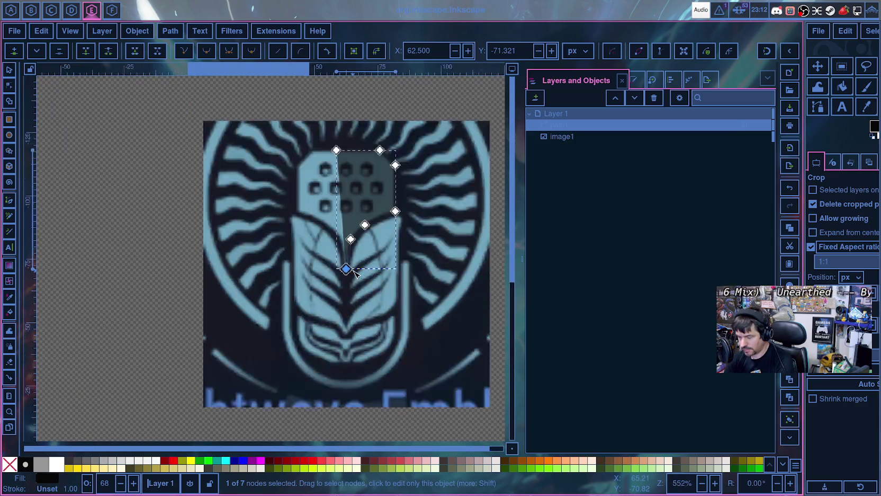
scroll(355, 272, up, 3)
scroll(356, 274, up, 2)
scroll(355, 272, down, 1)
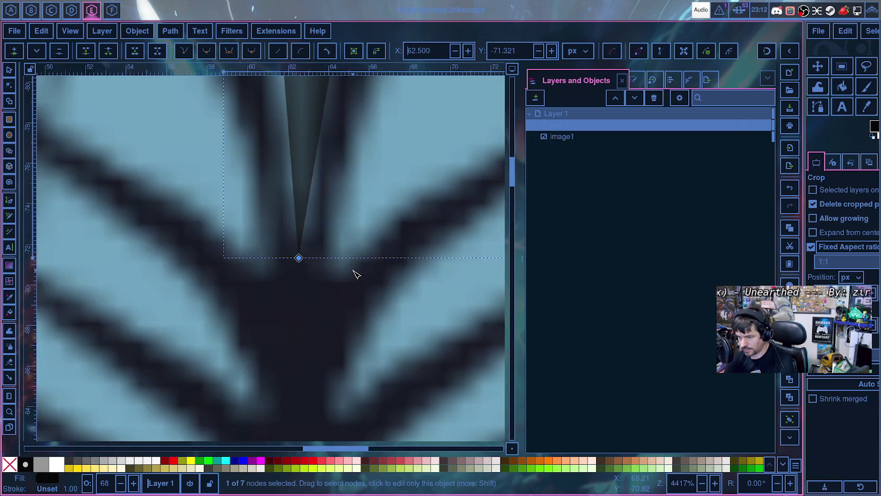
scroll(356, 271, down, 2)
scroll(358, 268, down, 1)
scroll(360, 263, up, 1)
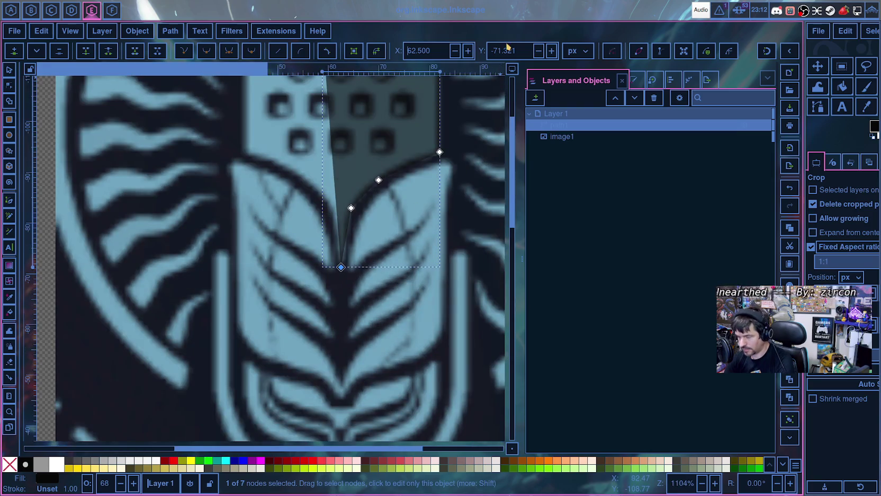
text(000)
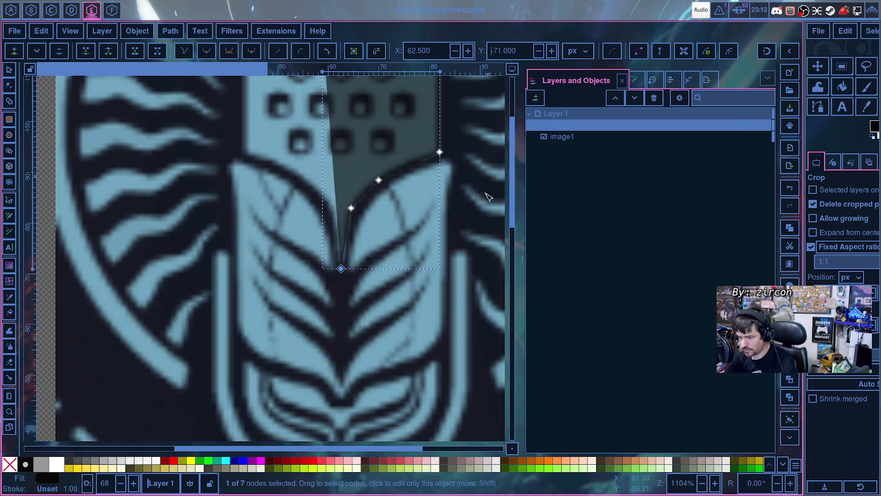
scroll(487, 227, up, 6)
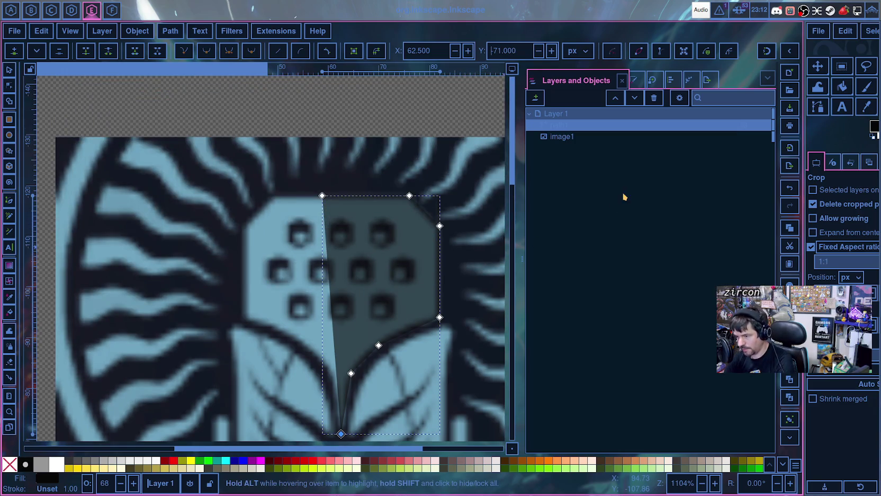
scroll(517, 269, down, 4)
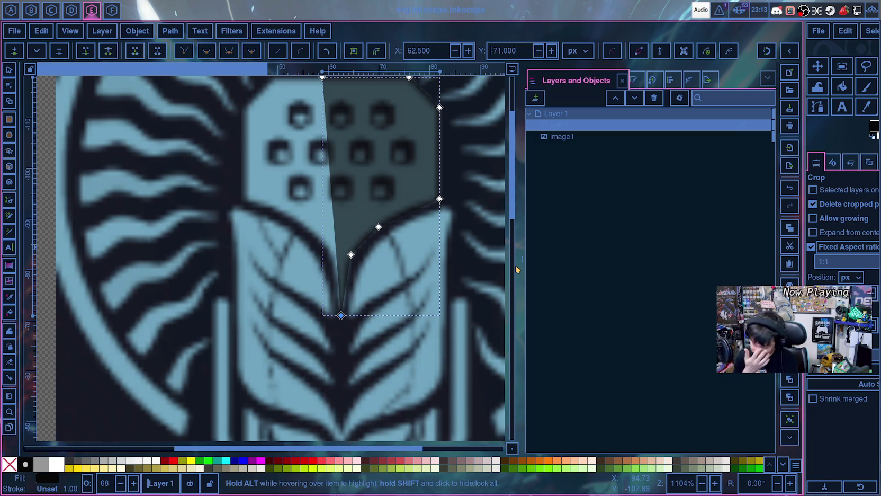
scroll(403, 117, up, 4)
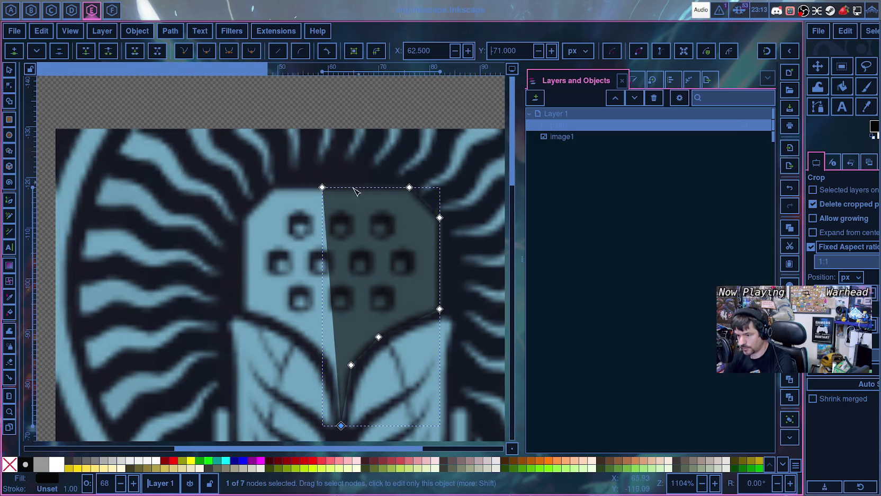
- Set the top-left node's X to 62.5 so the left edge is vertical
click(322, 186)
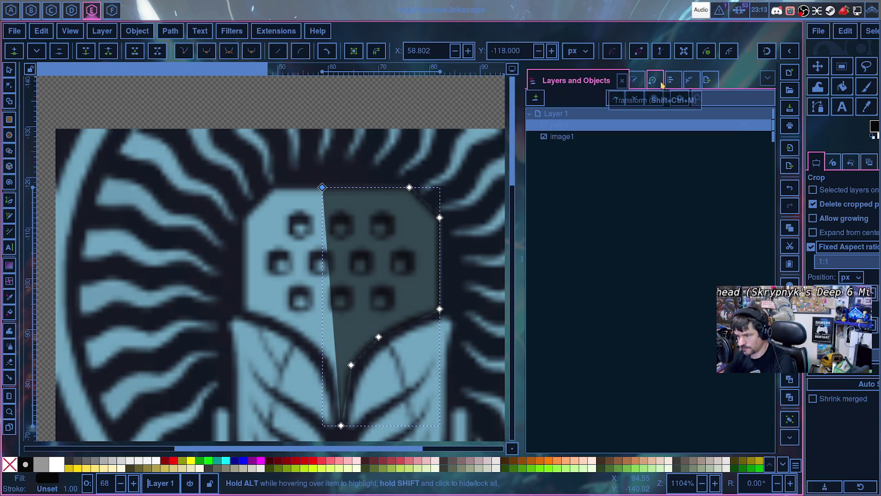
triple_click(433, 50)
text(62.500)
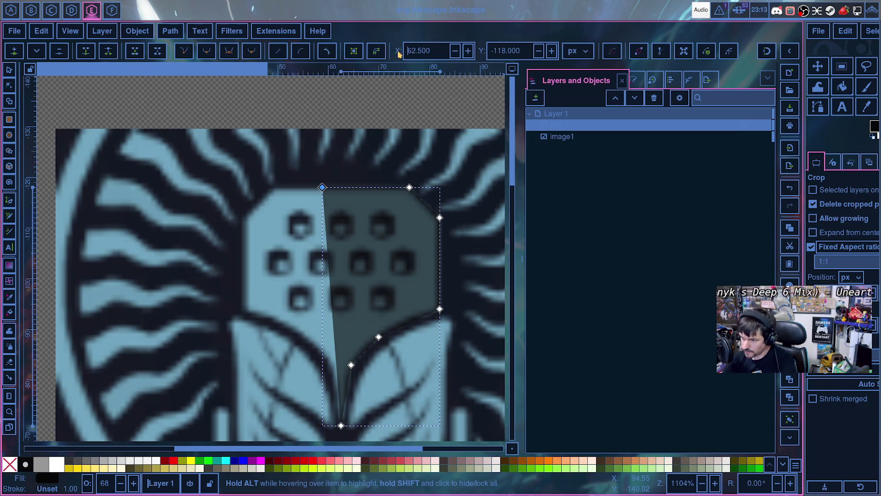
key(Return)
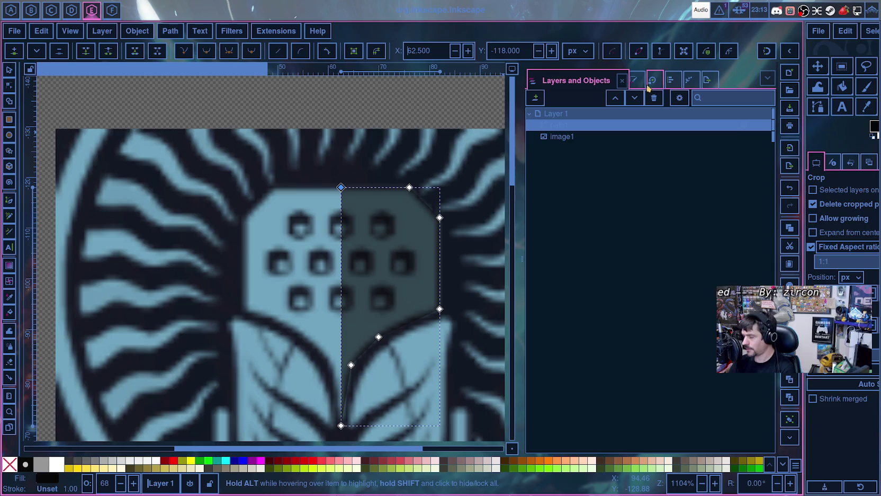
scroll(649, 85, down, 1)
scroll(648, 83, down, 2)
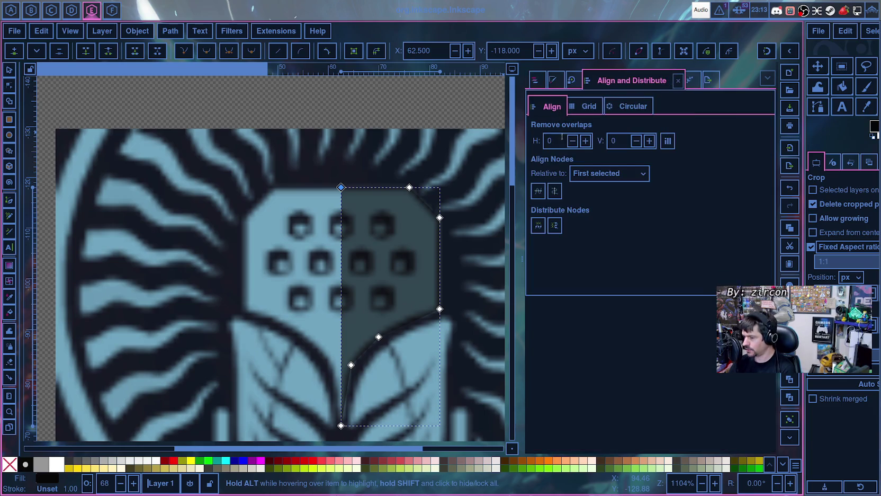
- Add a Mirror symmetry path effect to the half mic head
click(691, 82)
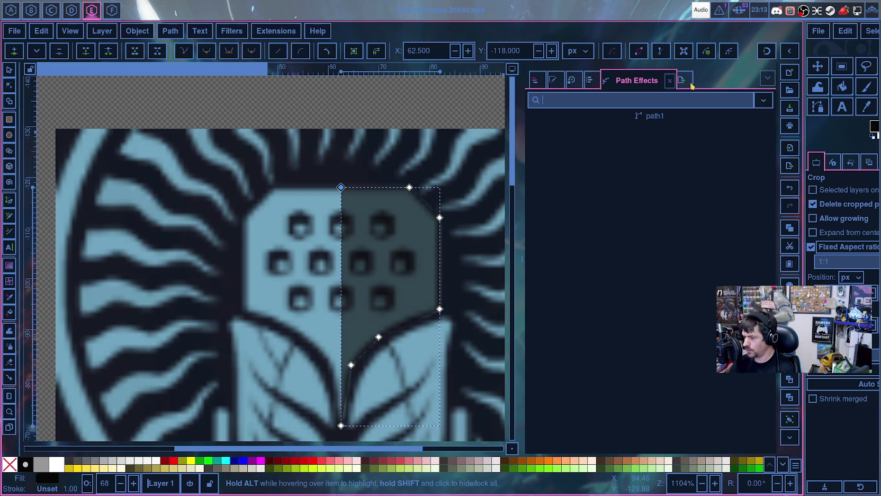
text(sym)
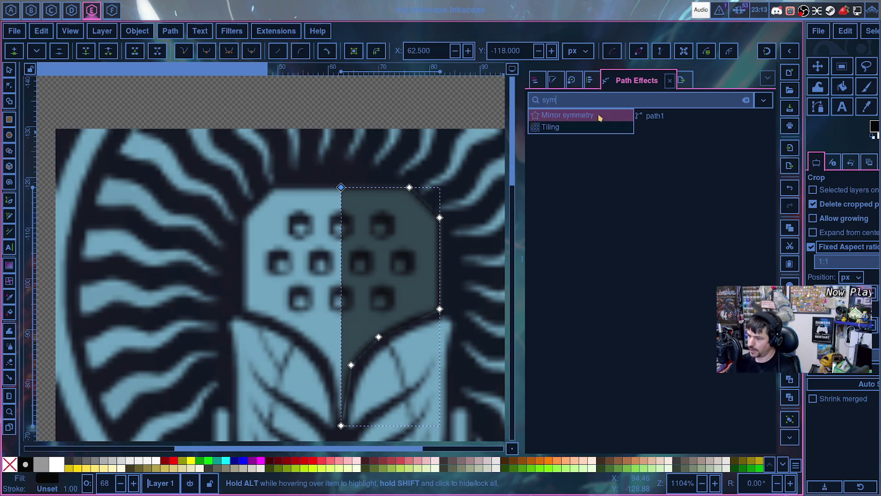
click(599, 115)
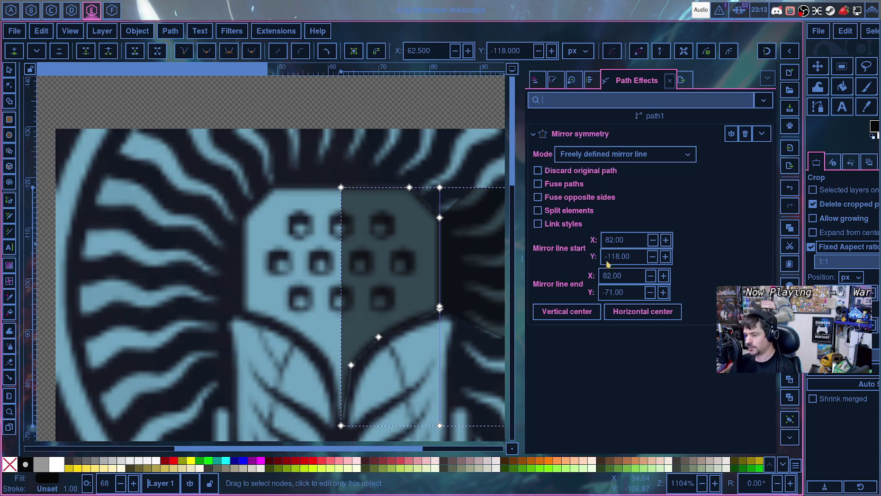
- Set the mirror line's start and end X to 62.50
click(630, 239)
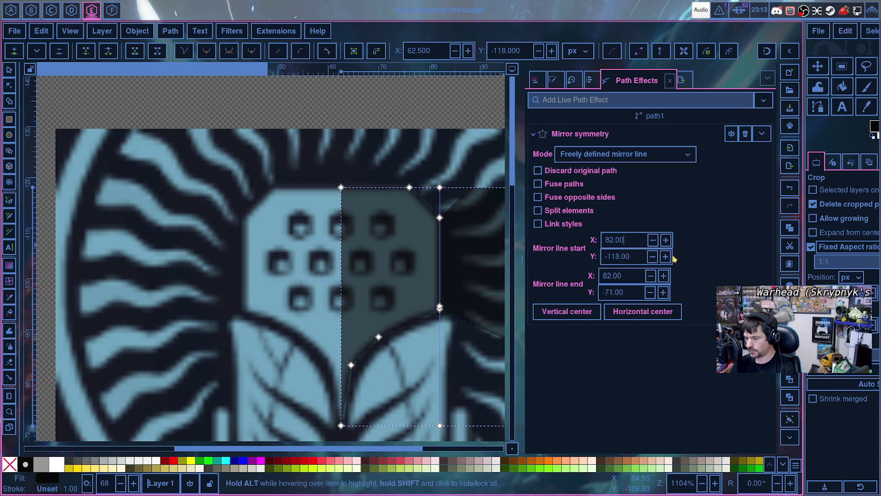
click(575, 312)
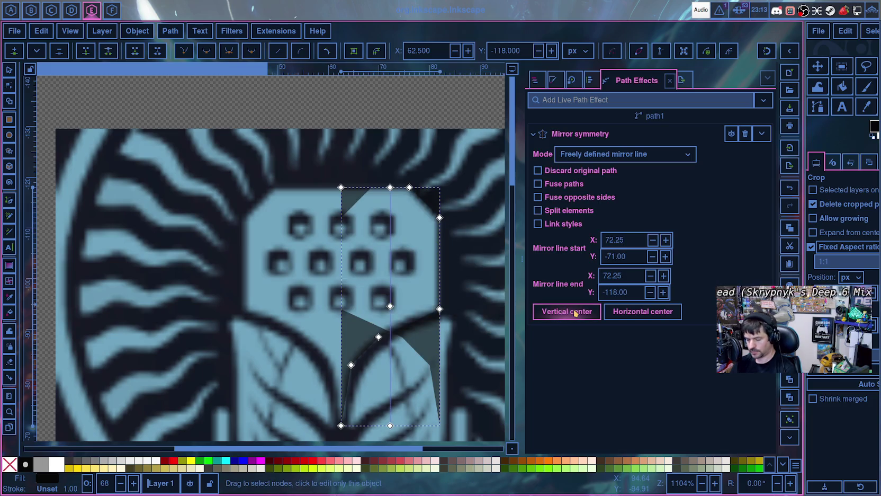
click(575, 313)
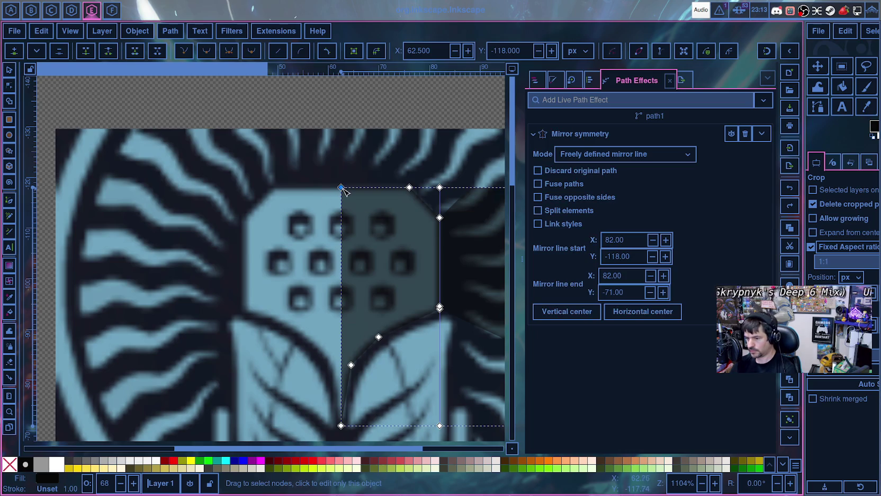
text(62)
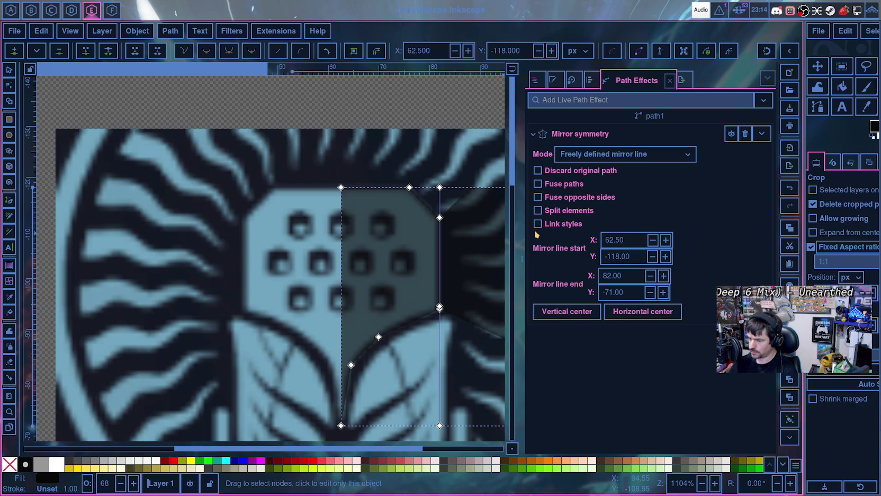
key(Tab)
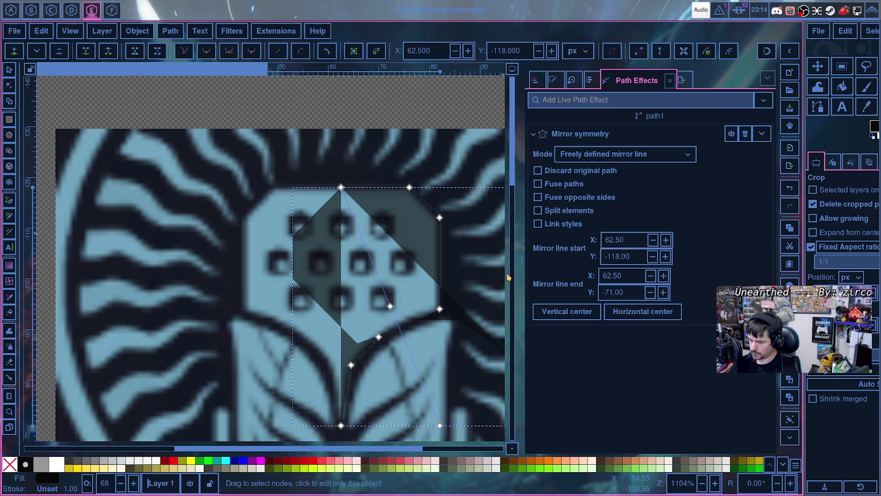
key(Return)
scroll(304, 336, up, 2)
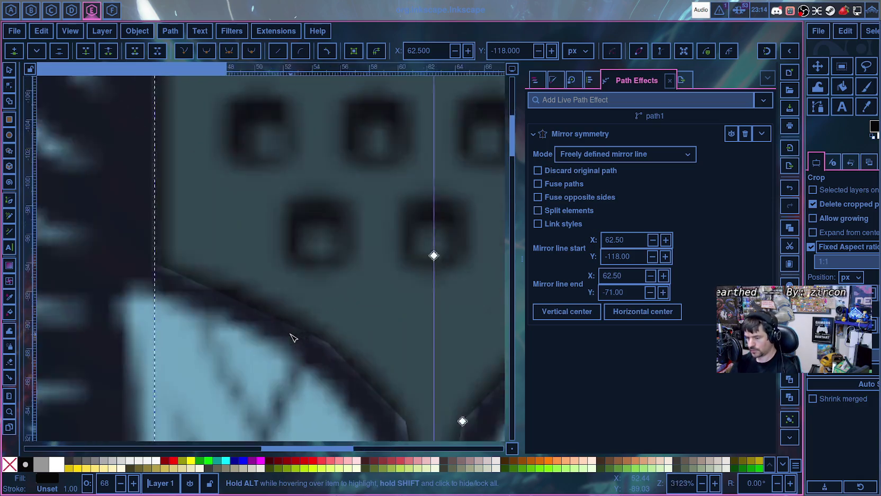
scroll(292, 334, down, 3)
scroll(291, 332, down, 1)
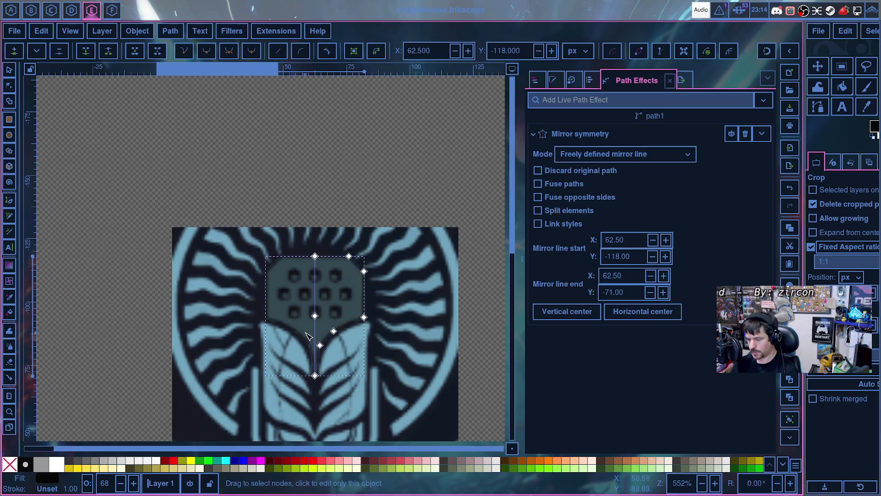
scroll(310, 337, down, 2)
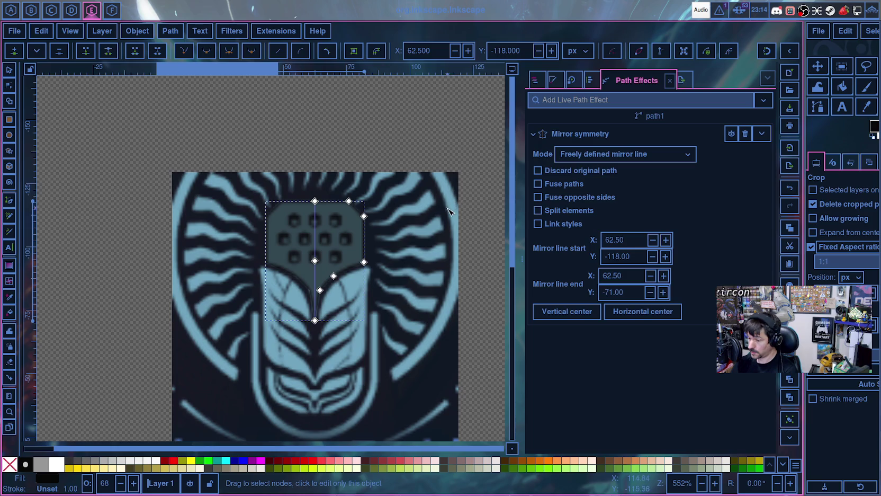
scroll(379, 289, up, 2)
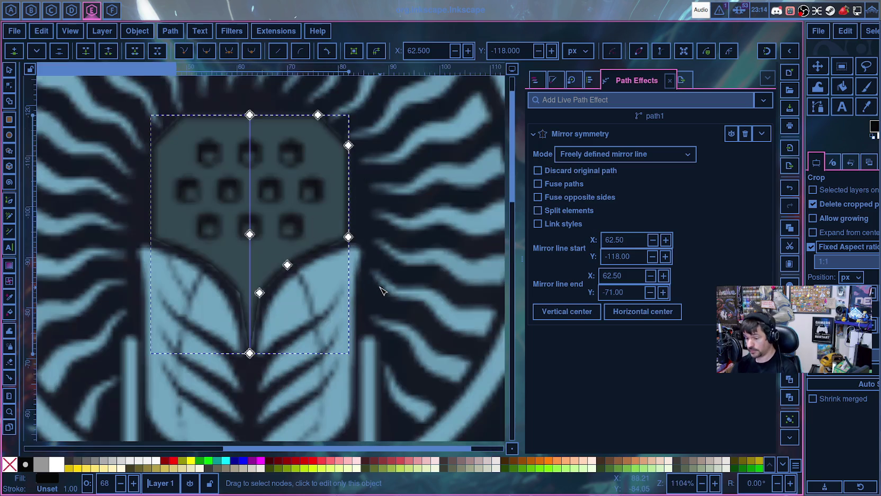
scroll(379, 289, up, 1)
scroll(379, 289, up, 2)
scroll(378, 288, up, 2)
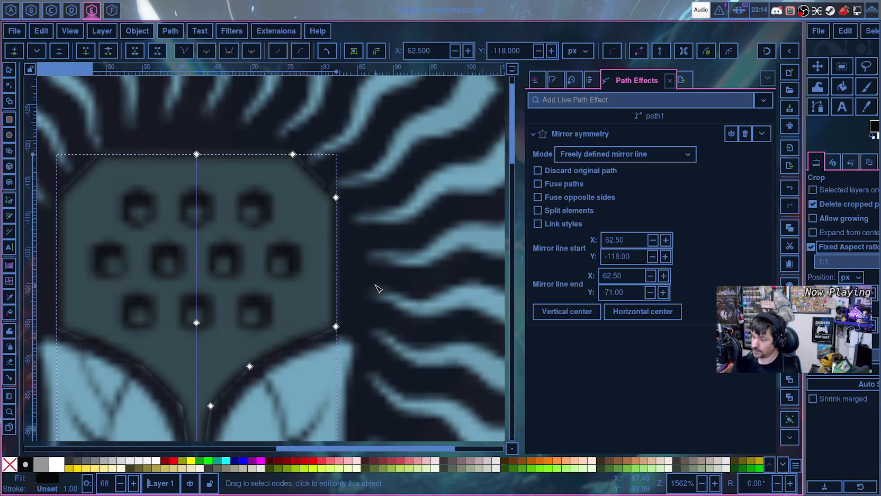
- Make the lower right node of the mic body path smooth
click(535, 80)
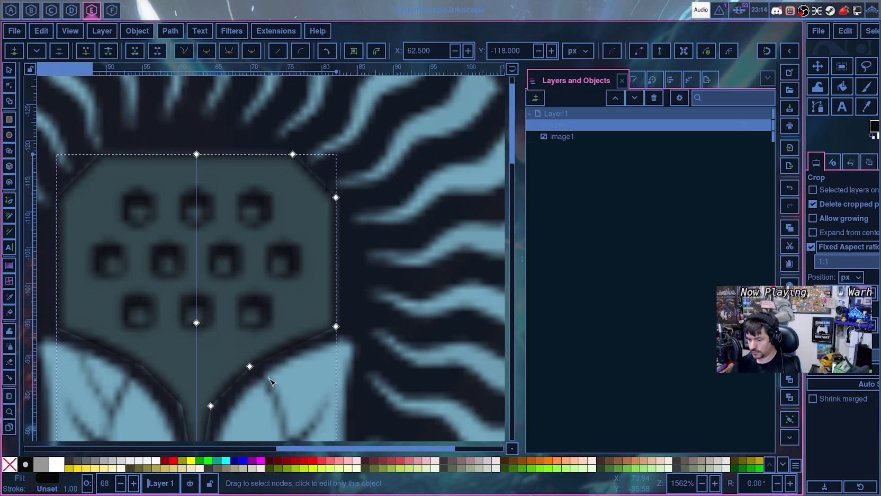
click(249, 366)
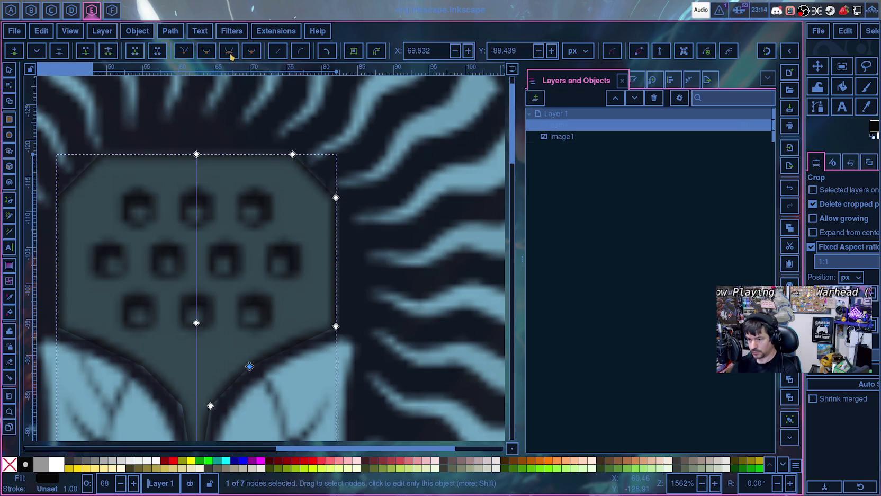
ctrl+click(250, 366)
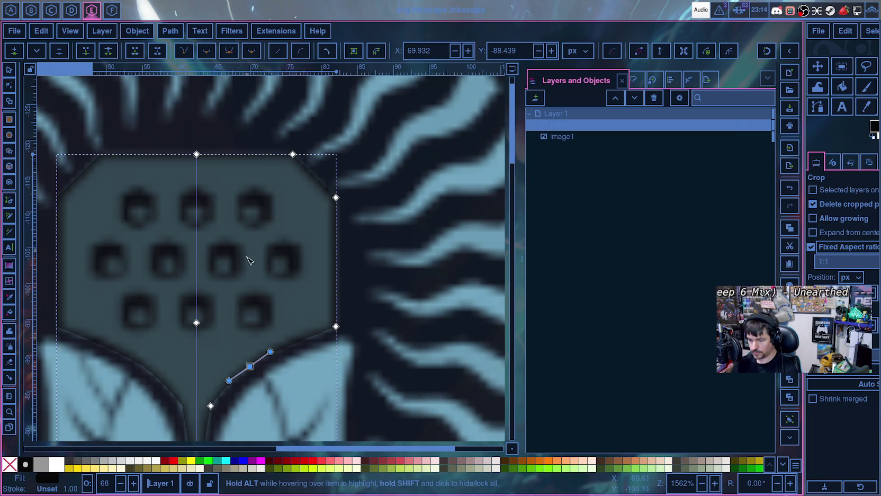
scroll(265, 377, down, 5)
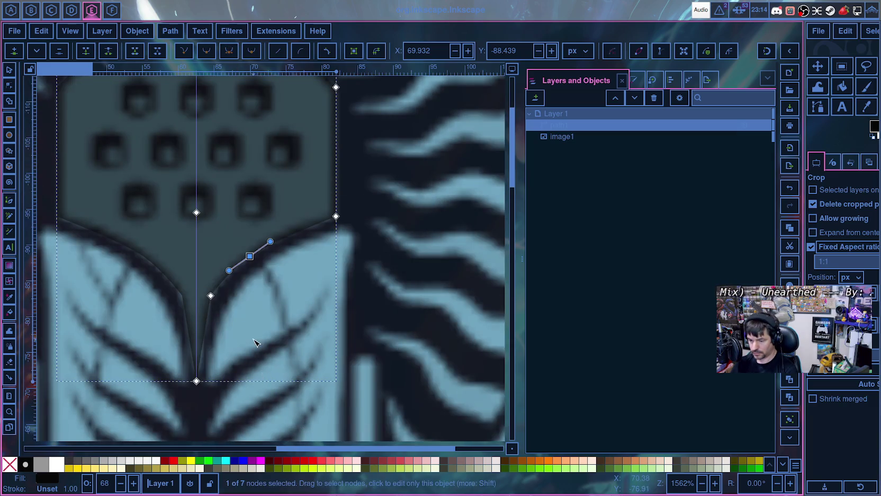
ctrl+scroll(254, 340, up, 1)
- Drag the node and its handles so the right edge follows the leaf outline
drag(278, 200, 292, 179)
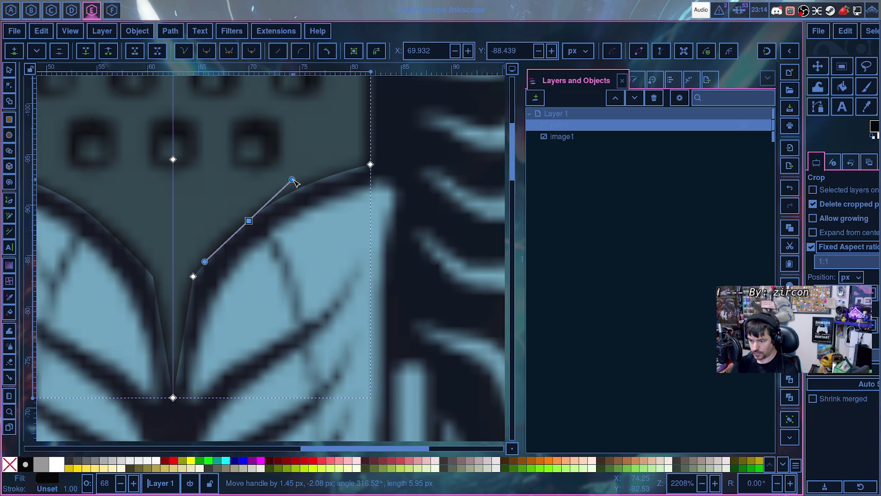
mouse_move(204, 261)
mouse_down()
mouse_move(214, 249)
mouse_move(213, 256)
mouse_up()
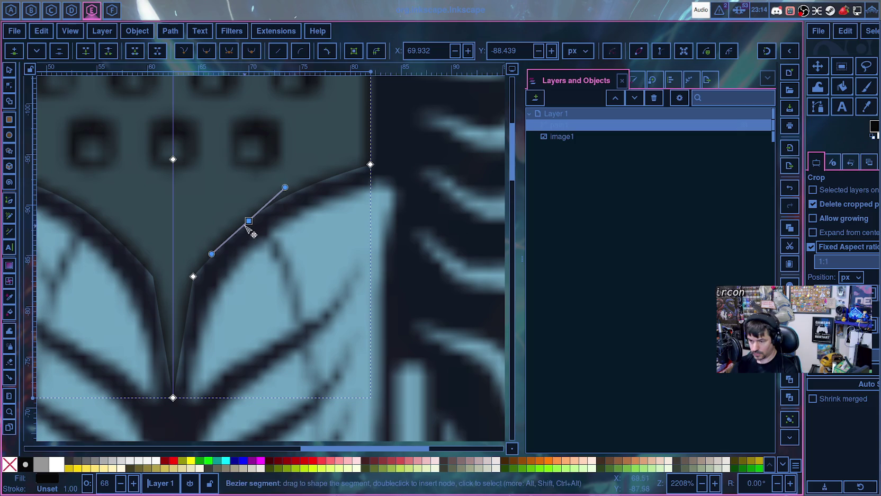
scroll(250, 244, up, 5)
ctrl+scroll(259, 289, up, 2)
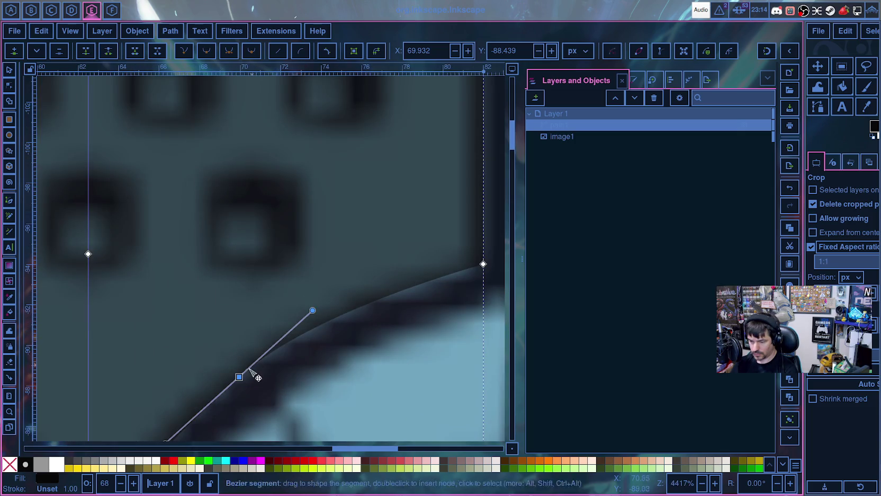
drag(240, 378, 236, 374)
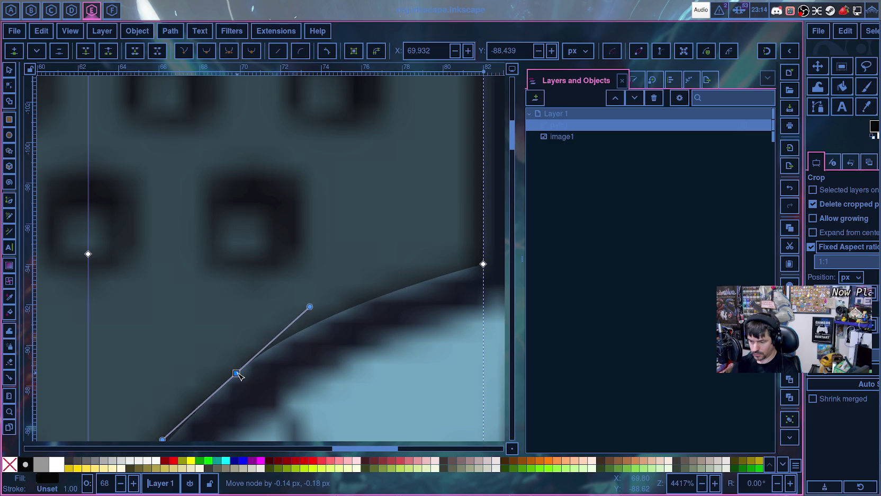
ctrl+scroll(236, 374, down, 2)
ctrl+scroll(249, 372, down, 2)
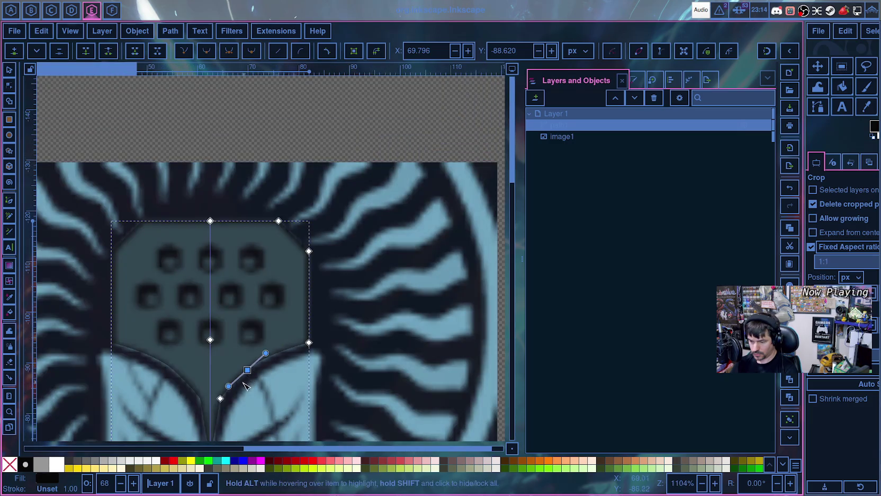
drag(228, 386, 231, 384)
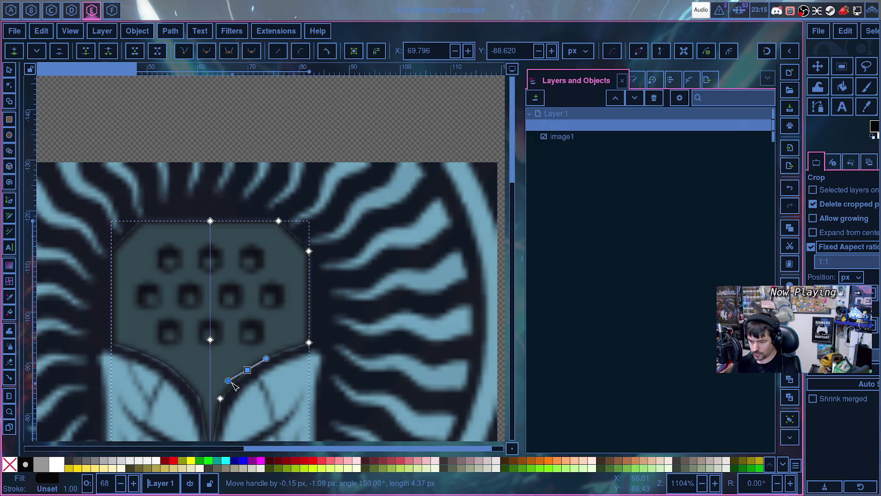
scroll(245, 388, up, 3)
scroll(246, 388, down, 3)
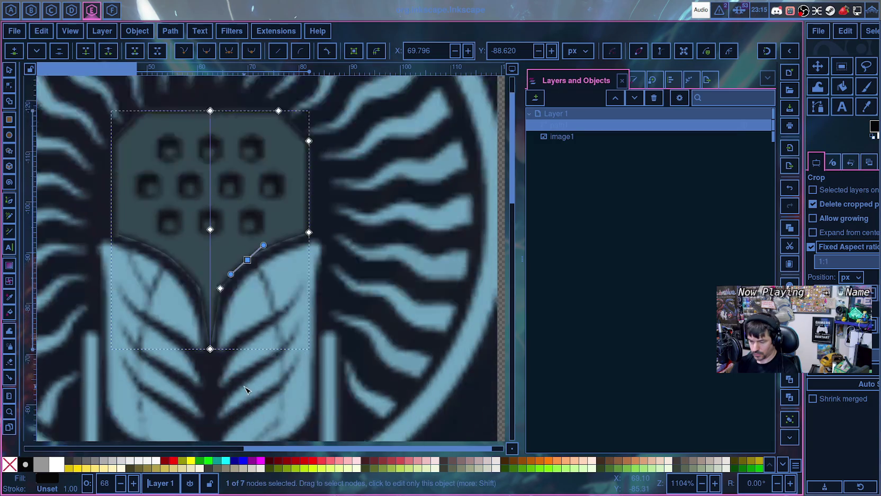
ctrl+scroll(240, 374, up, 1)
ctrl+scroll(232, 356, up, 2)
ctrl+scroll(232, 355, up, 1)
scroll(330, 318, up, 6)
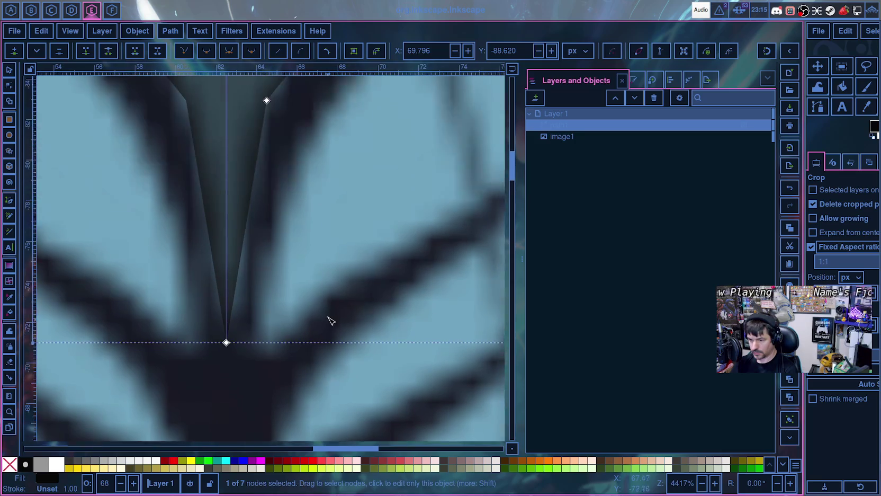
scroll(331, 312, up, 8)
scroll(328, 286, up, 3)
drag(268, 321, 277, 325)
scroll(286, 337, down, 8)
scroll(286, 337, down, 3)
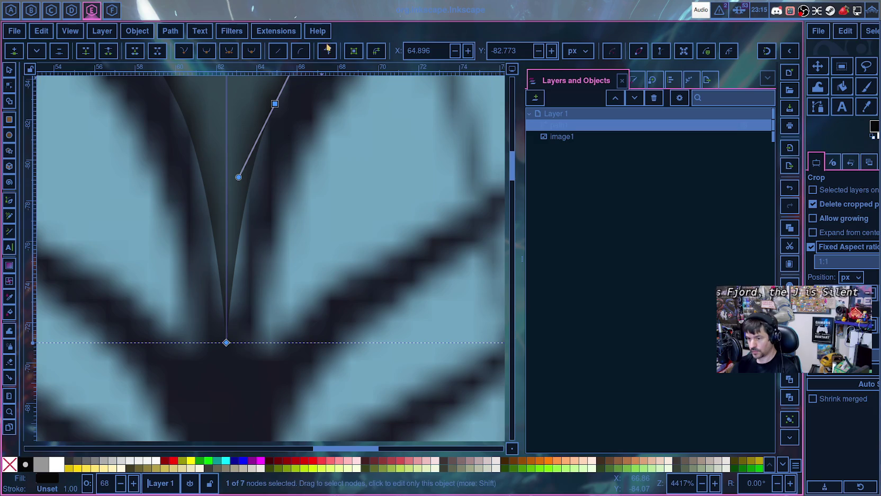
key(Escape)
click(226, 343)
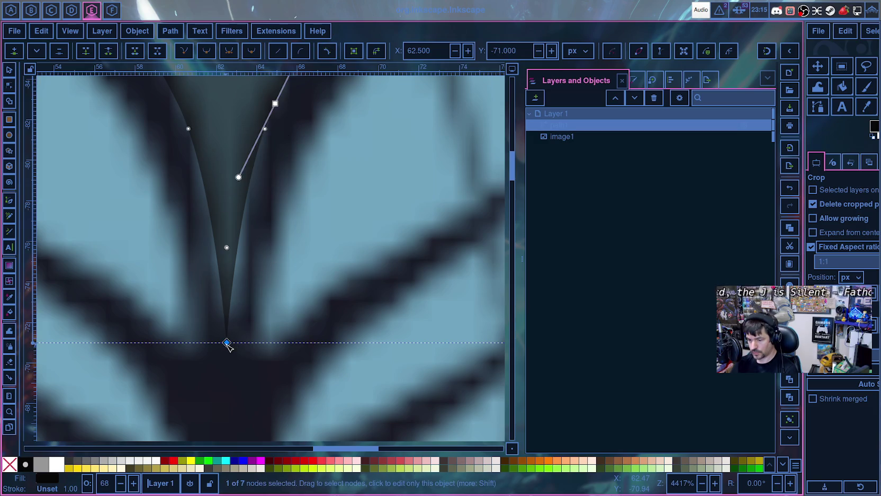
click(327, 51)
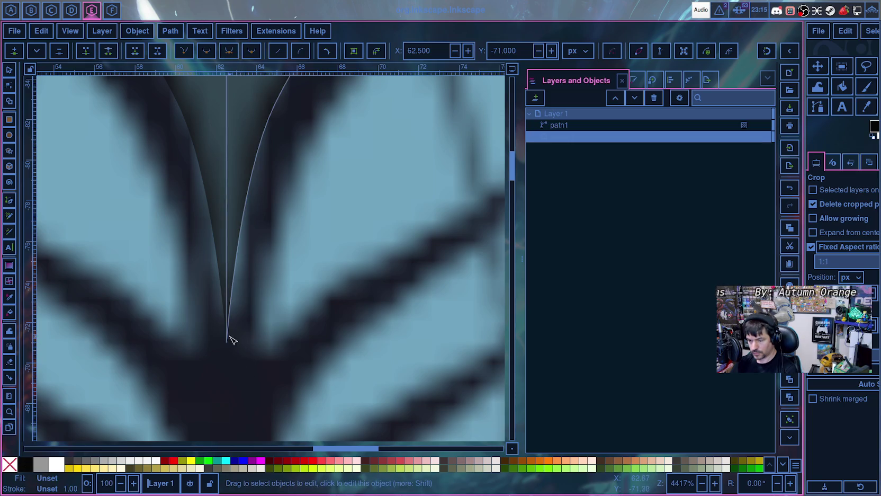
click(227, 343)
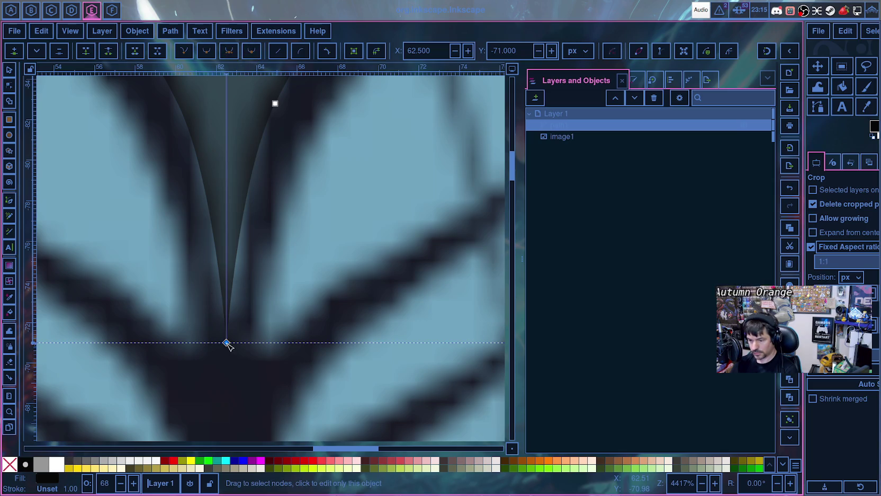
scroll(233, 317, up, 6)
scroll(241, 298, down, 2)
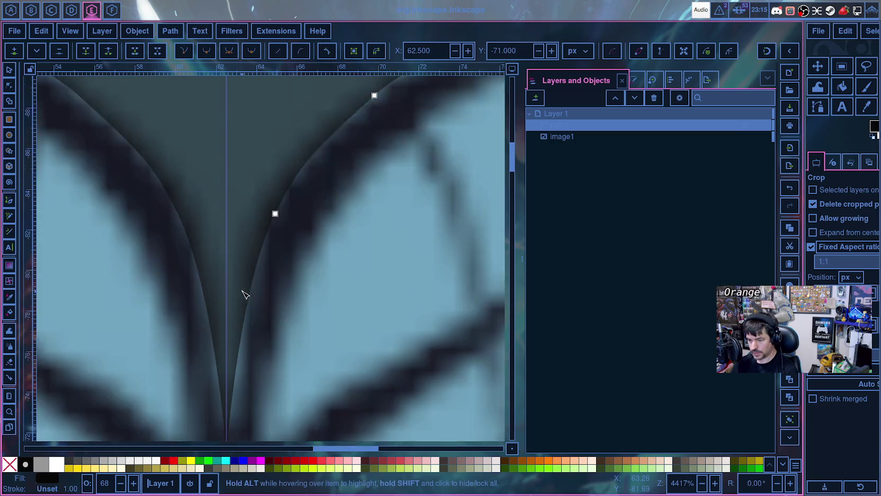
scroll(241, 298, down, 2)
scroll(242, 299, down, 9)
scroll(243, 299, up, 6)
scroll(243, 302, down, 10)
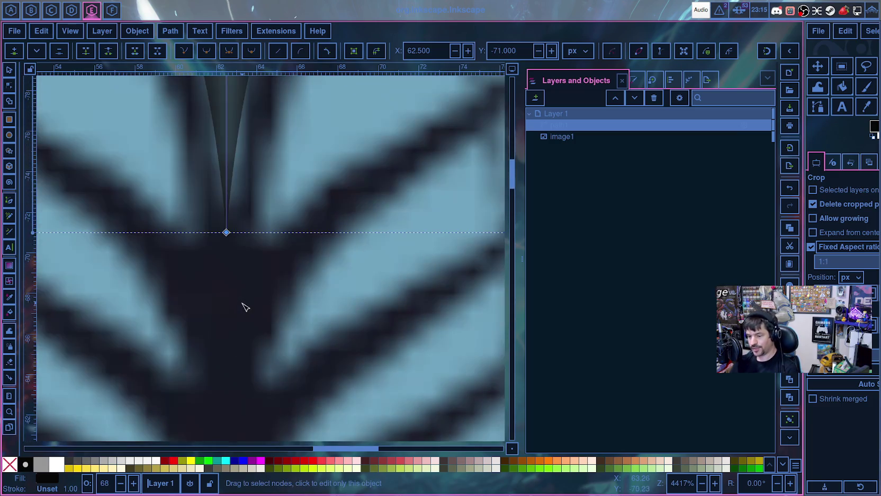
drag(232, 232, 210, 234)
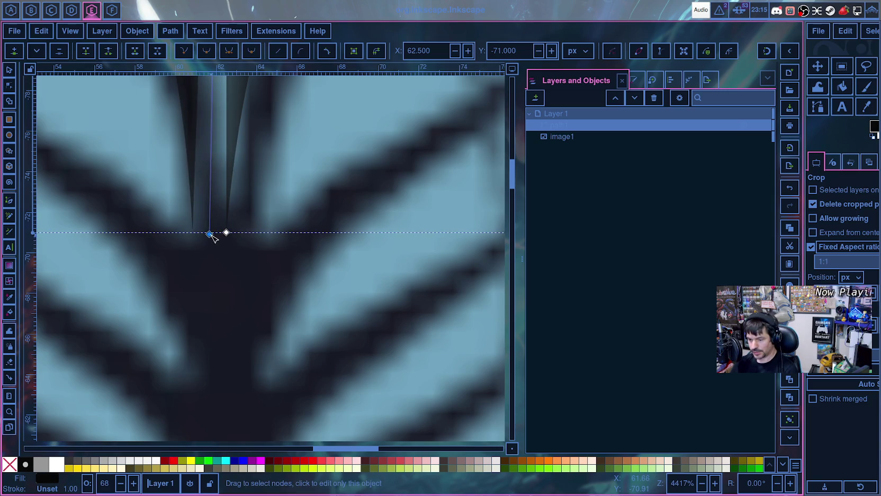
key(ctrl+z)
key(ctrl+z)
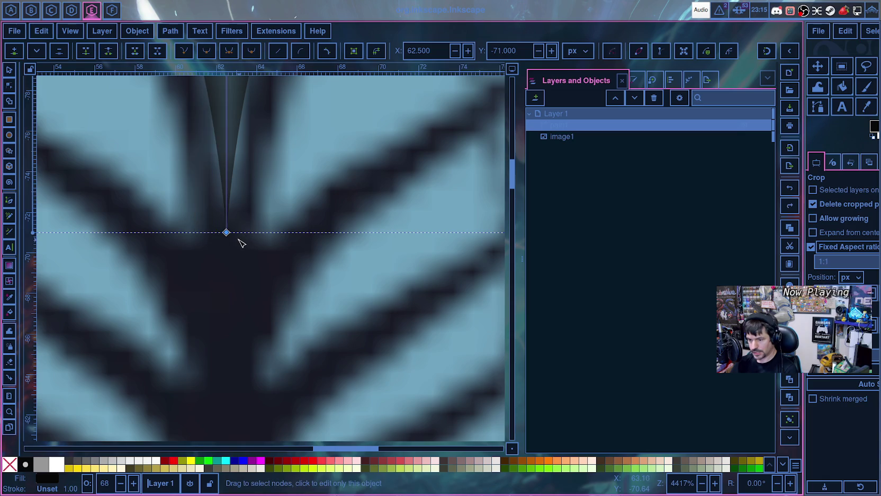
scroll(245, 196, up, 5)
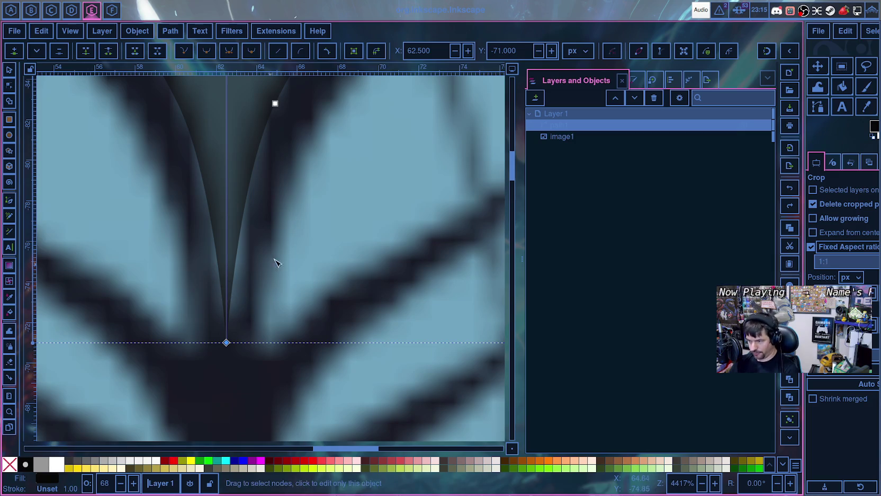
click(275, 103)
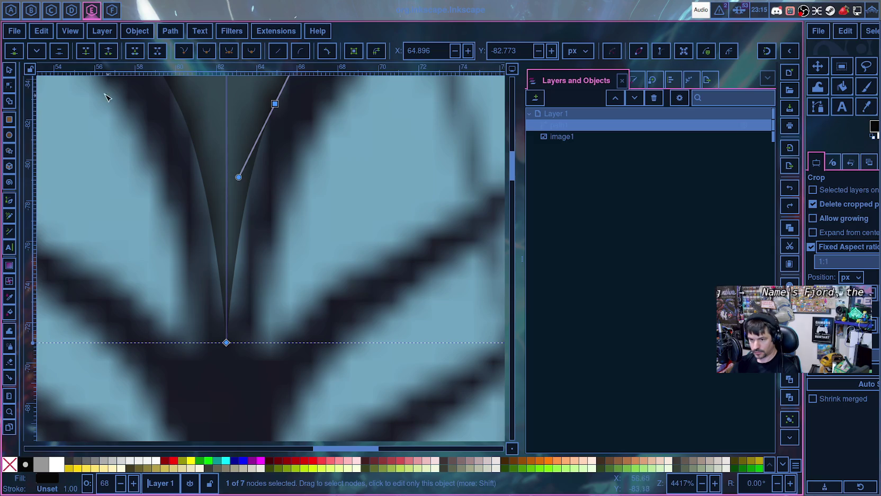
click(15, 53)
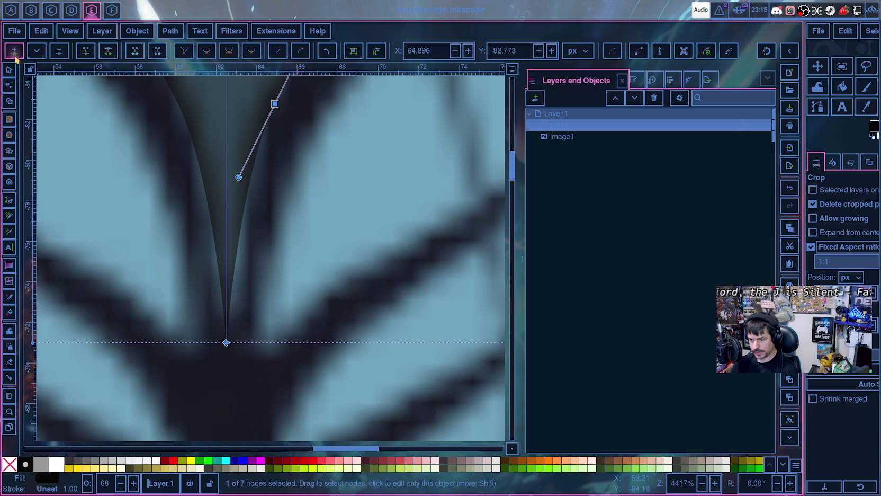
- Select nodes on path1's right curve, switching between the reference image and the path
scroll(411, 223, down, 1)
scroll(412, 223, down, 1)
scroll(412, 224, up, 2)
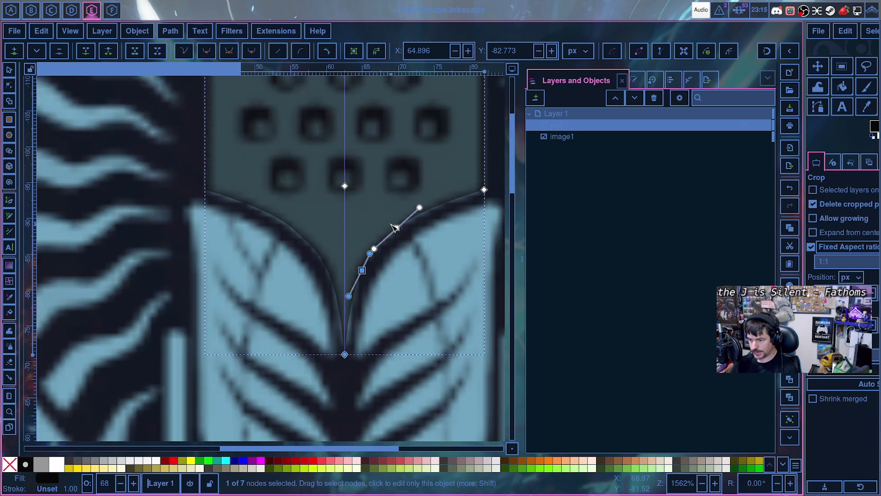
scroll(392, 228, down, 1)
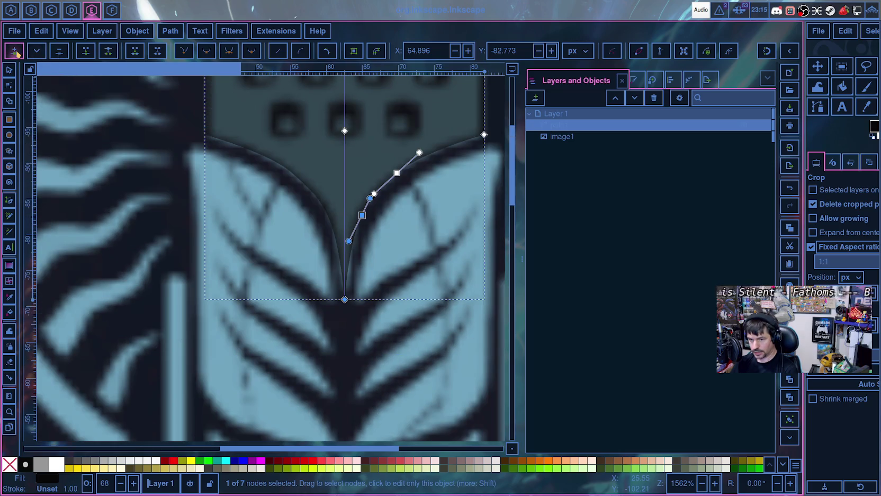
click(429, 288)
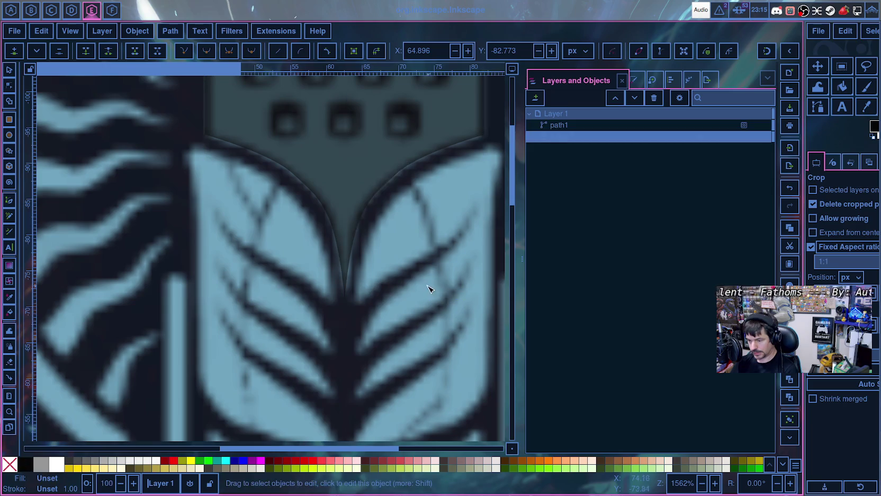
click(361, 221)
click(362, 215)
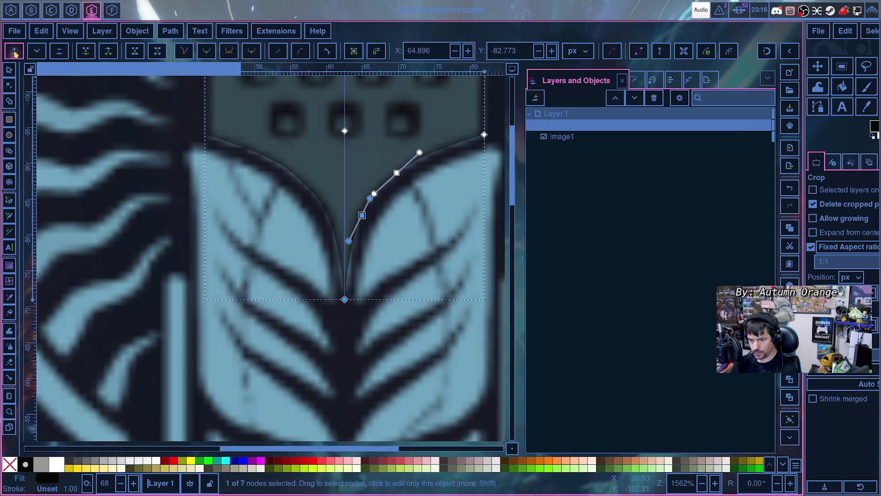
click(366, 218)
click(365, 219)
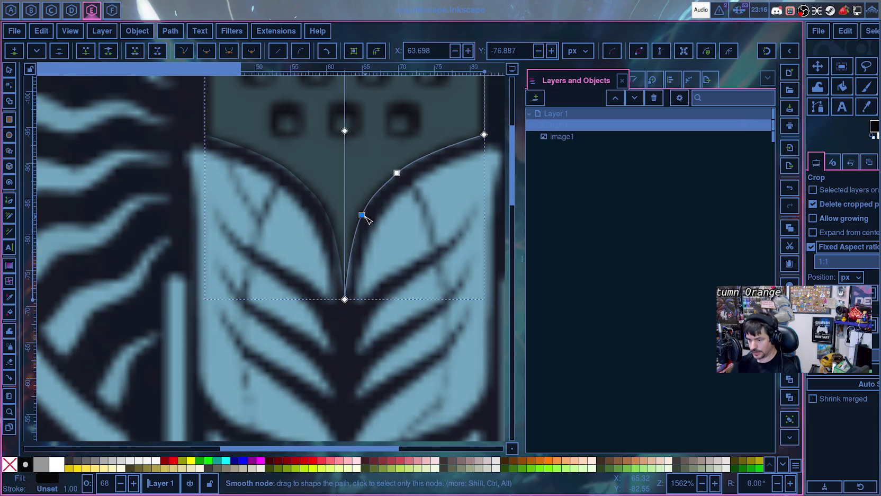
click(397, 173)
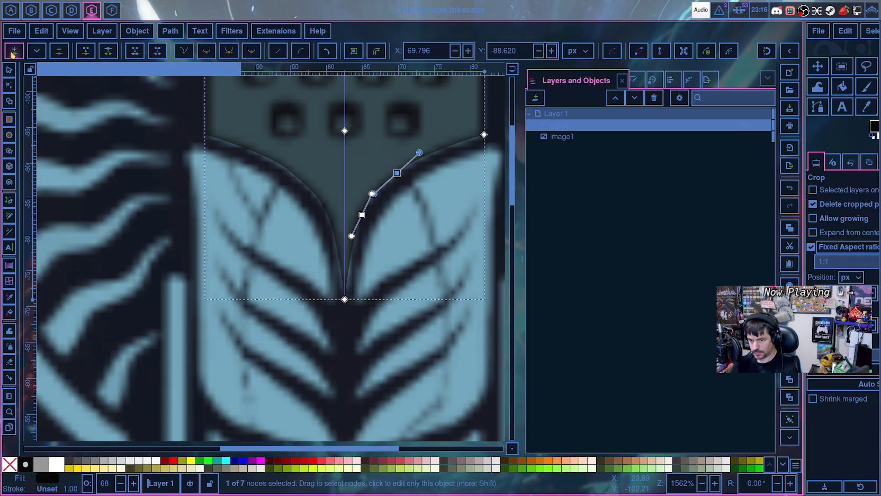
click(403, 216)
click(364, 202)
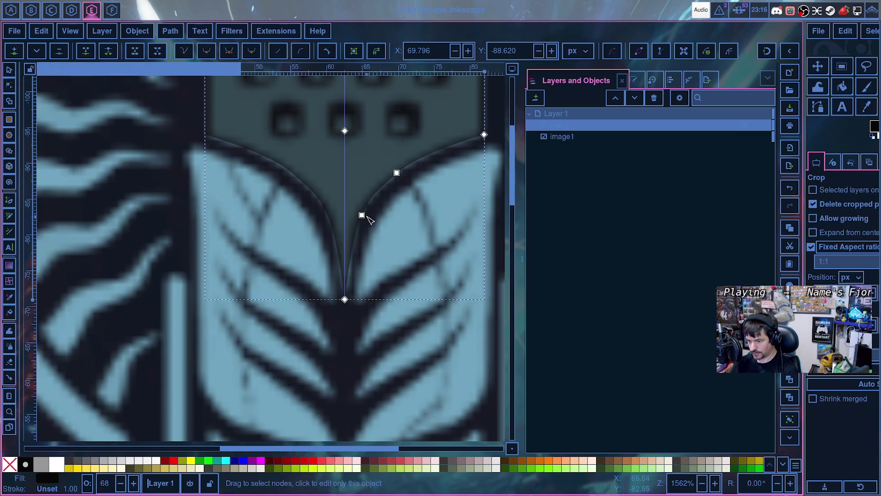
click(361, 215)
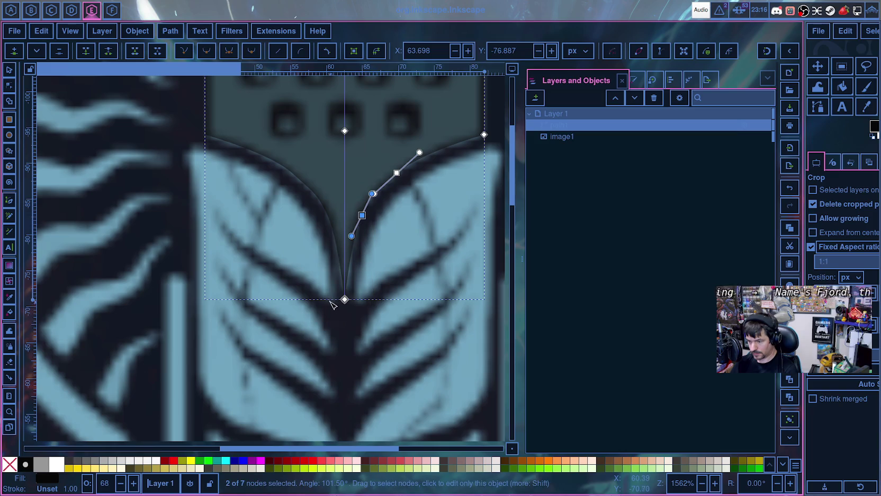
click(403, 215)
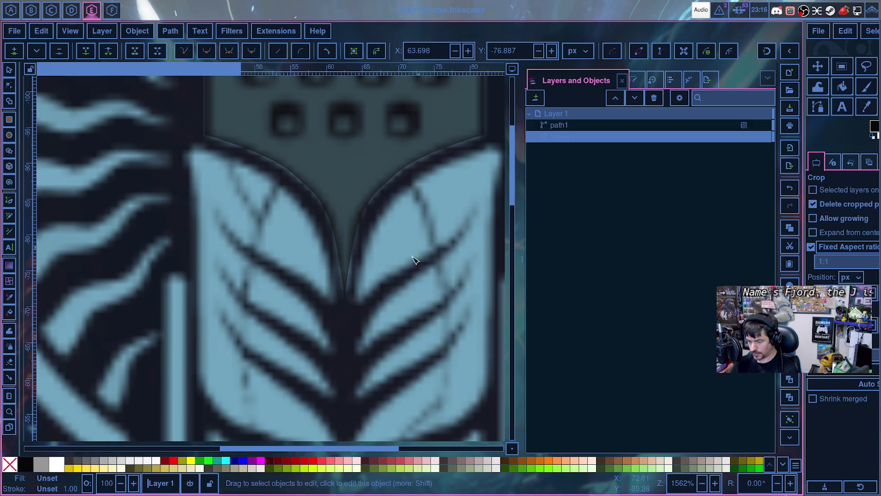
- Drag the curve near the V's bottom leftward toward the reference gap
scroll(359, 304, up, 2)
scroll(349, 302, up, 1)
click(327, 286)
mouse_move(326, 298)
mouse_down()
mouse_move(270, 285)
mouse_move(258, 297)
mouse_up()
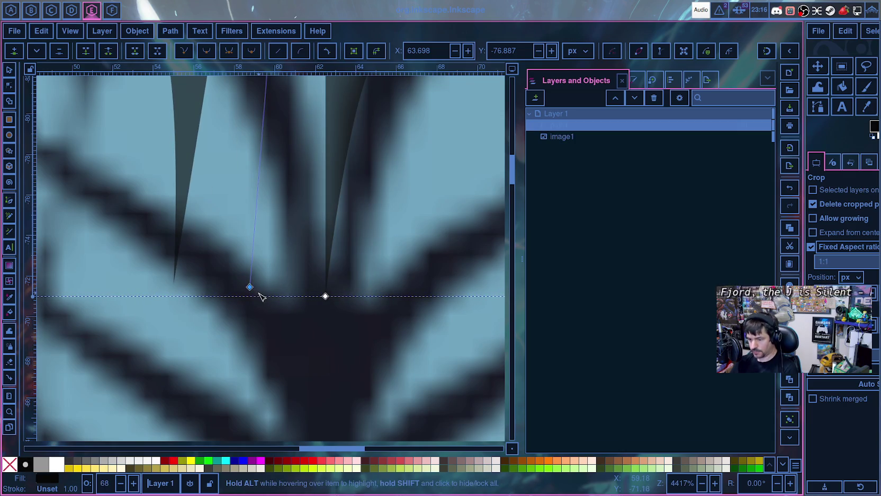
- Select a right-curve node and make the top-right node a sharp corner
scroll(304, 280, up, 3)
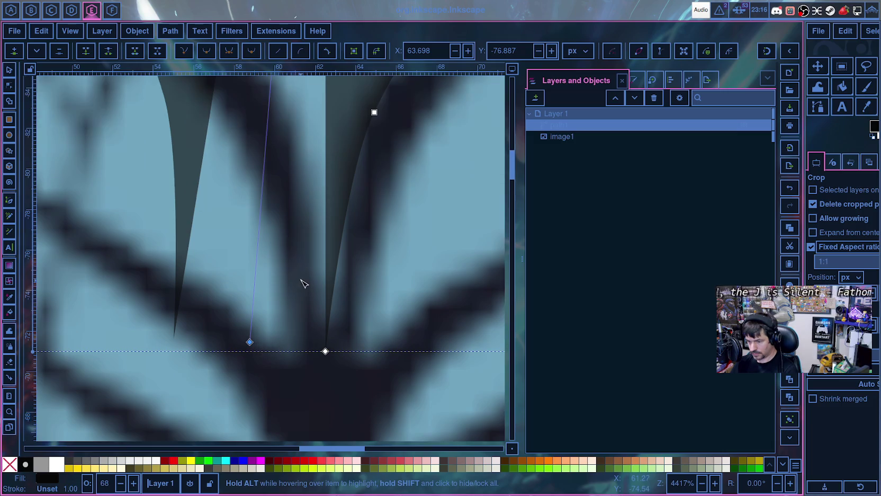
scroll(304, 269, up, 8)
scroll(305, 246, up, 15)
scroll(305, 249, up, 8)
scroll(305, 247, down, 15)
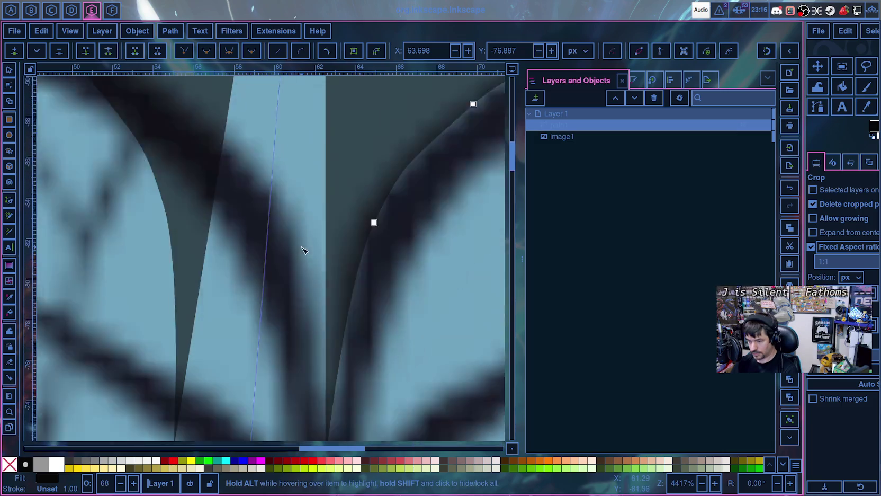
scroll(303, 247, down, 15)
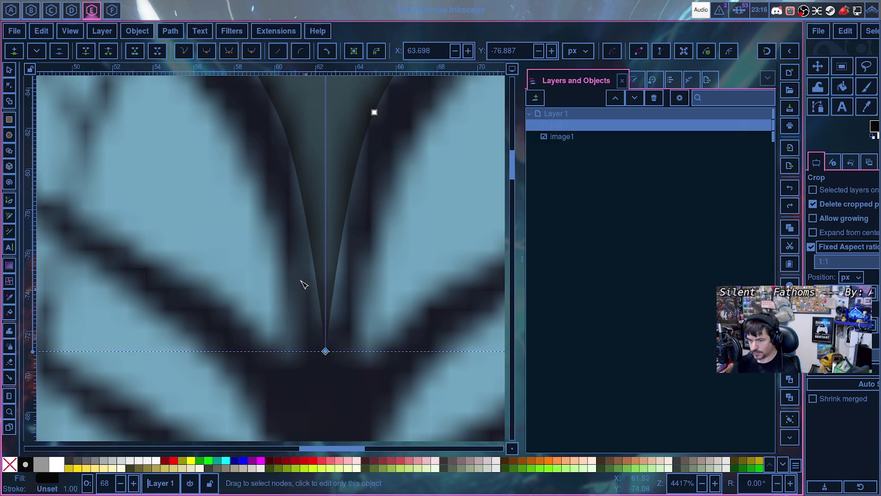
scroll(273, 373, down, 3)
scroll(271, 366, up, 12)
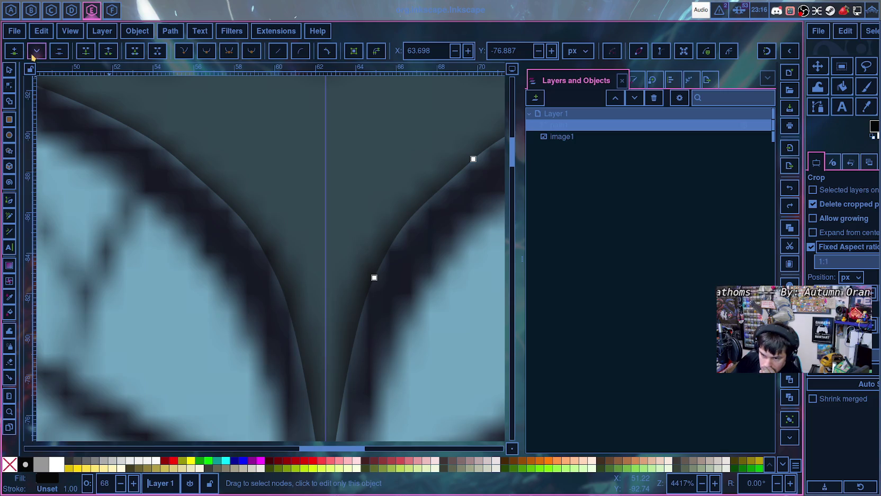
scroll(346, 287, up, 9)
scroll(349, 290, up, 12)
scroll(350, 290, up, 14)
scroll(351, 290, down, 14)
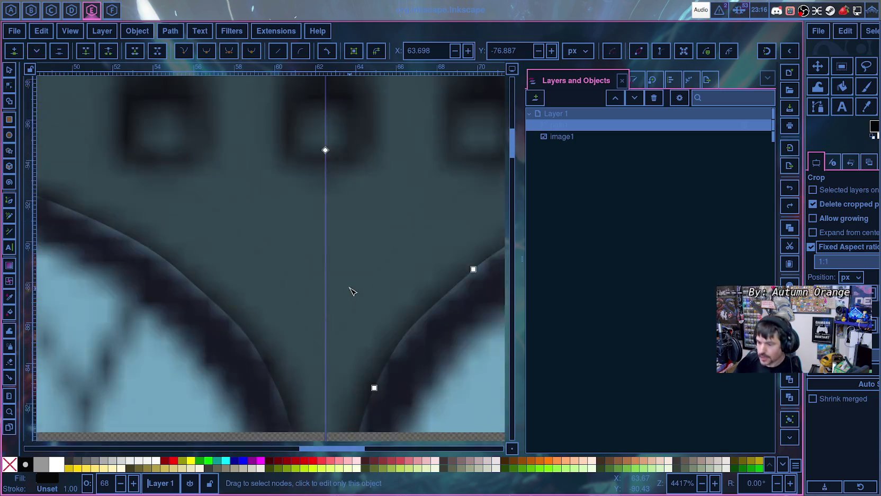
scroll(352, 289, down, 14)
scroll(352, 289, down, 5)
scroll(355, 288, up, 5)
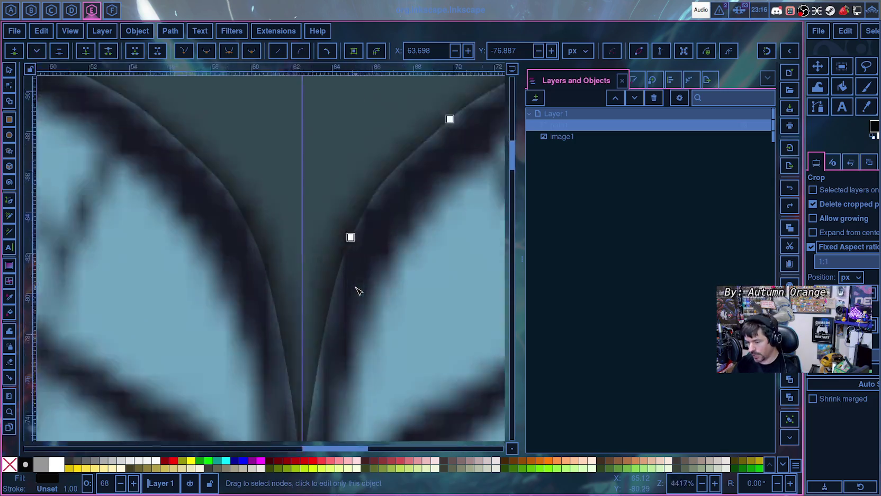
click(351, 238)
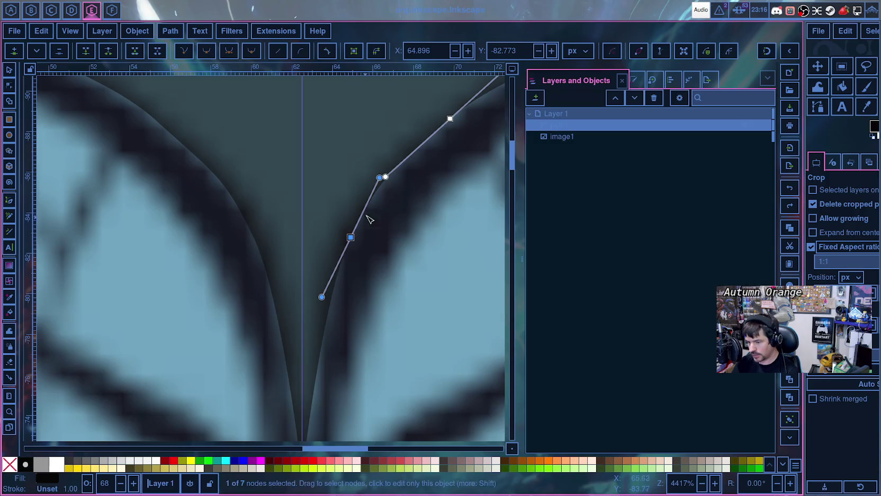
ctrl+click(449, 119)
scroll(357, 129, up, 3)
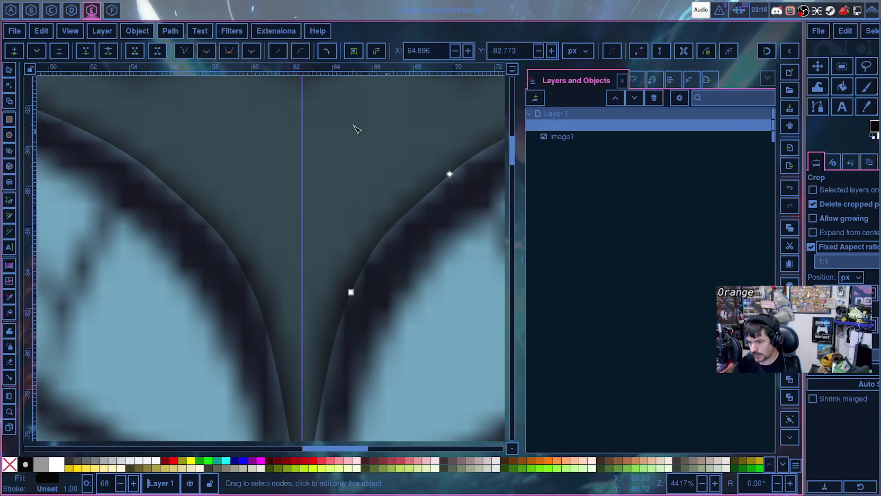
- Reselect the mic body path and pick nodes on its upper right curve
click(351, 292)
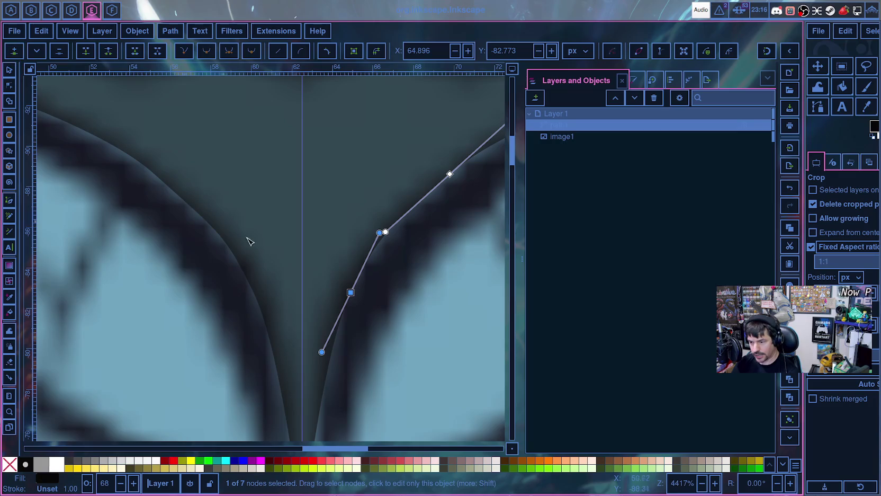
scroll(435, 280, down, 3)
scroll(345, 449, right, 12)
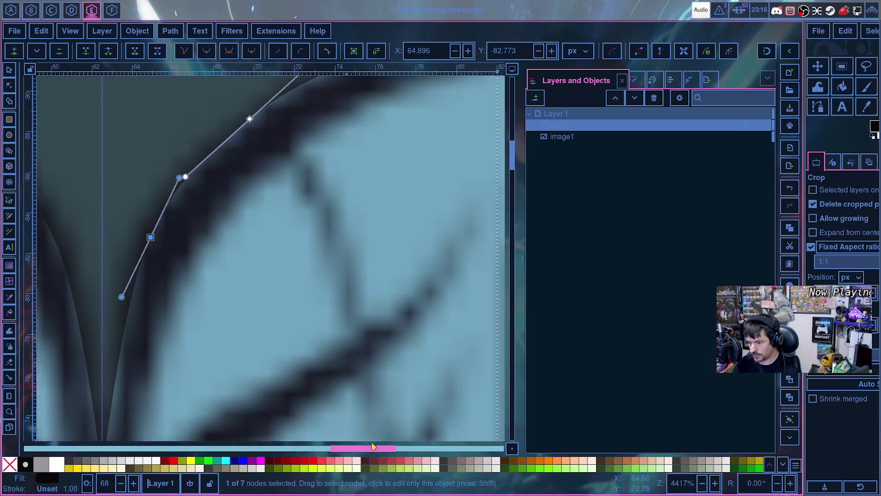
scroll(403, 380, up, 10)
click(462, 212)
click(474, 235)
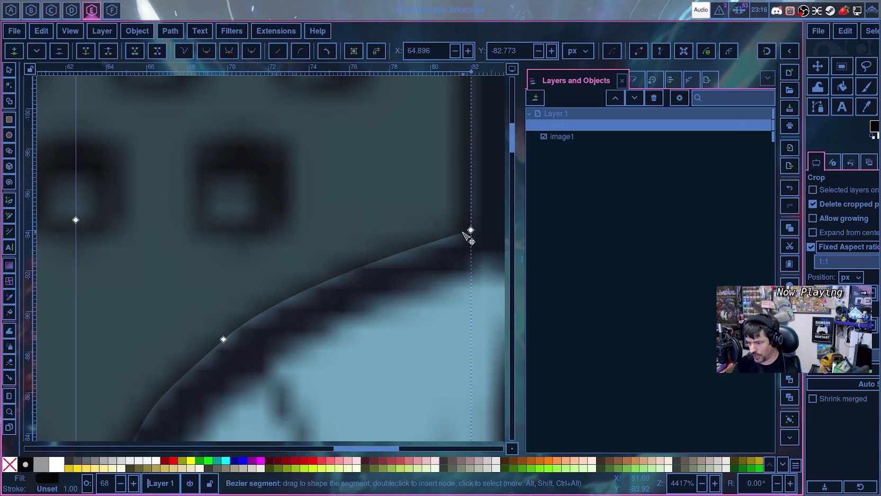
click(225, 339)
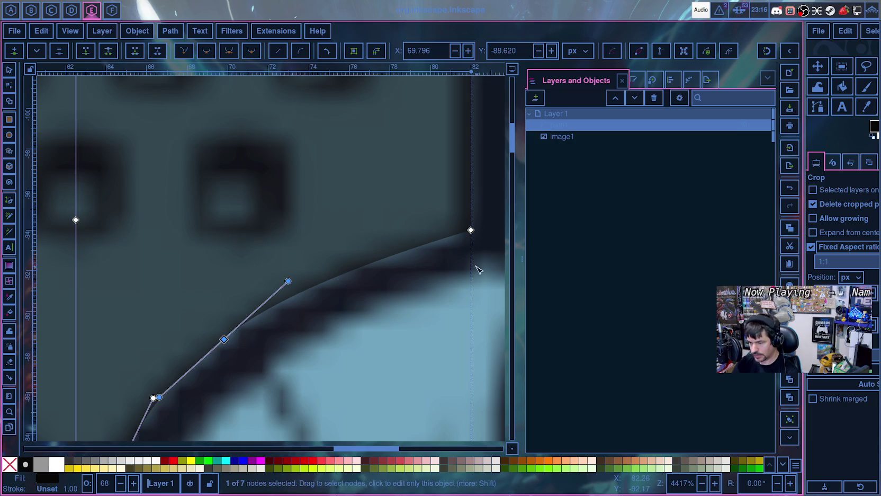
click(231, 334)
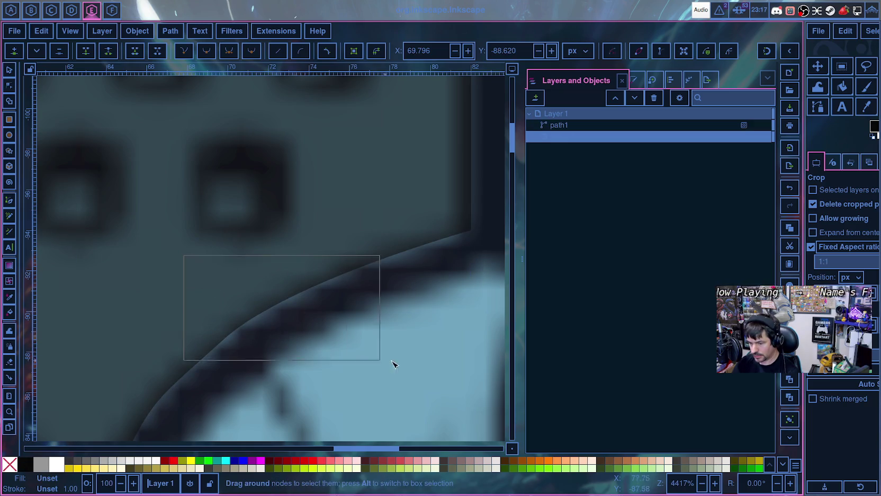
- Box-select the two nodes around the upper curve and insert a node between them
drag(188, 259, 492, 356)
drag(457, 191, 156, 374)
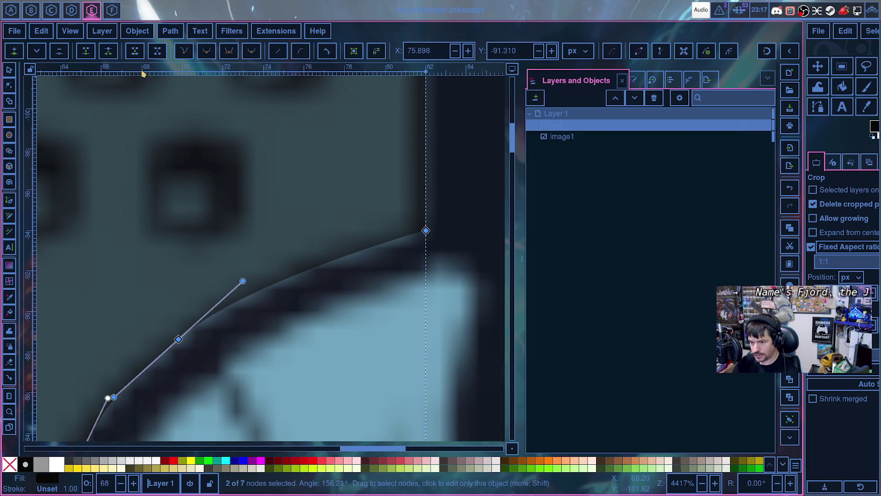
click(11, 53)
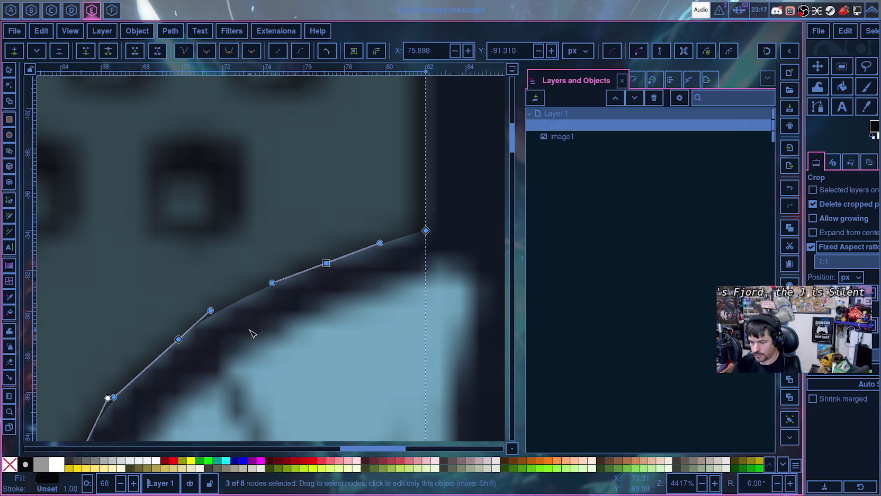
scroll(252, 332, down, 3)
scroll(233, 365, down, 5)
ctrl+scroll(207, 368, down, 2)
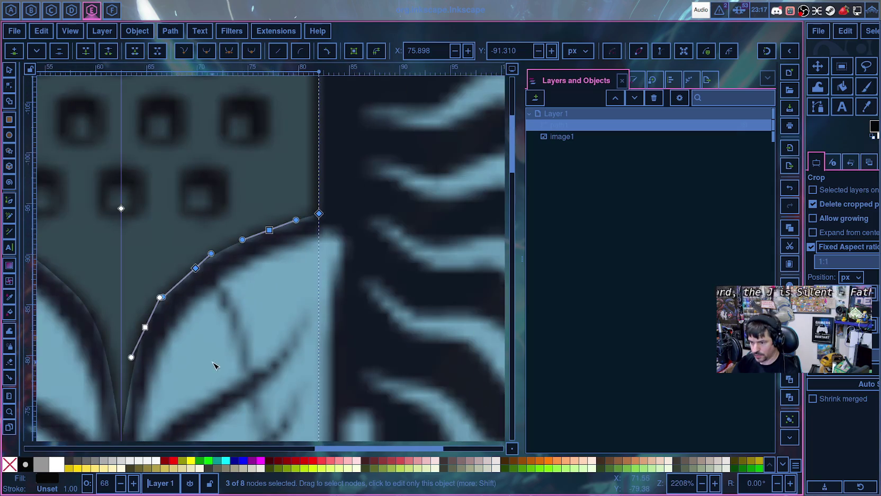
- Pull the path's bottom node down so the V meets the centre line
click(275, 289)
click(247, 246)
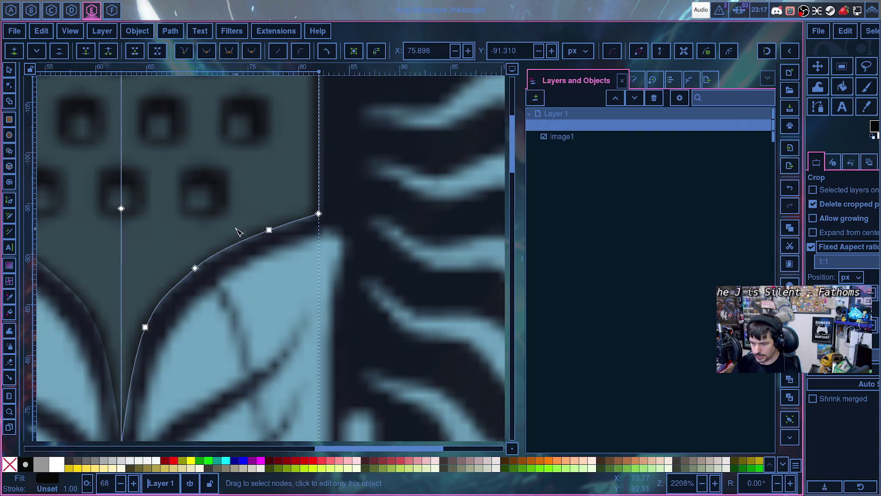
scroll(228, 373, down, 3)
scroll(211, 344, up, 3)
drag(149, 332, 135, 433)
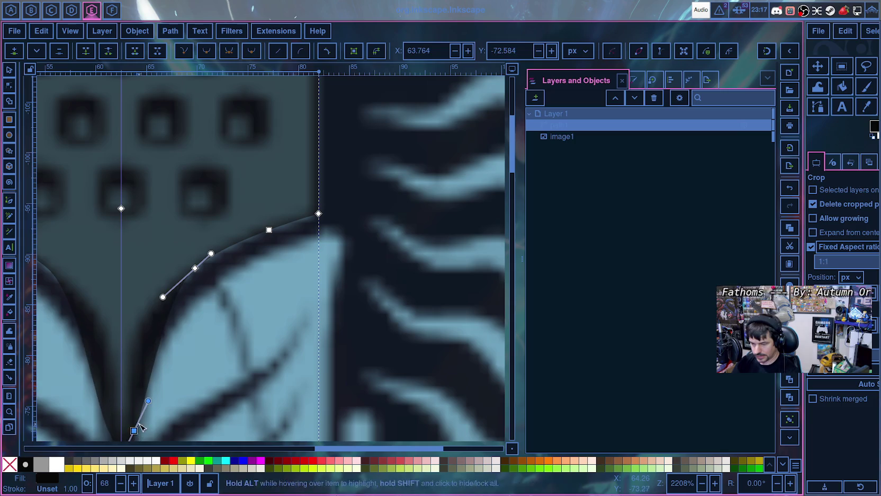
scroll(142, 421, down, 2)
scroll(146, 415, up, 3)
scroll(152, 415, down, 3)
scroll(143, 412, down, 2)
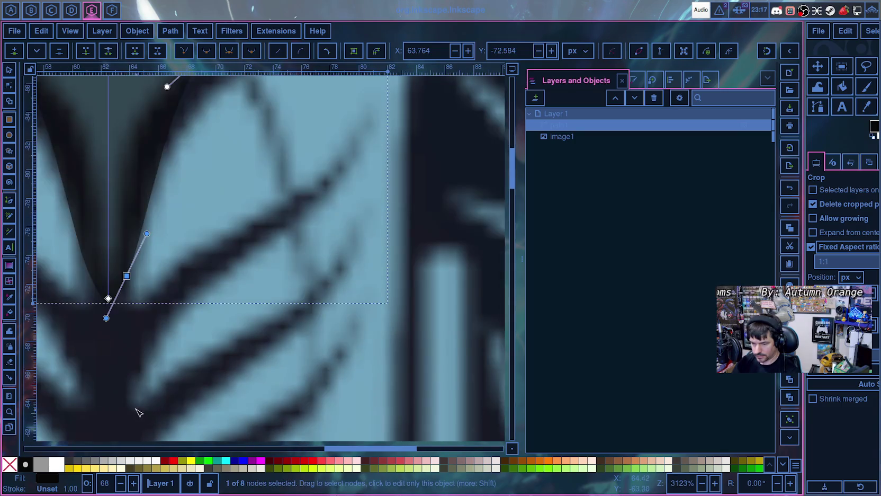
- Nudge the bottom node and its symmetric handles onto the V's tip
scroll(104, 386, up, 2)
mouse_move(104, 386)
mouse_down()
mouse_move(187, 396)
mouse_move(251, 433)
mouse_up()
scroll(249, 391, up, 5)
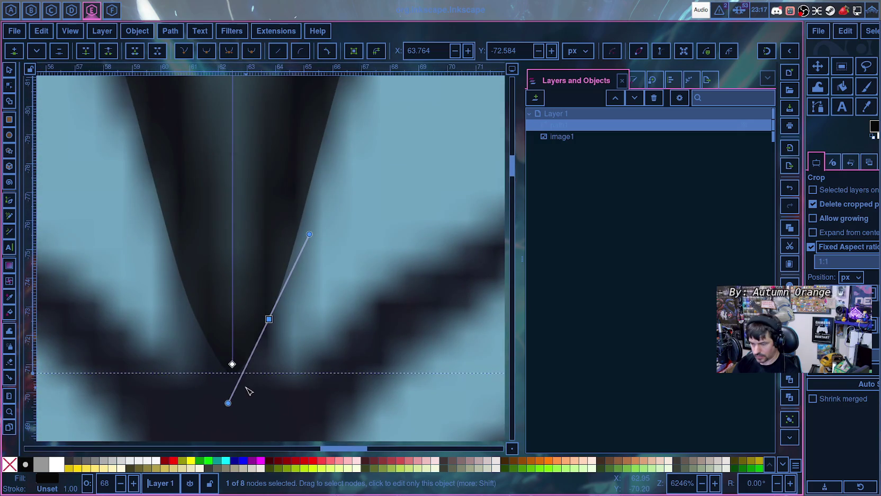
mouse_move(270, 322)
mouse_down()
mouse_move(247, 377)
mouse_move(252, 351)
mouse_up()
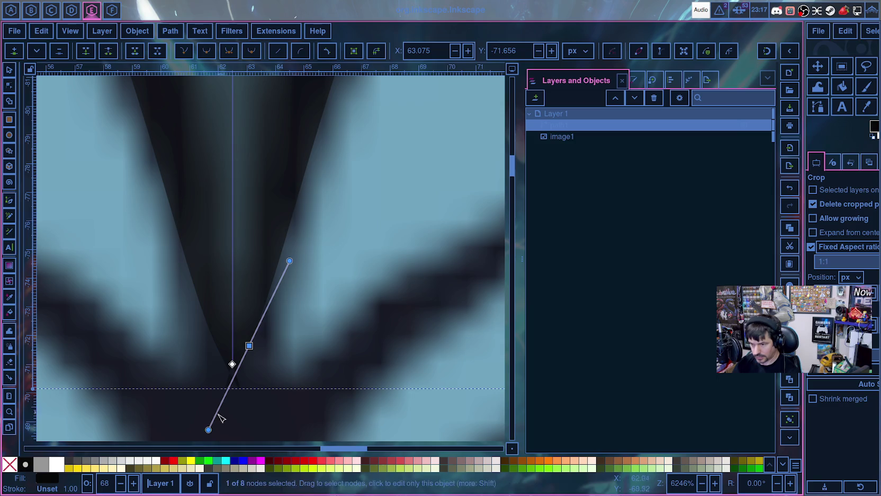
mouse_move(208, 429)
mouse_down()
mouse_move(243, 379)
mouse_move(245, 357)
mouse_up()
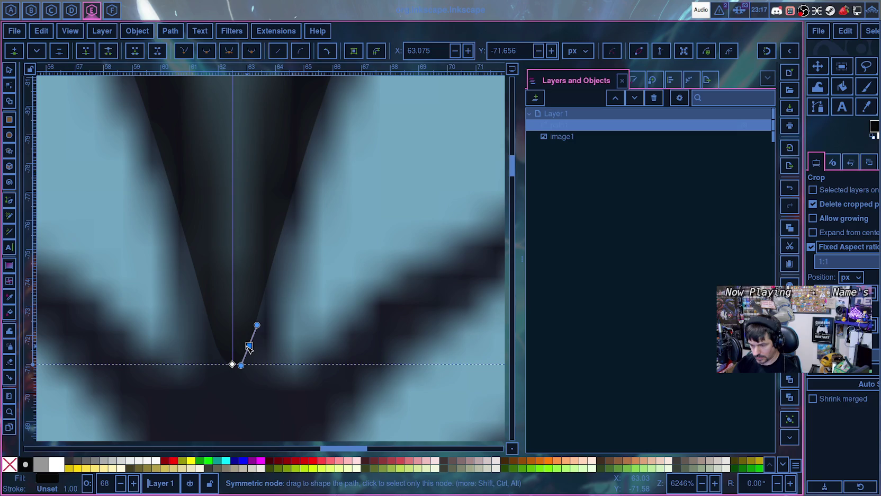
drag(249, 346, 247, 343)
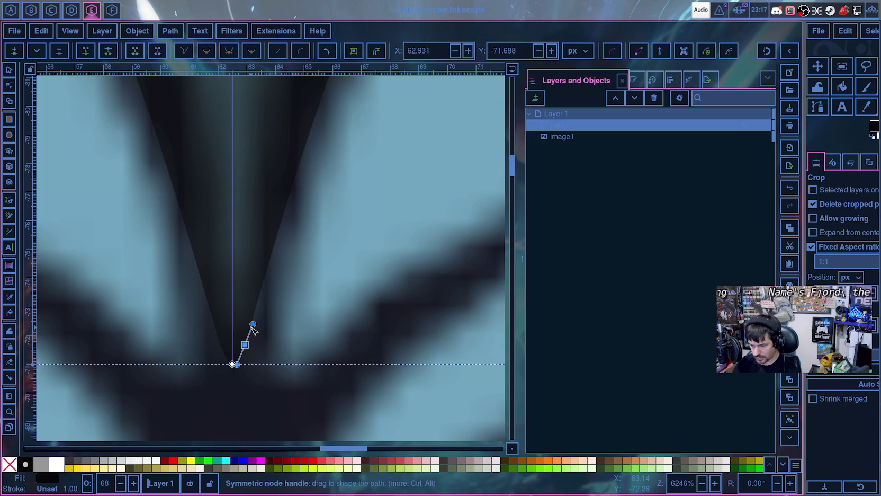
drag(253, 325, 249, 328)
- Reshape the upper right curve's handle to follow the dark leaf edge
scroll(305, 324, up, 3)
scroll(329, 315, up, 5)
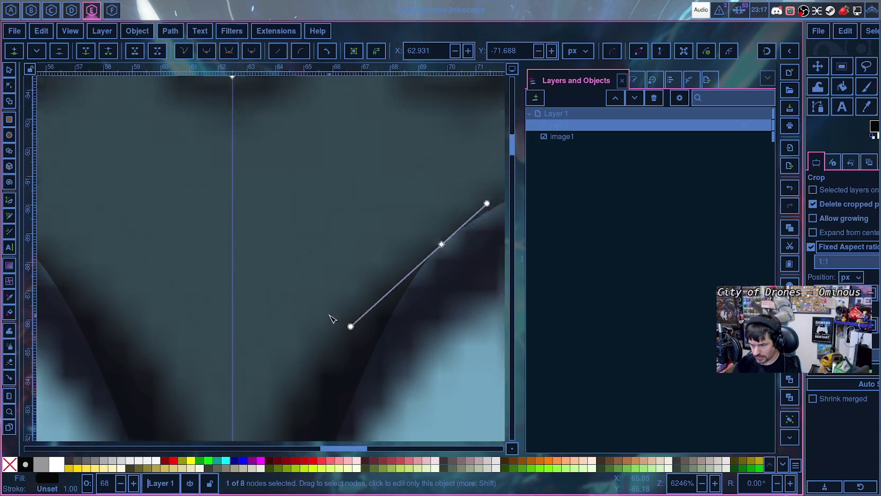
scroll(393, 291, up, 5)
drag(444, 145, 327, 259)
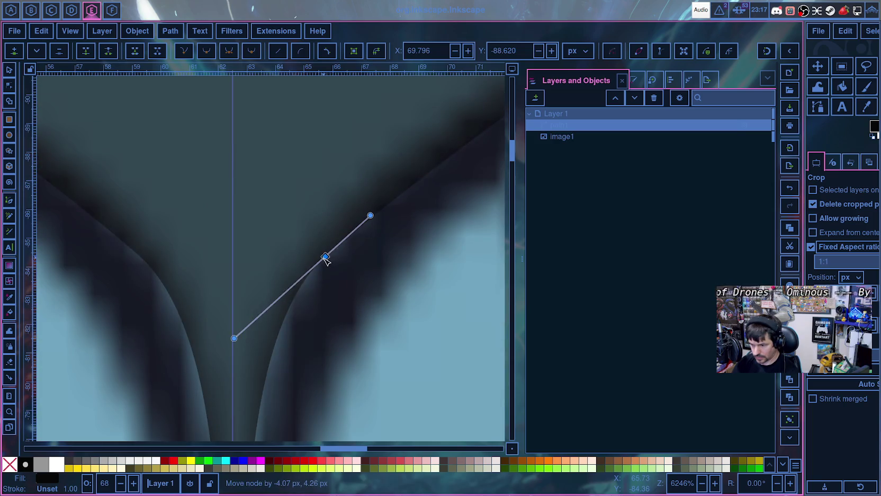
mouse_move(235, 339)
mouse_down()
mouse_move(268, 364)
mouse_move(300, 309)
mouse_up()
scroll(333, 315, down, 3)
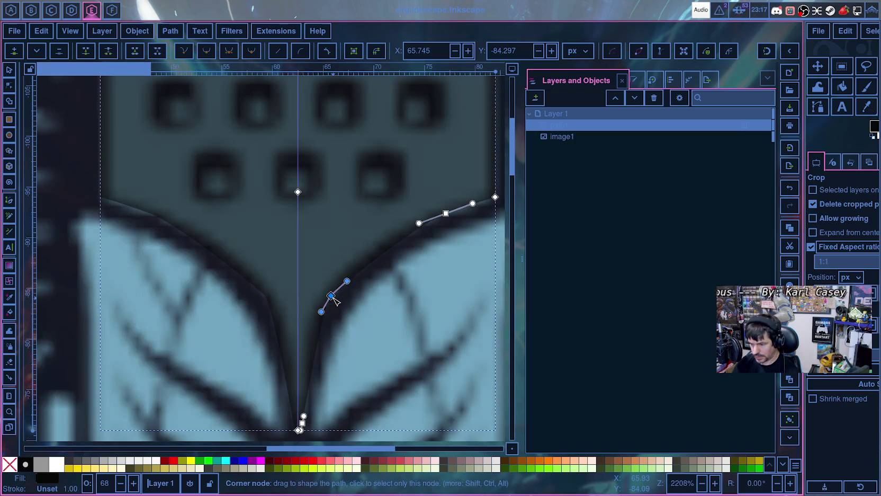
- Make the curve node smooth and fit its position and handles to the leaf edge
key(shift+c)
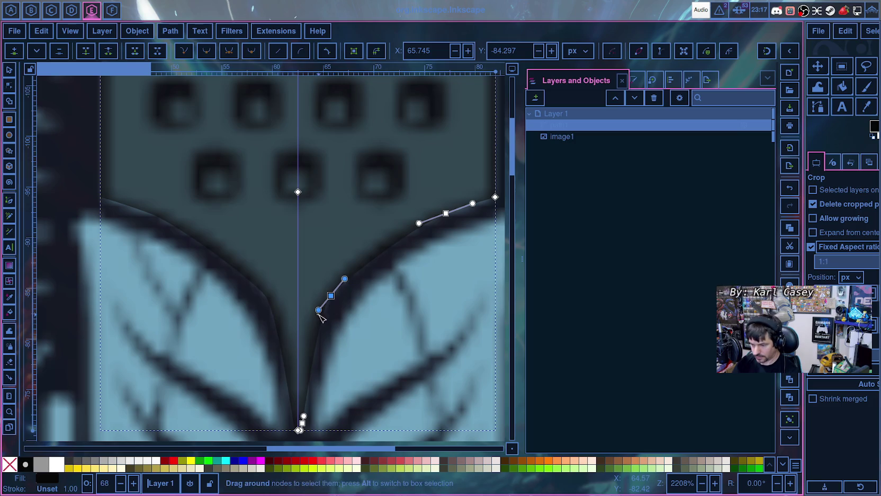
scroll(370, 296, up, 5)
click(446, 324)
mouse_move(449, 329)
mouse_down()
mouse_move(415, 345)
mouse_move(439, 331)
mouse_up()
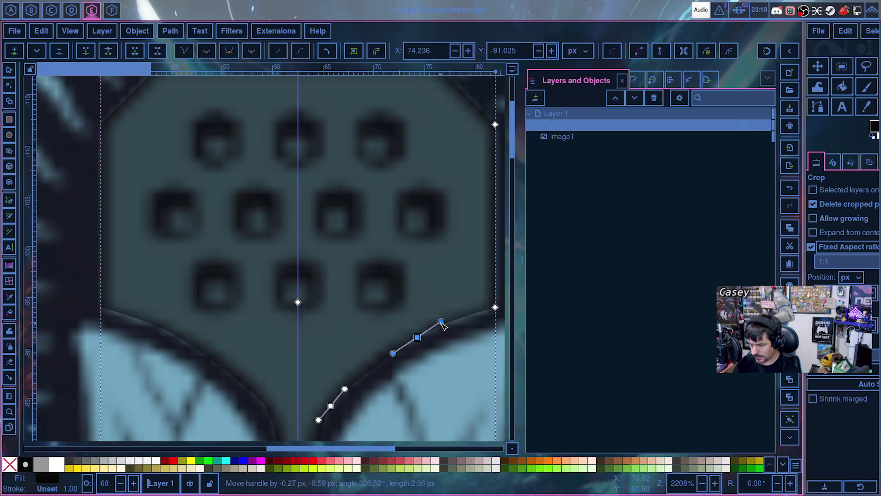
mouse_move(390, 348)
mouse_down()
mouse_move(374, 354)
mouse_move(408, 335)
mouse_up()
drag(353, 379, 363, 374)
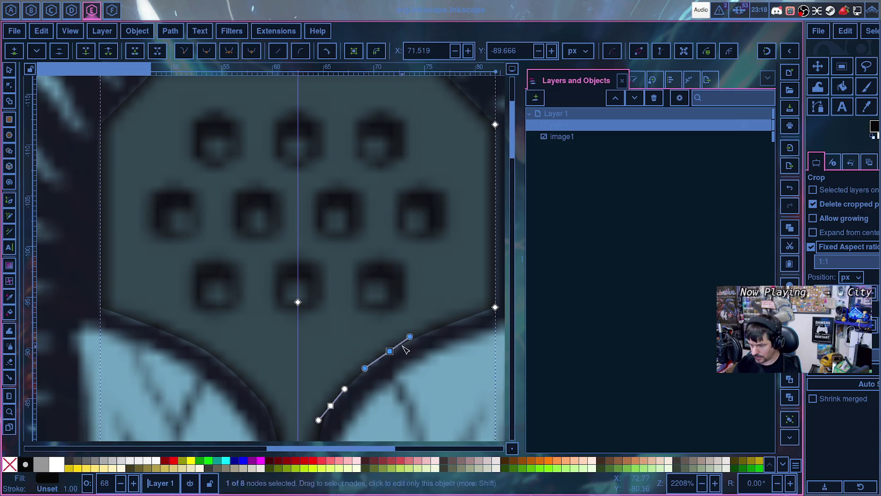
mouse_move(410, 336)
mouse_down()
mouse_move(418, 331)
mouse_move(385, 358)
mouse_up()
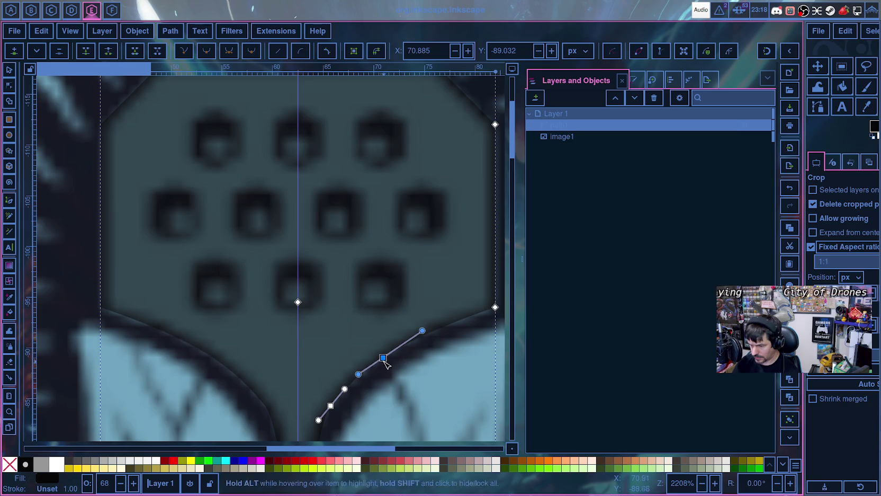
- Move the lower curve node onto the leaf edge and retune its handles to flatten the curve
scroll(334, 407, down, 2)
scroll(350, 368, up, 2)
scroll(284, 209, up, 2)
scroll(297, 217, up, 4)
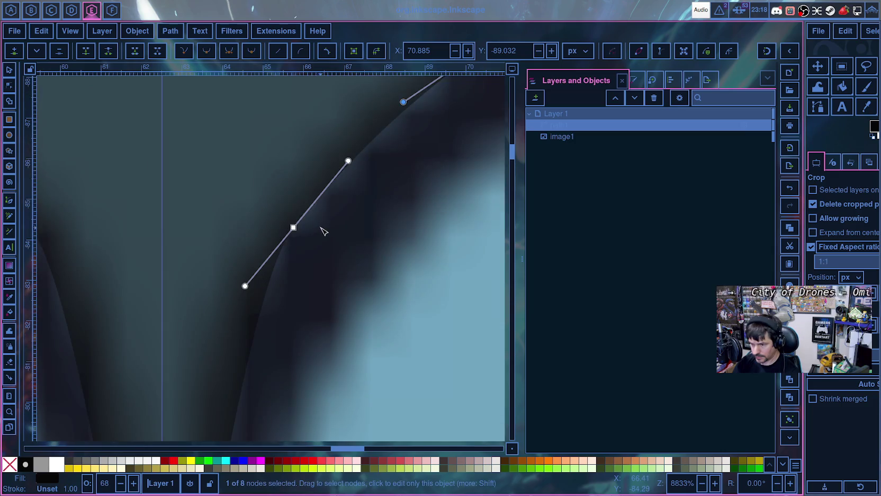
scroll(323, 230, up, 6)
click(294, 393)
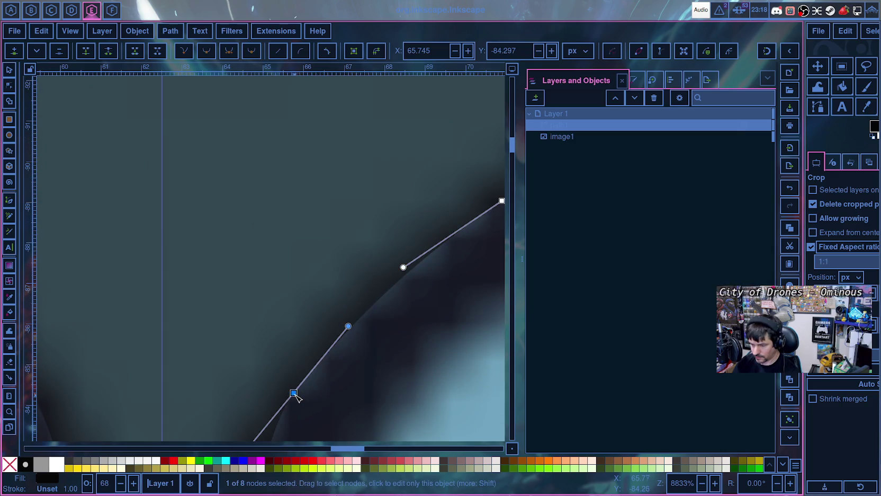
scroll(308, 411, down, 4)
scroll(324, 385, down, 4)
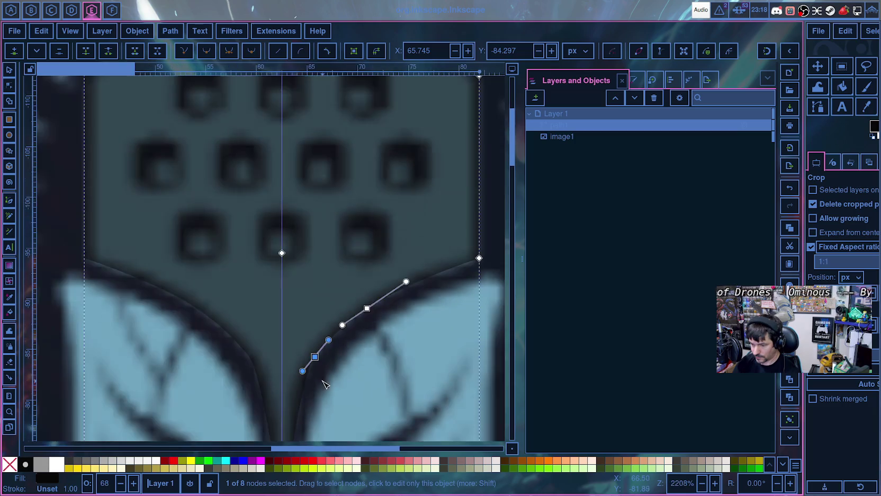
scroll(393, 277, down, 3)
scroll(409, 181, down, 4)
scroll(407, 191, up, 2)
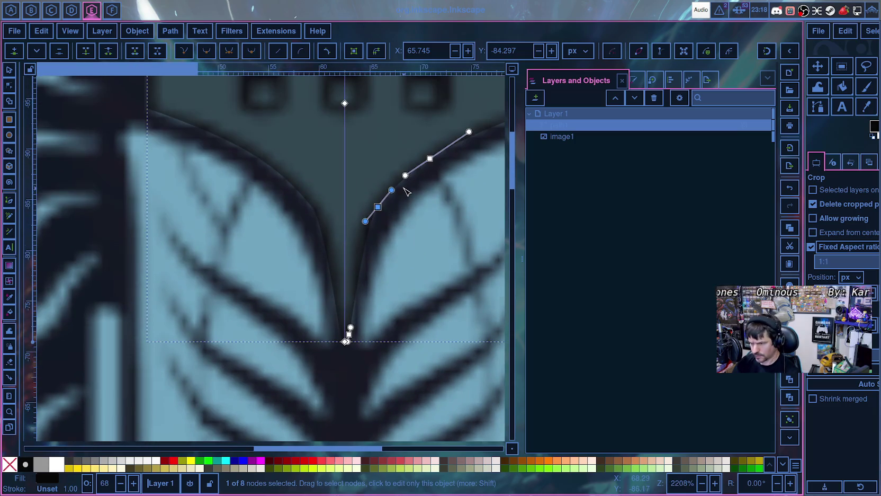
scroll(421, 225, up, 1)
mouse_move(359, 205)
mouse_down()
mouse_move(338, 241)
mouse_move(345, 214)
mouse_up()
drag(400, 156, 409, 143)
drag(489, 88, 482, 91)
- Reshape the curve at the mic body's bottom tip so it reaches X 63.067
scroll(460, 149, down, 2)
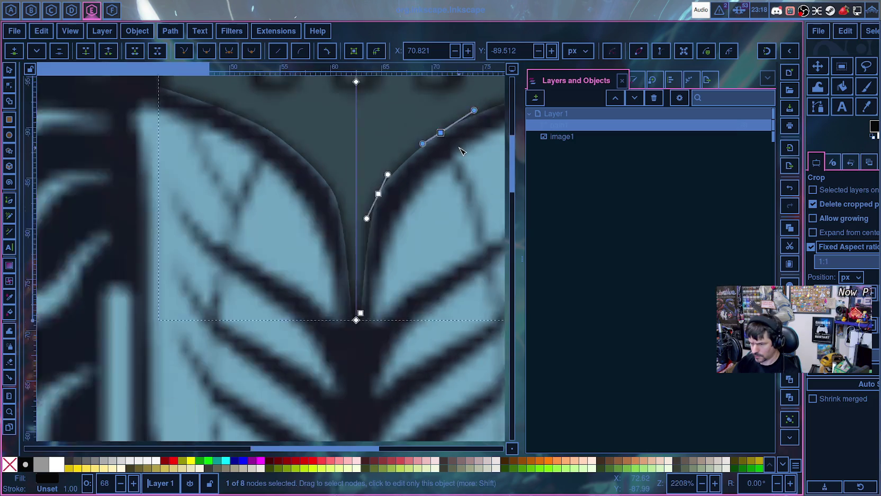
scroll(463, 152, down, 2)
scroll(470, 151, up, 2)
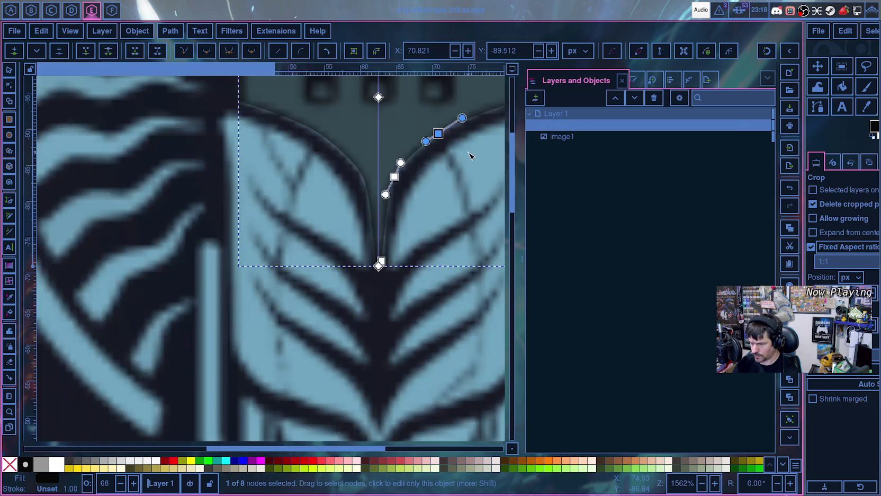
scroll(466, 151, up, 1)
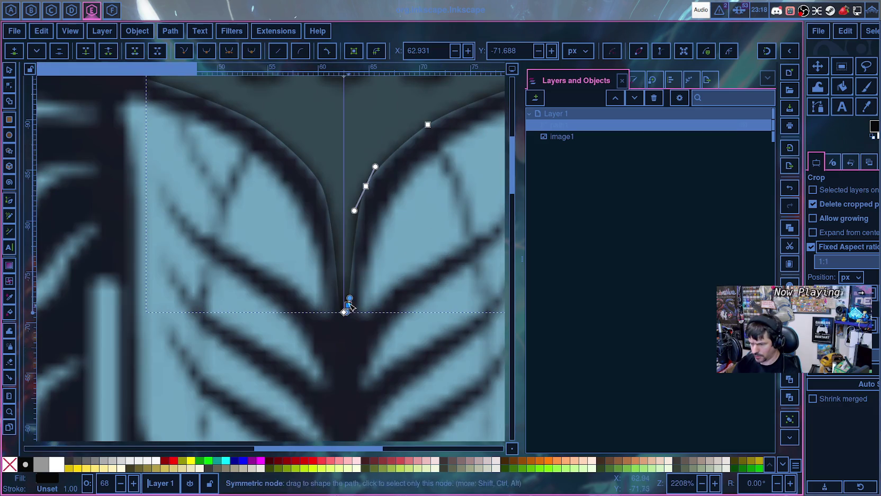
mouse_move(350, 298)
mouse_down()
mouse_move(355, 292)
mouse_move(351, 305)
mouse_up()
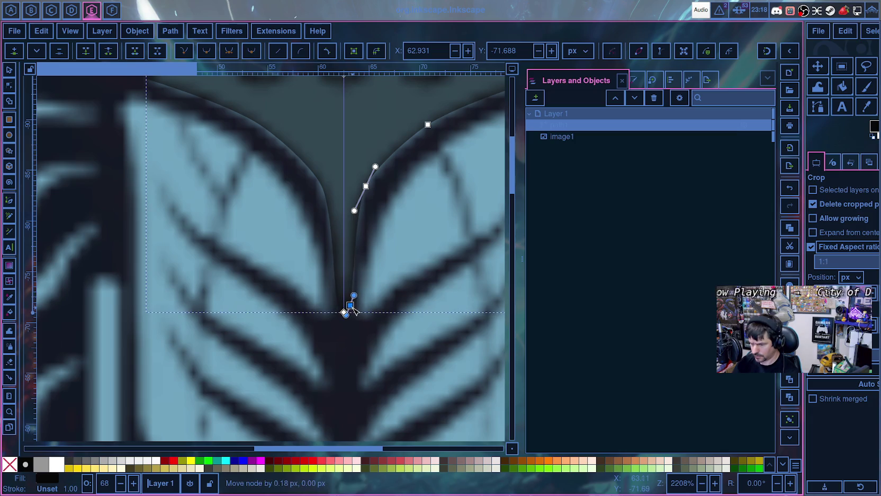
scroll(389, 284, down, 5)
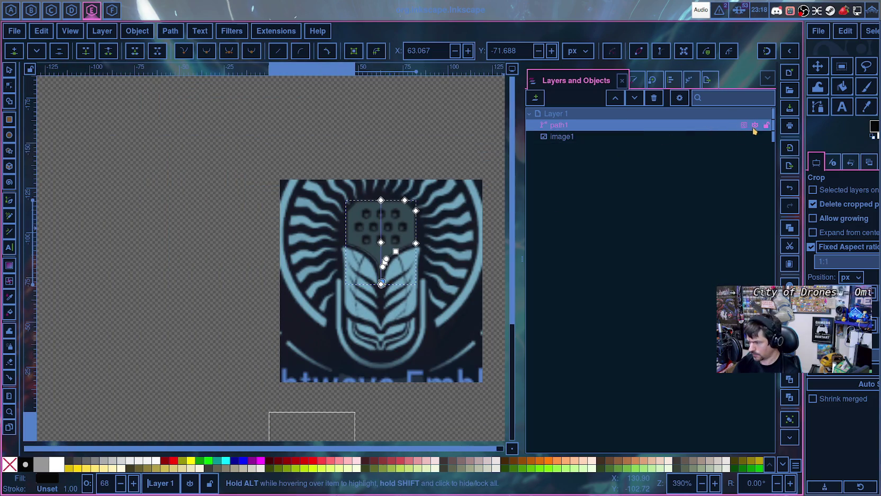
- Set path1's opacity to 100% in Layers and Objects, then select image1
click(745, 126)
drag(752, 174, 797, 168)
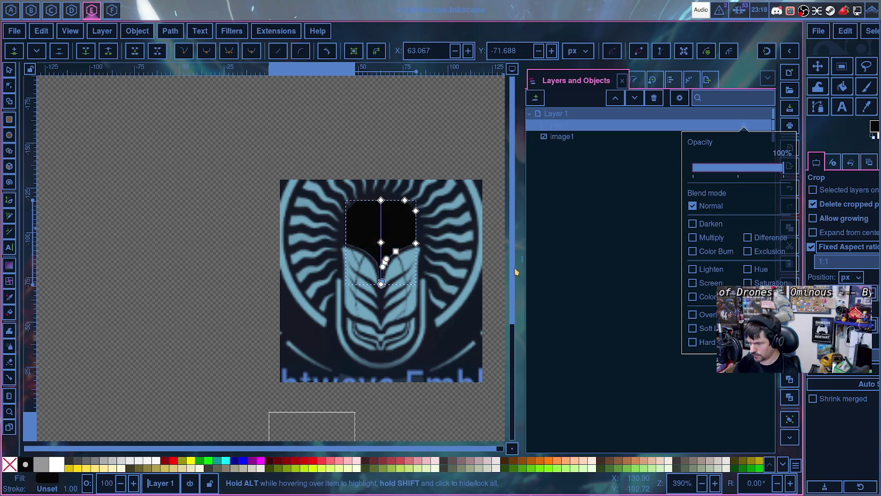
click(493, 166)
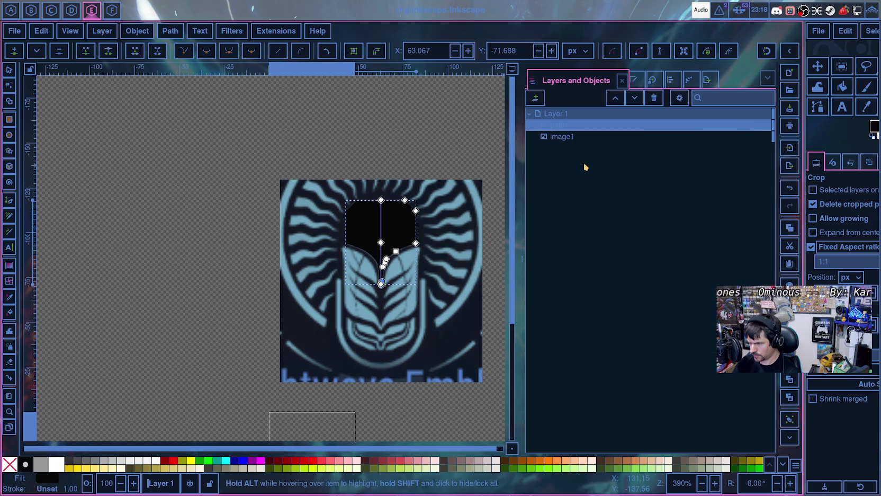
click(578, 137)
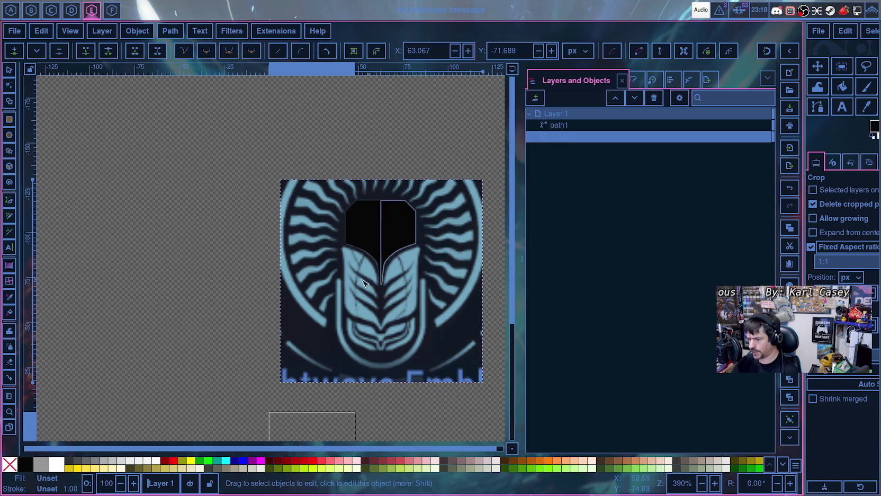
scroll(416, 265, up, 5)
- Nudge the right notch curve's nodes onto the leaf edge and preview the shape
scroll(415, 264, down, 7)
scroll(416, 286, up, 2)
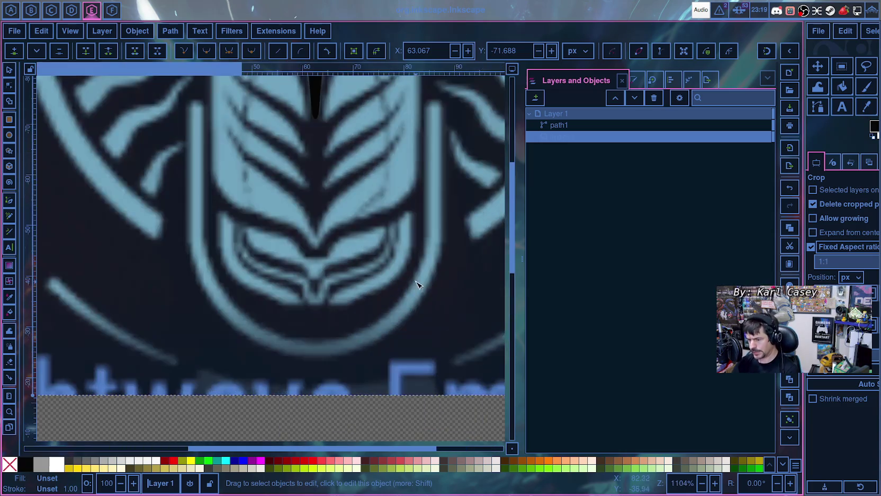
scroll(416, 281, up, 2)
scroll(392, 288, up, 1)
scroll(371, 270, up, 1)
scroll(318, 259, up, 1)
click(263, 267)
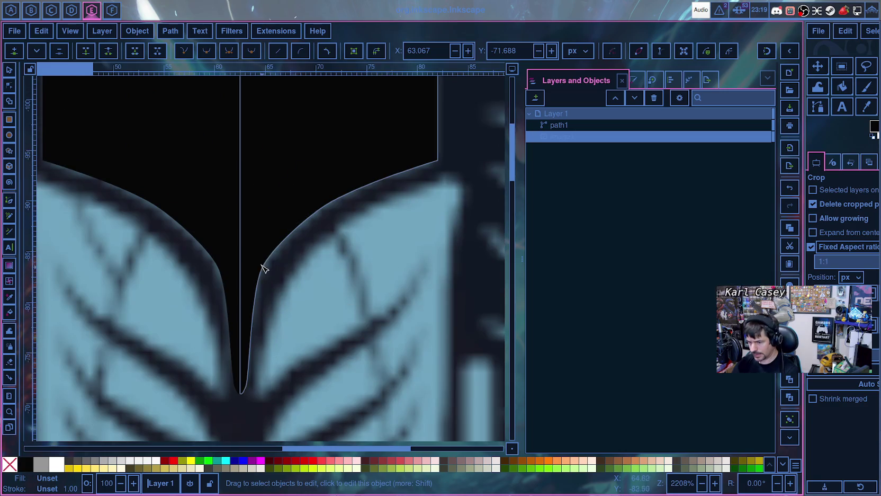
drag(264, 269, 267, 269)
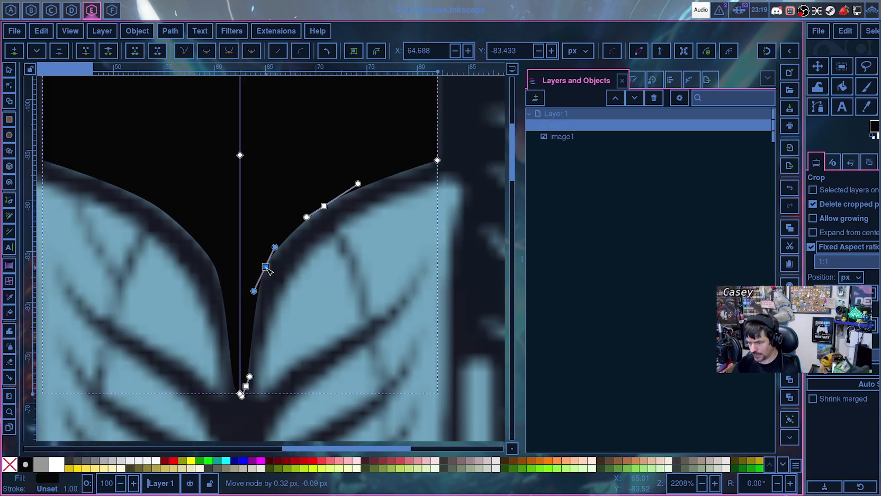
drag(326, 206, 329, 208)
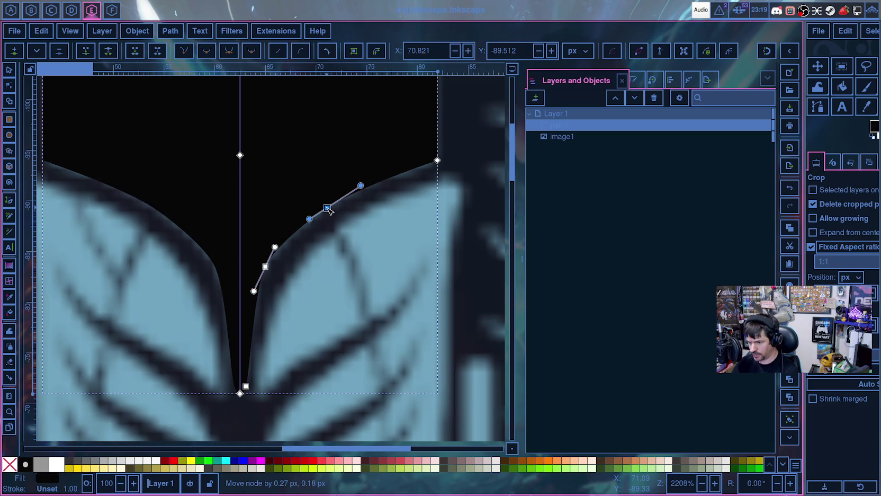
click(438, 161)
drag(266, 267, 269, 263)
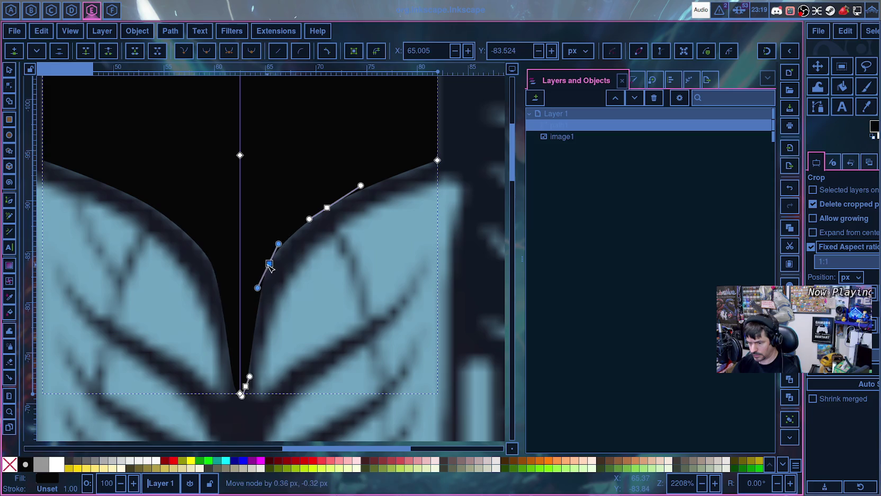
click(370, 305)
click(275, 266)
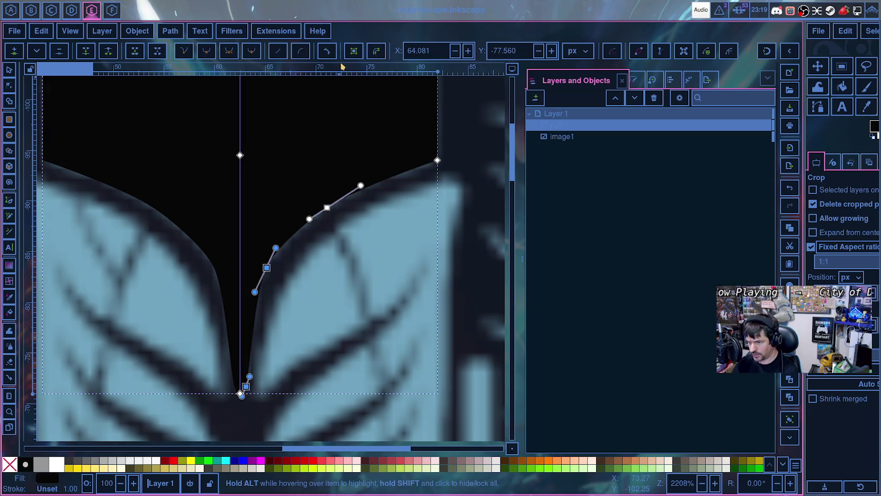
- Enlarge the notch curve's fillet and make its node symmetric with adjusted handles
key(ctrl+shift+c)
key(ctrl+z)
drag(264, 290, 262, 300)
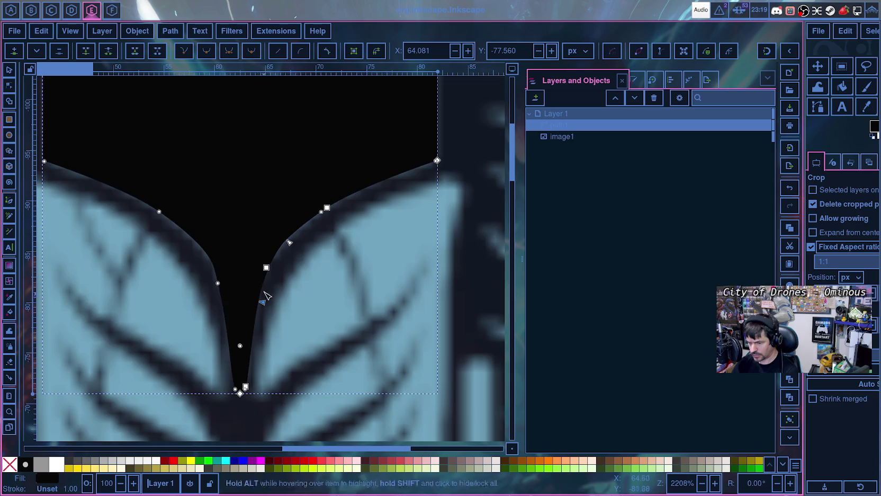
click(265, 271)
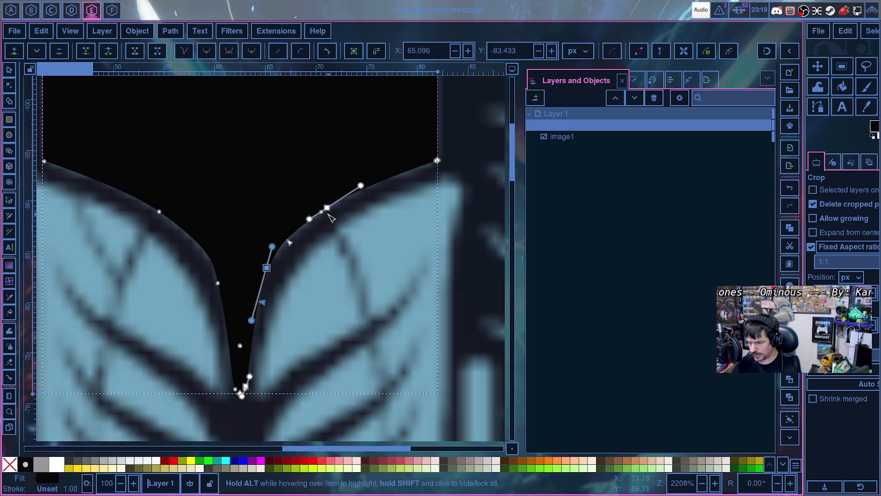
drag(310, 219, 318, 220)
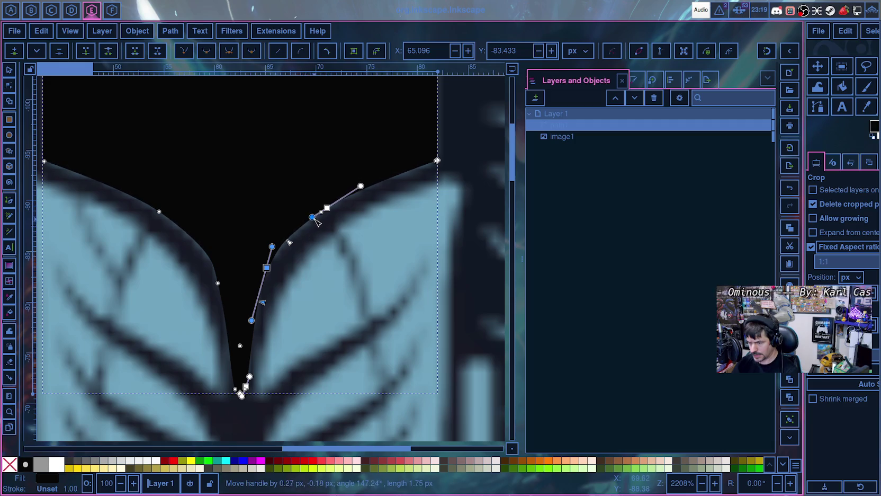
drag(272, 246, 272, 244)
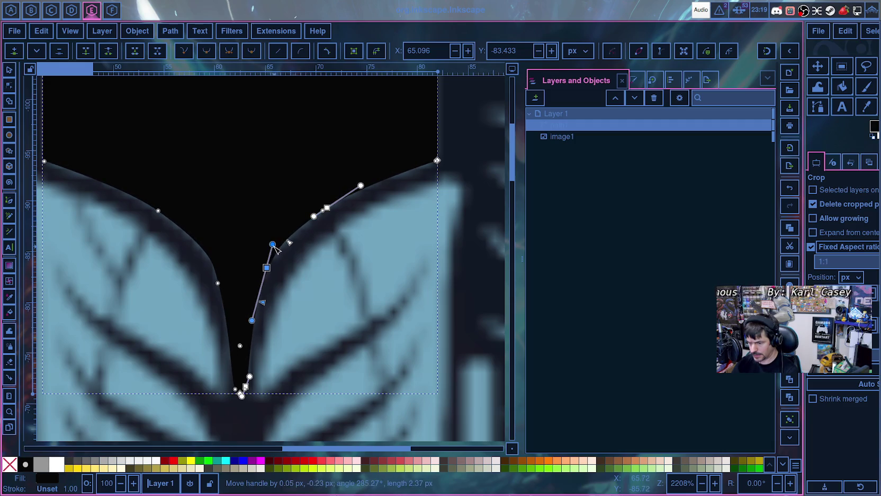
ctrl+click(267, 268)
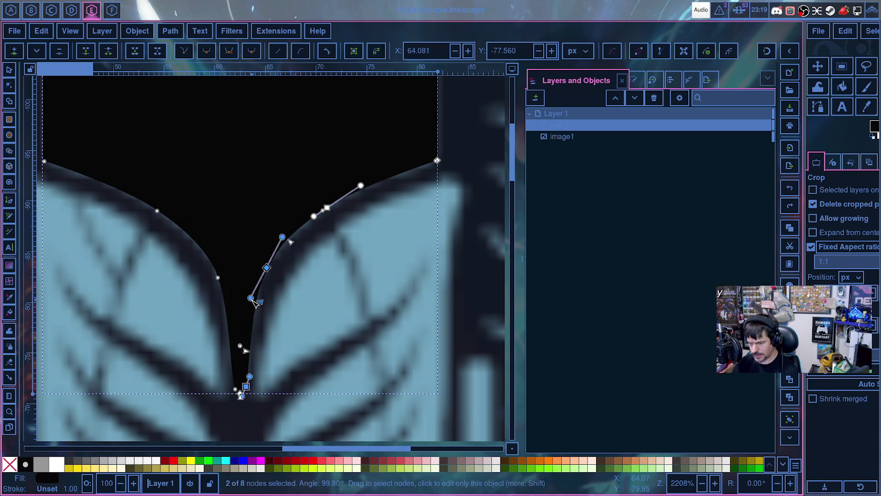
- Fine-tune the notch curve's lower and upper handles to hug the reference outline
click(257, 303)
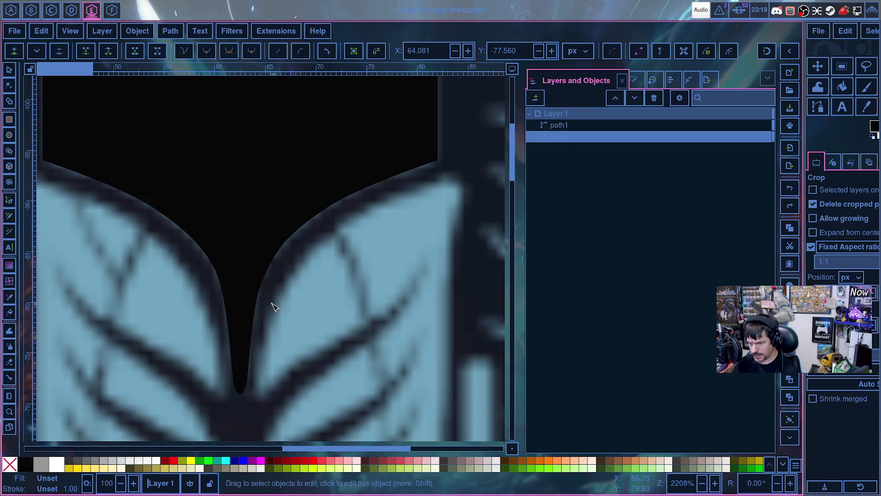
click(275, 263)
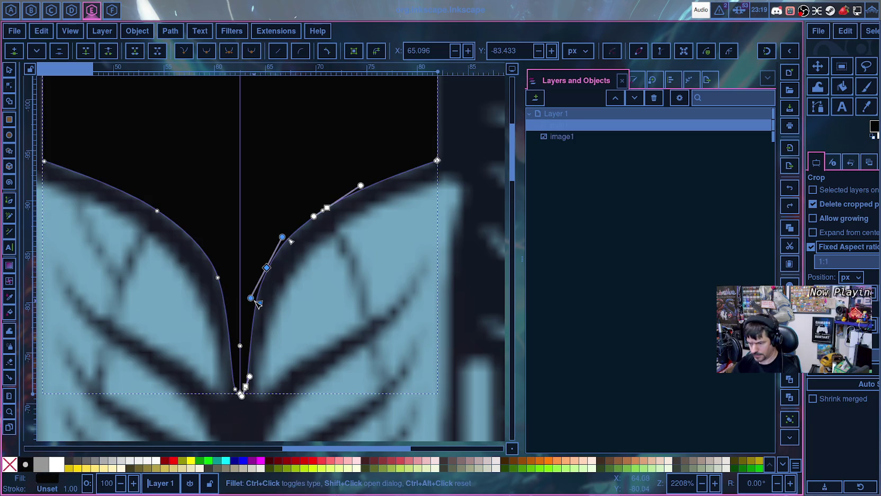
drag(256, 301, 255, 315)
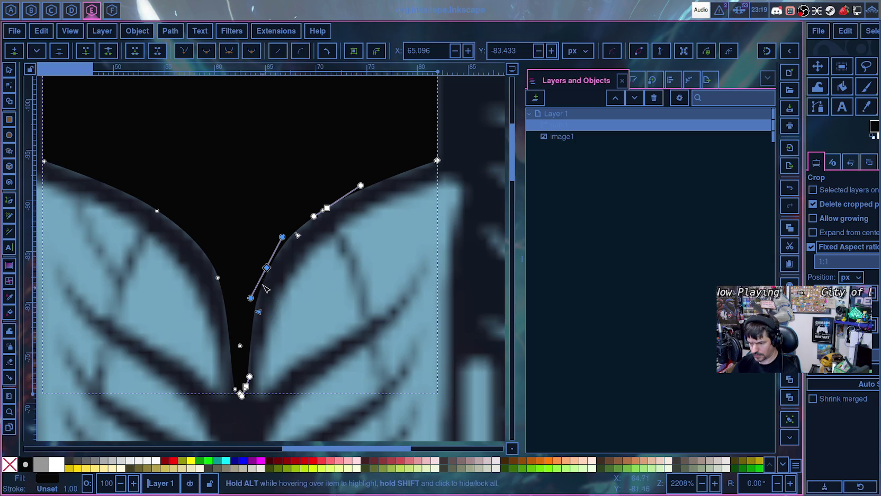
drag(282, 234, 288, 238)
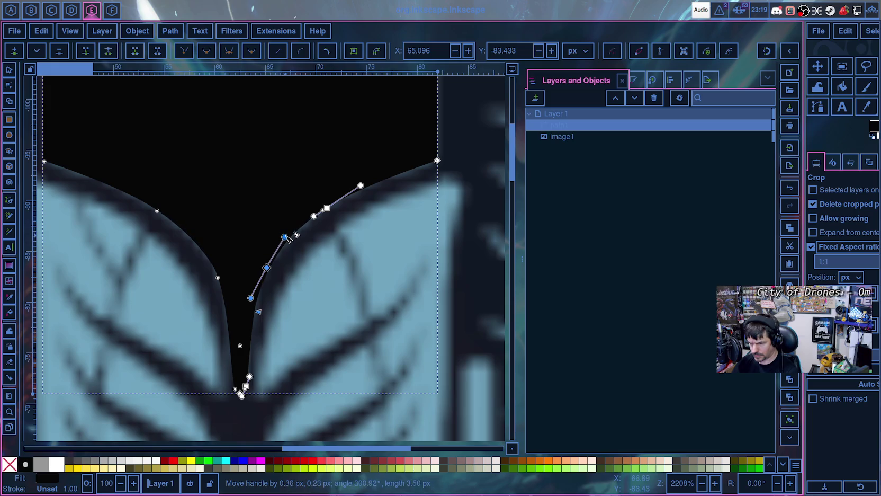
scroll(254, 301, up, 2)
scroll(161, 276, up, 2)
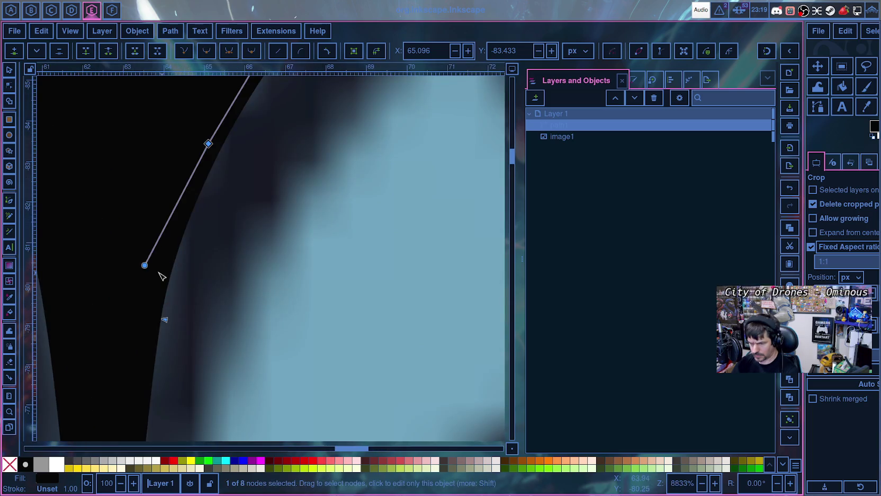
- Tweak the notch curve handles and shift the smooth node up onto the outline
drag(145, 265, 175, 249)
scroll(238, 250, down, 3)
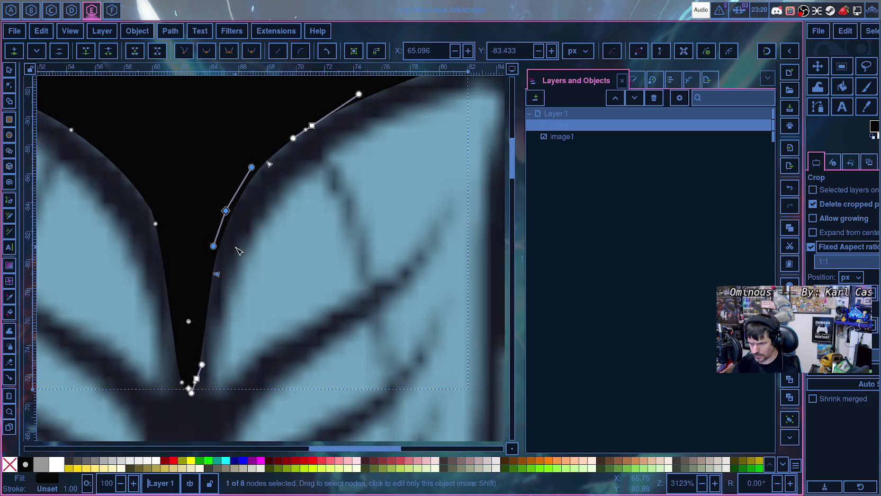
drag(251, 167, 256, 166)
scroll(297, 212, down, 3)
scroll(297, 212, down, 3)
scroll(330, 233, up, 4)
scroll(312, 222, up, 1)
scroll(273, 228, up, 1)
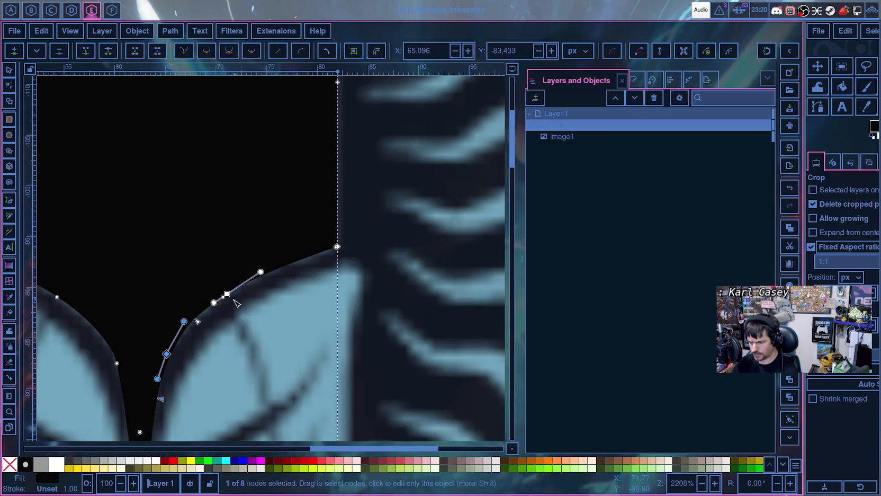
drag(229, 295, 239, 290)
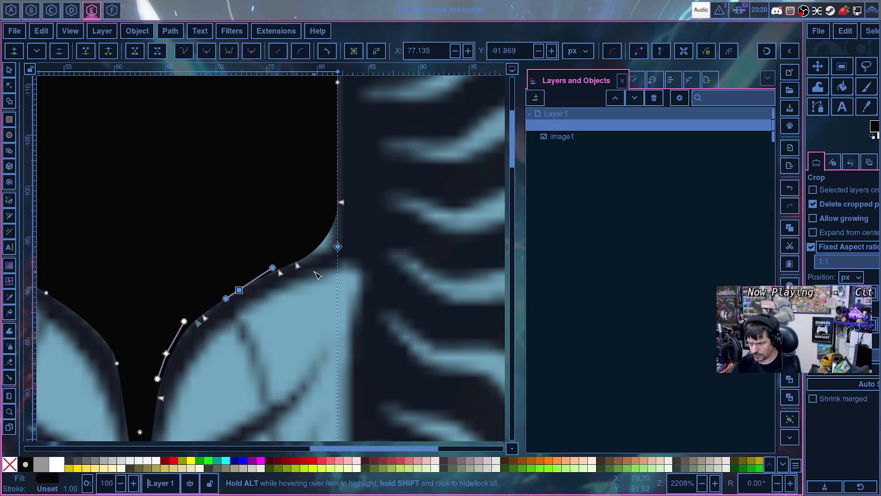
- Revert the right corner to sharp and round the notch's inner bend instead
key(ctrl+z)
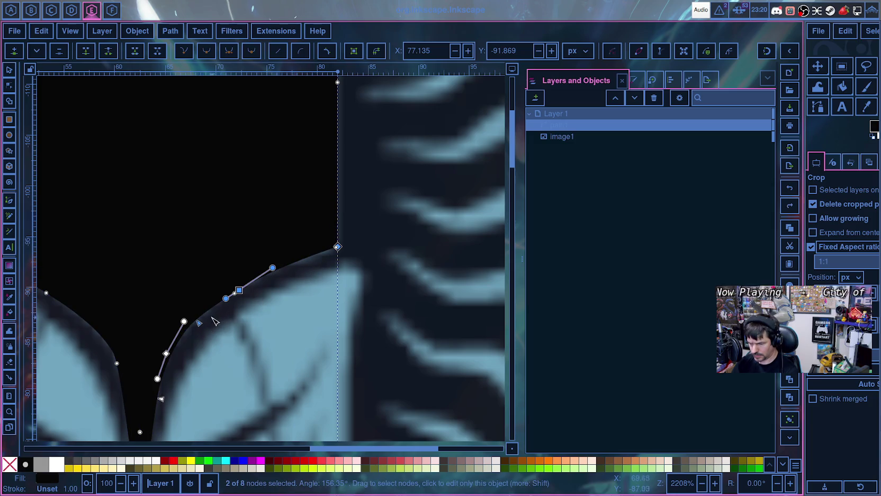
click(301, 297)
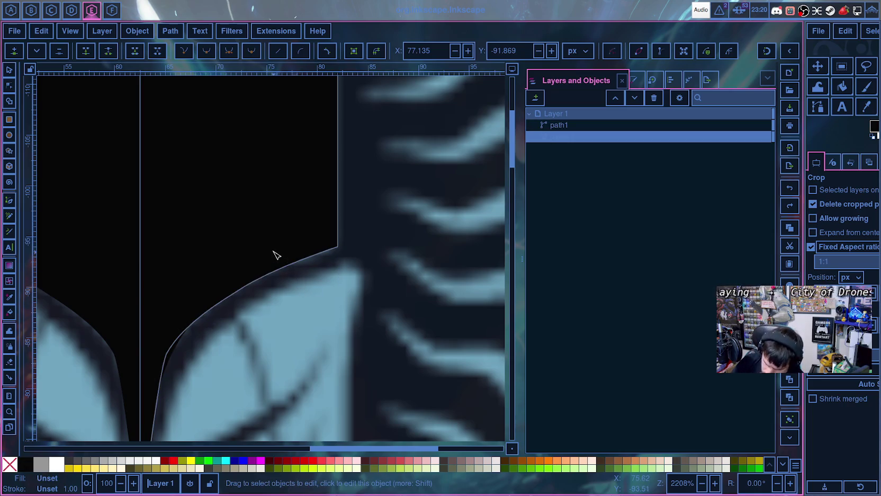
click(195, 331)
drag(197, 324, 195, 327)
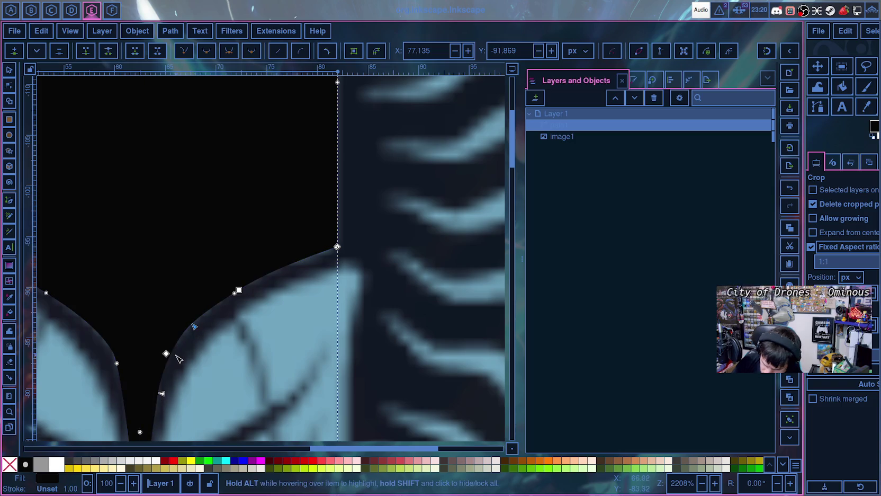
mouse_move(196, 329)
mouse_down()
mouse_move(228, 315)
mouse_move(233, 303)
mouse_up()
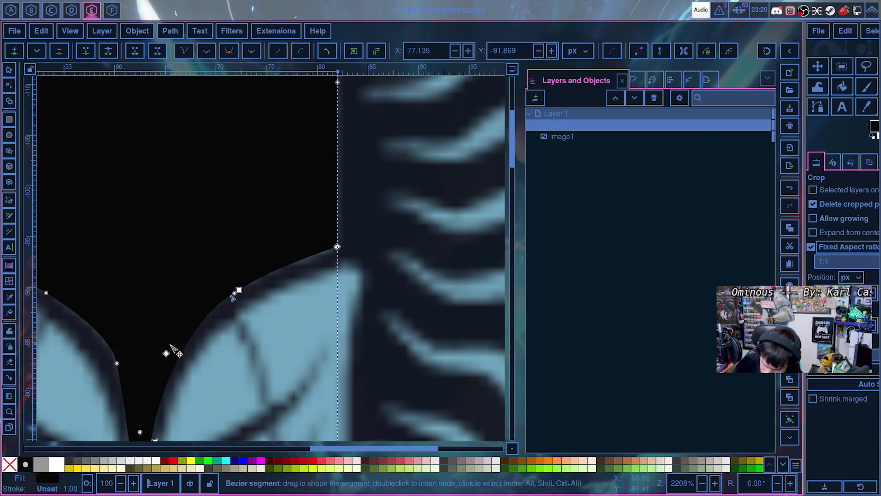
drag(166, 354, 162, 350)
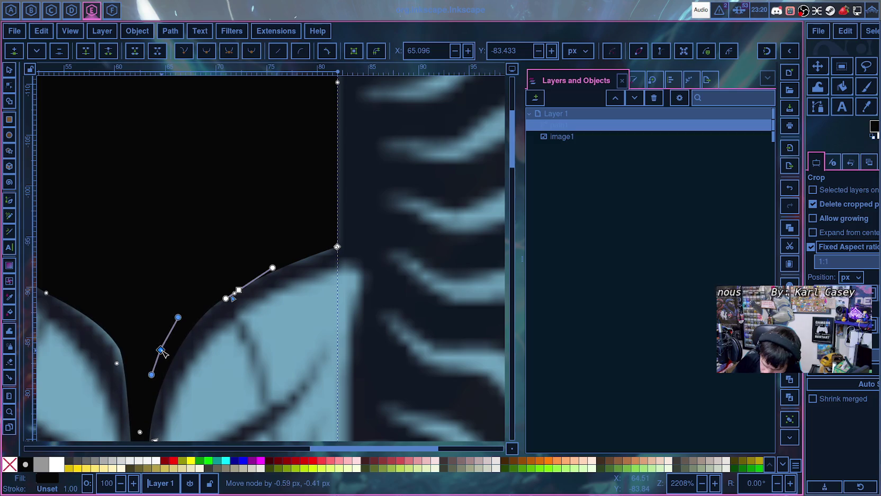
- Nudge the notch's bottom tip node to X 63.203, Y -71.733
scroll(174, 371, down, 5)
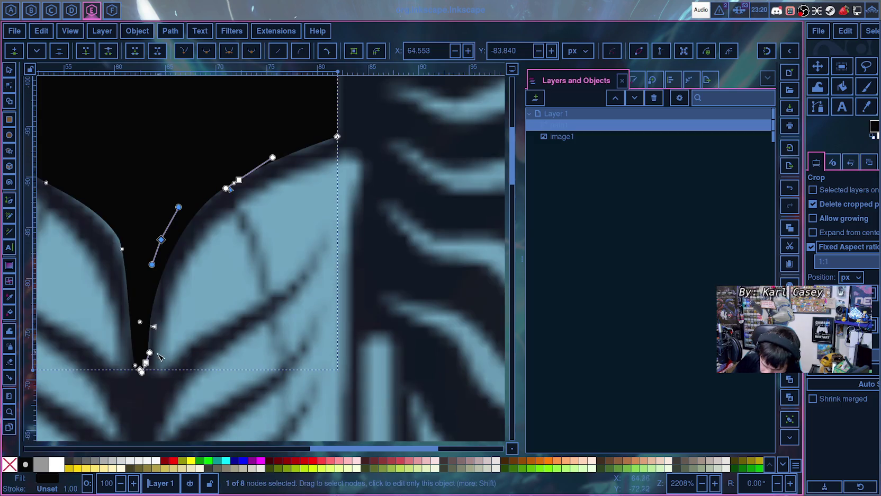
drag(146, 363, 150, 362)
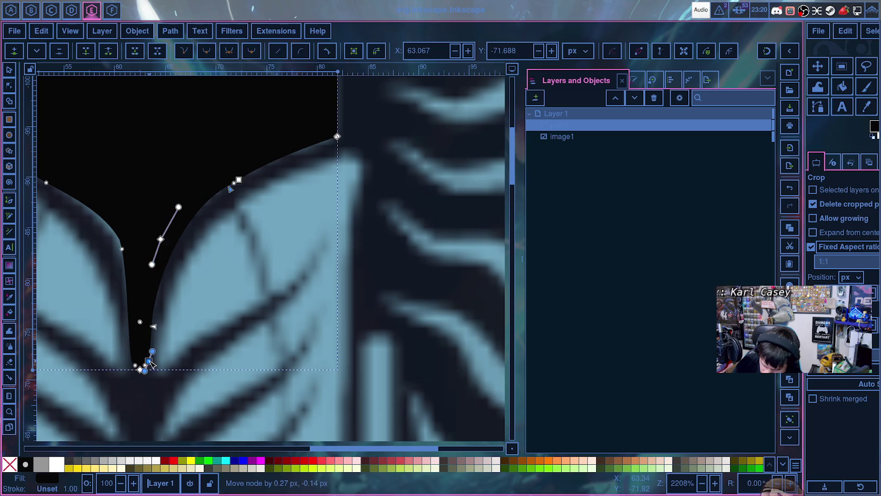
scroll(204, 316, up, 3)
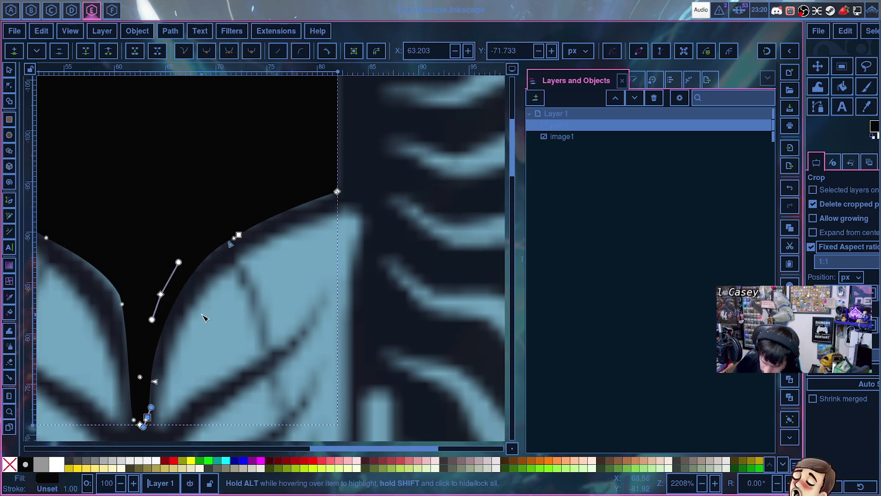
scroll(212, 318, down, 1)
scroll(228, 320, down, 1)
scroll(250, 325, up, 1)
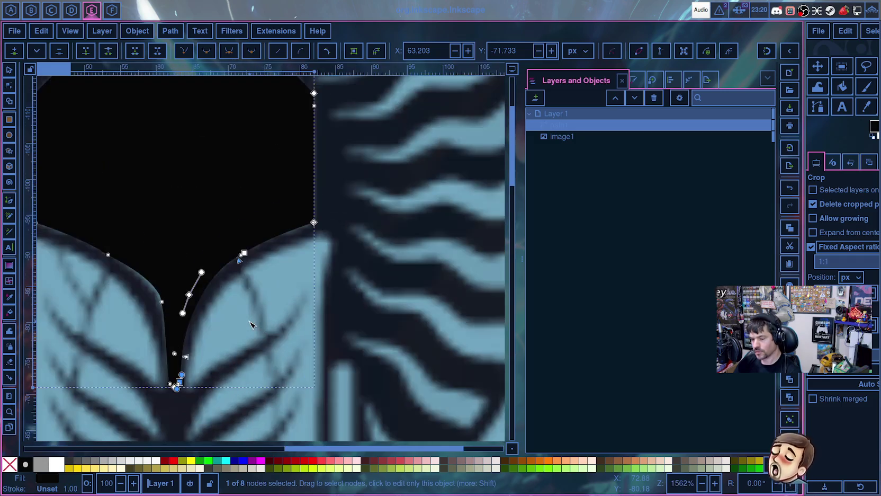
scroll(250, 324, up, 1)
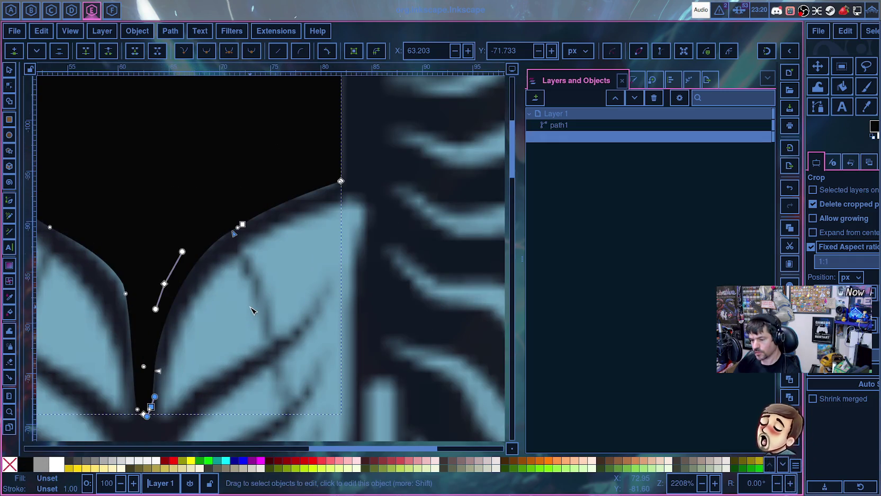
scroll(252, 309, down, 2)
scroll(252, 310, down, 2)
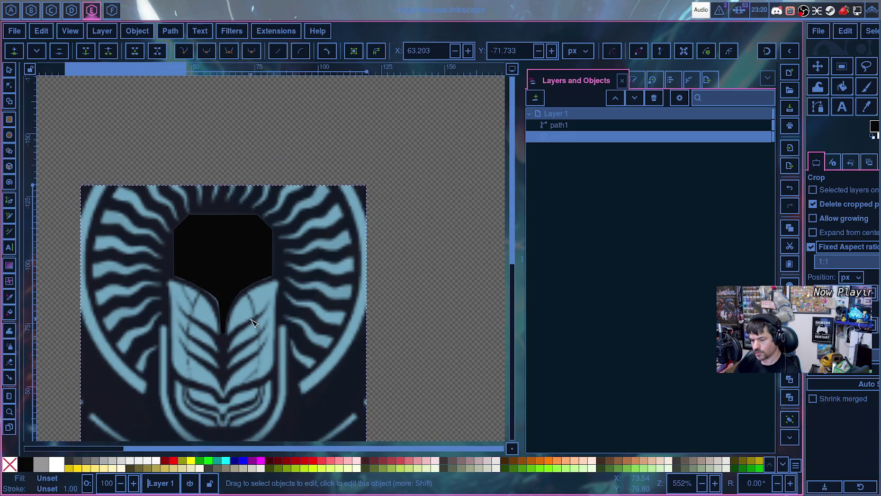
- Zoom out to compare the trace with the emblem, then select the black mic path's nodes
scroll(251, 320, up, 2)
scroll(249, 318, up, 2)
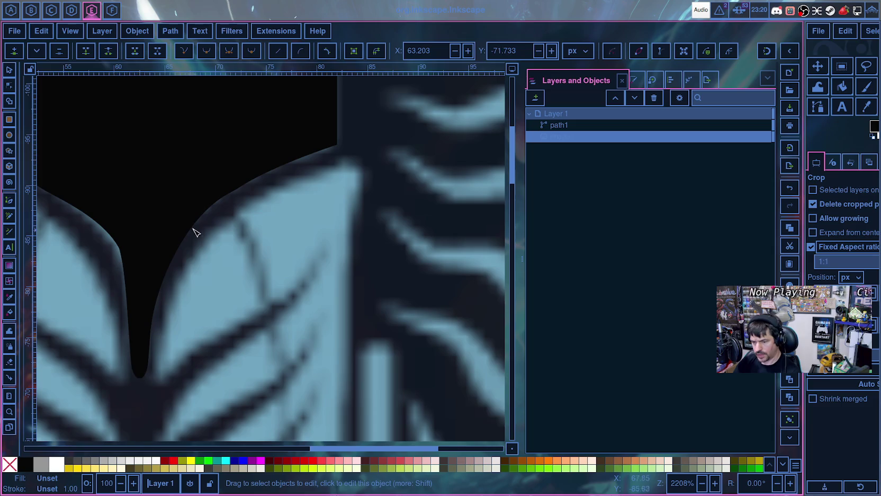
scroll(106, 233, down, 3)
scroll(122, 239, up, 3)
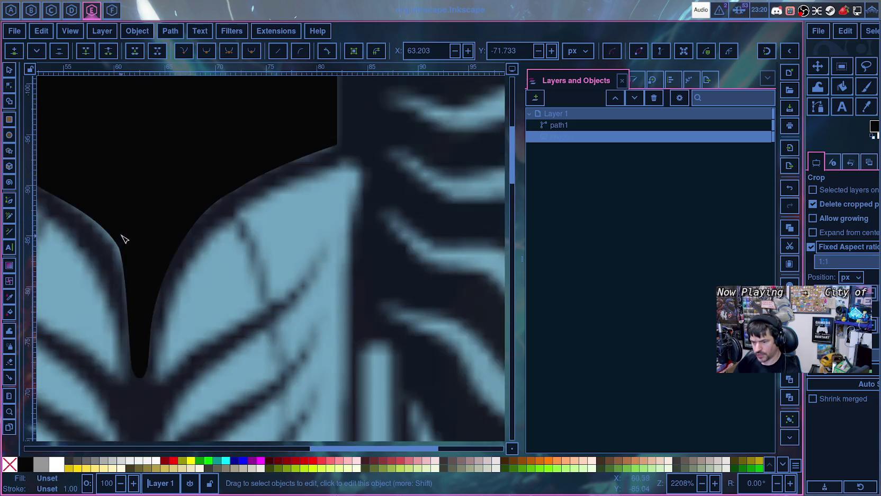
scroll(130, 246, up, 3)
scroll(143, 265, down, 3)
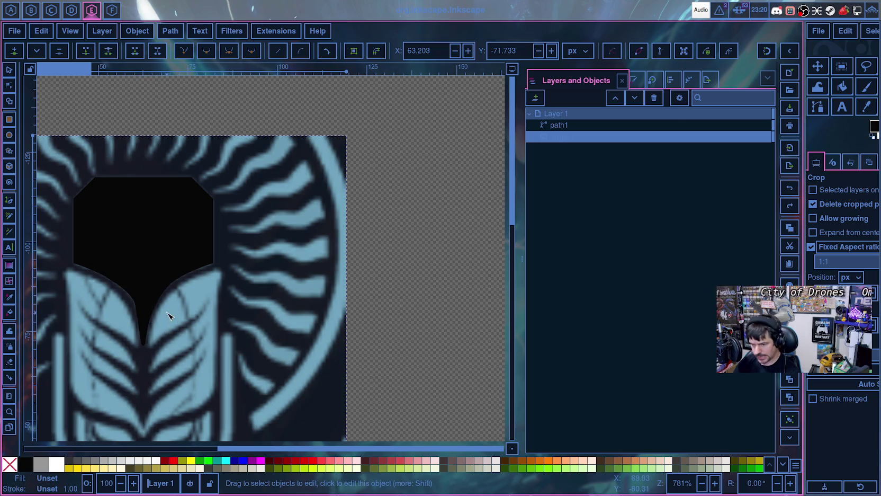
click(152, 259)
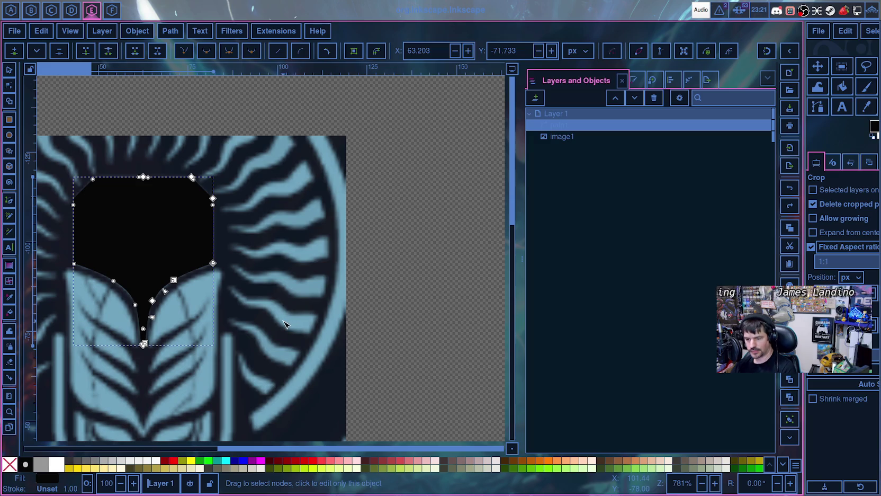
scroll(285, 324, left, 5)
scroll(387, 308, down, 4)
scroll(428, 222, up, 2)
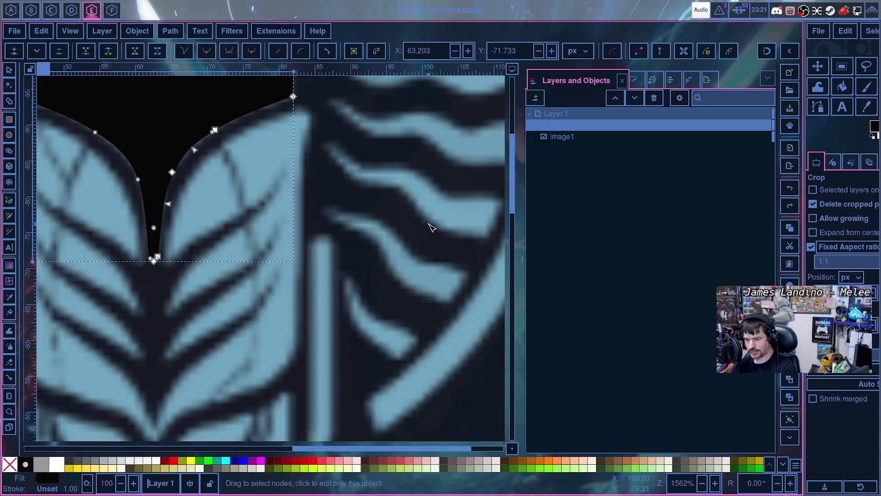
- Raise the lower tip's curve node and adjust its handle to match the reference edge
scroll(429, 227, up, 3)
scroll(416, 230, up, 2)
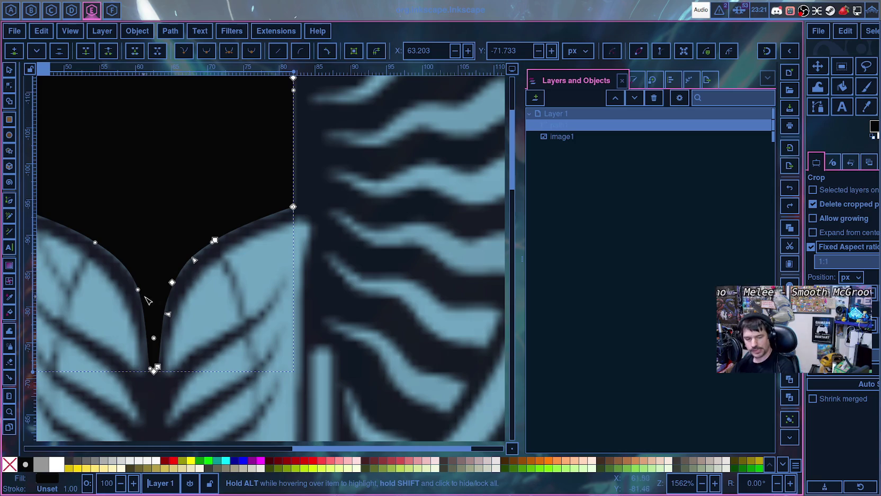
scroll(190, 273, up, 1)
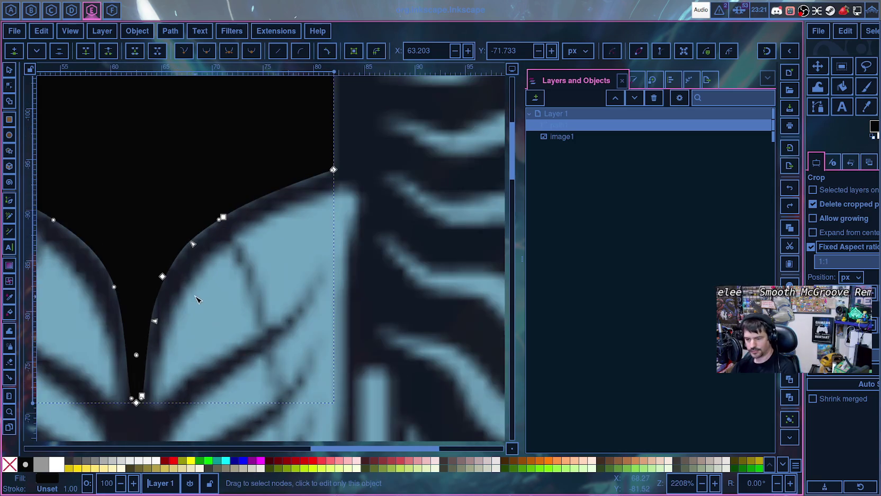
scroll(192, 249, up, 1)
drag(149, 270, 150, 265)
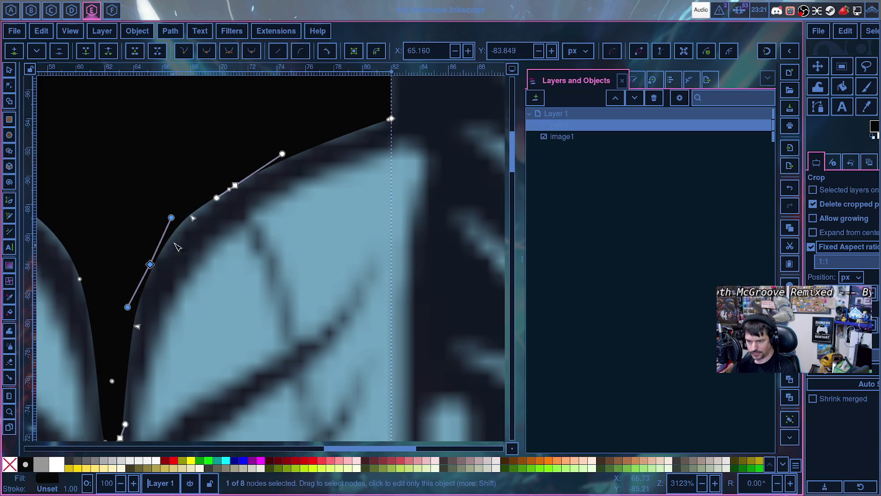
drag(175, 218, 181, 225)
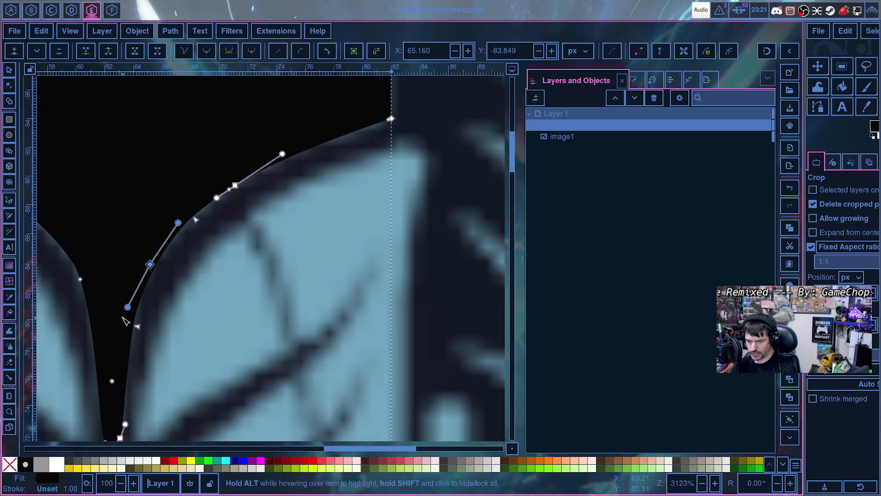
- Make a final small handle correction at the tip, then deselect the path
scroll(169, 314, down, 1)
scroll(170, 313, down, 2)
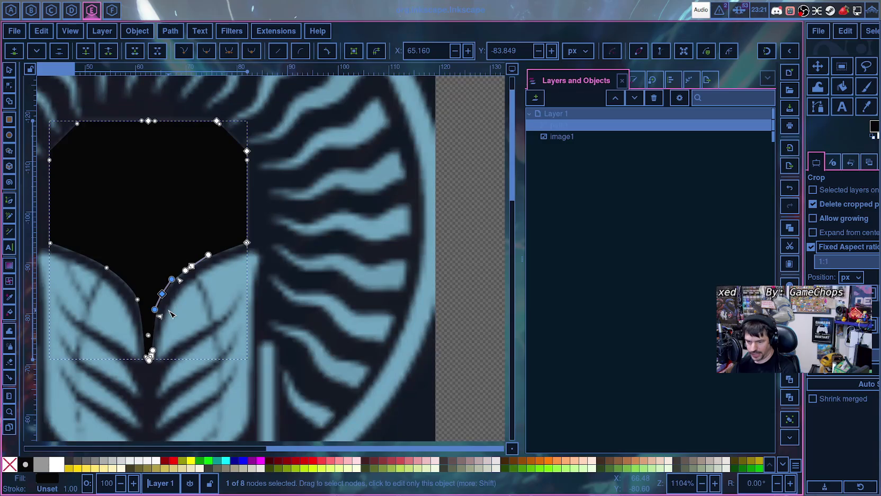
scroll(168, 313, up, 2)
scroll(168, 314, up, 2)
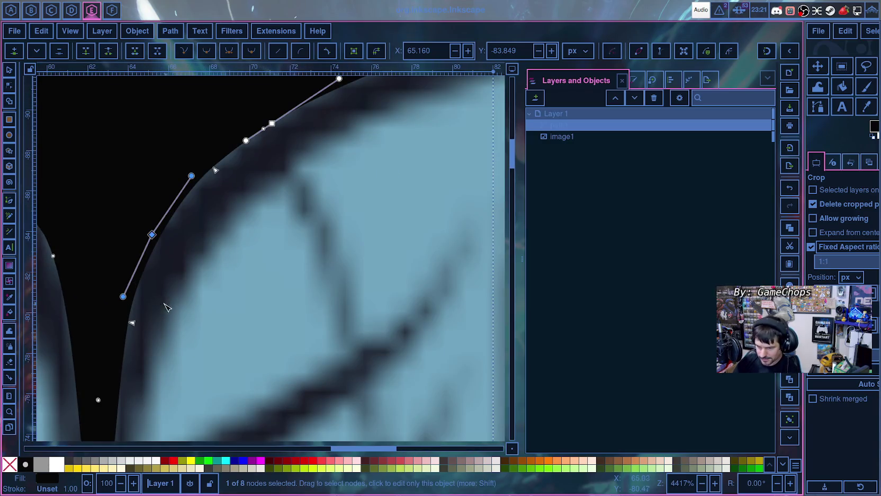
drag(125, 301, 127, 302)
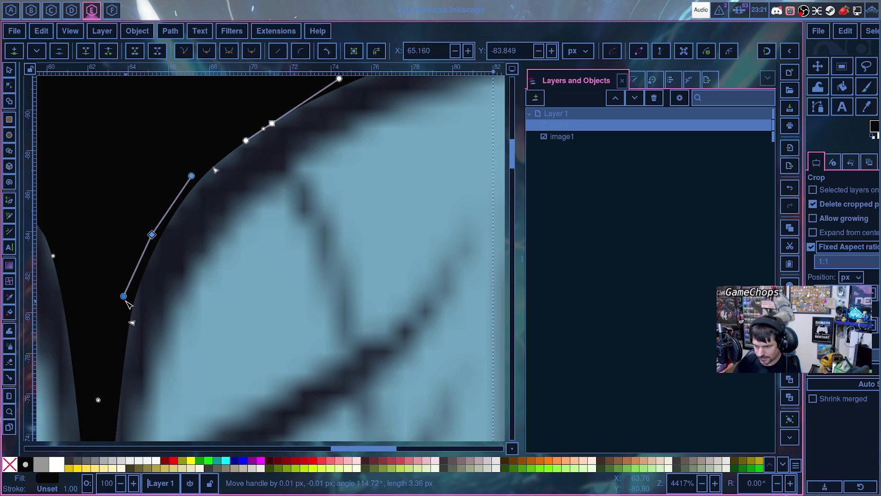
scroll(156, 306, down, 6)
scroll(156, 307, up, 1)
scroll(157, 308, up, 1)
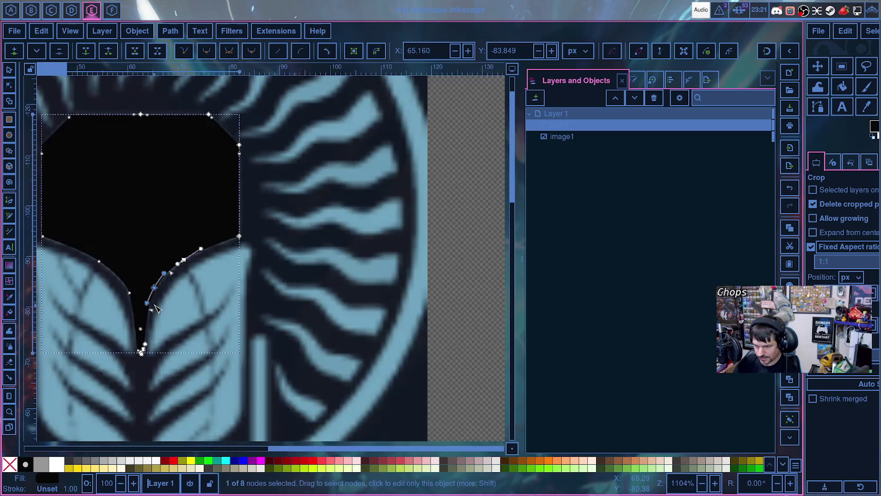
click(141, 276)
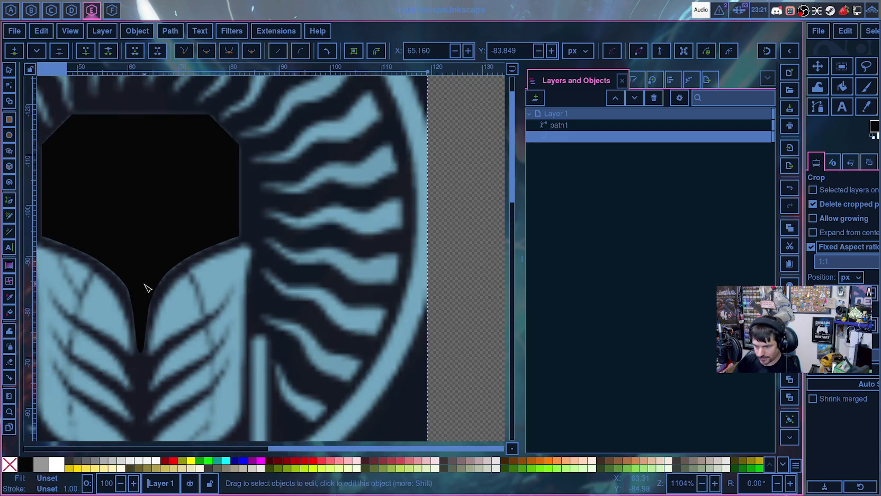
scroll(146, 288, up, 3)
click(150, 365)
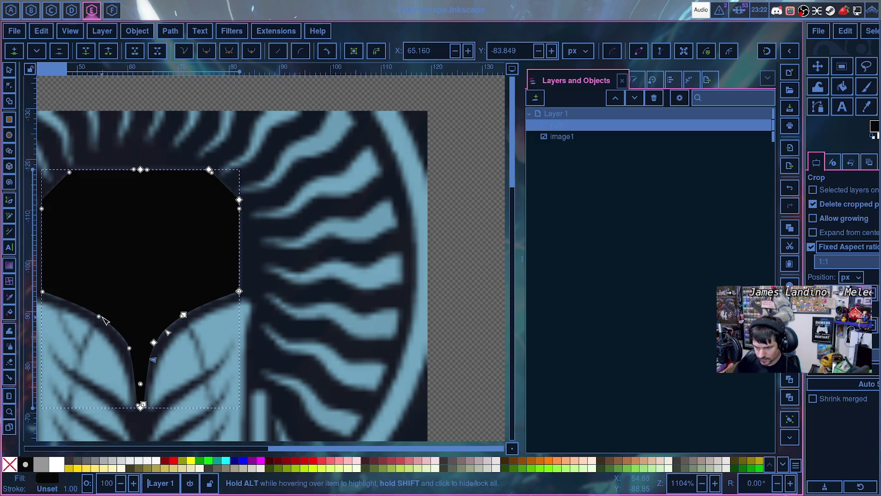
scroll(165, 328, up, 3)
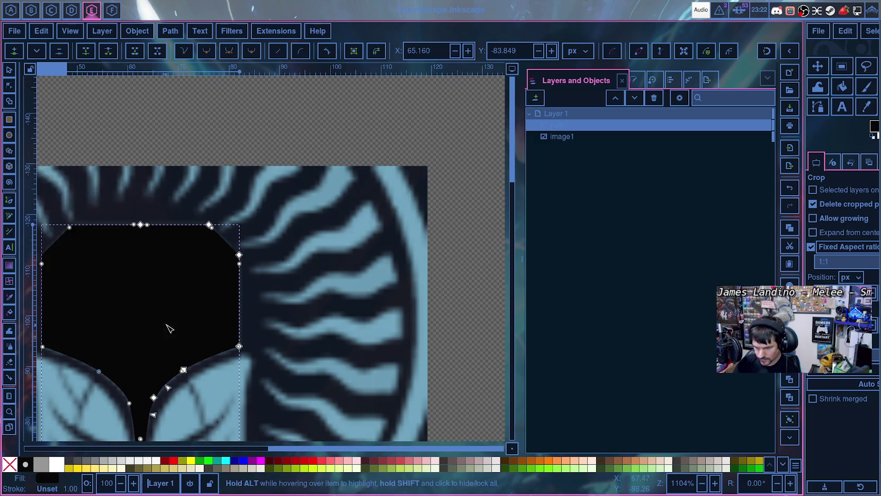
click(194, 376)
scroll(193, 395, down, 3)
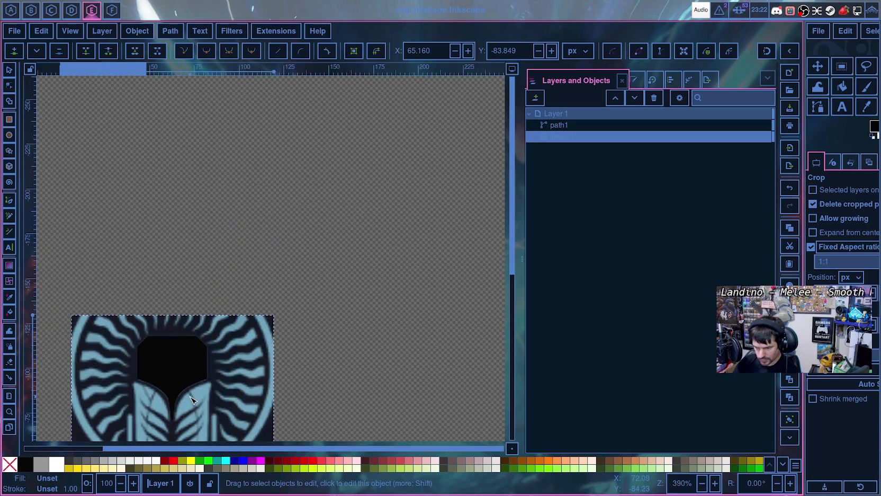
scroll(202, 404, down, 6)
scroll(208, 368, down, 3)
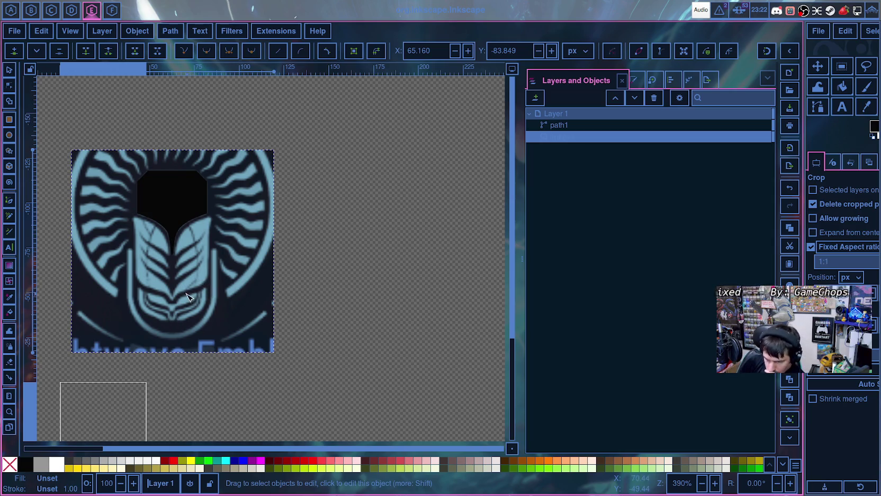
scroll(177, 303, down, 2)
scroll(177, 301, up, 3)
scroll(177, 301, down, 1)
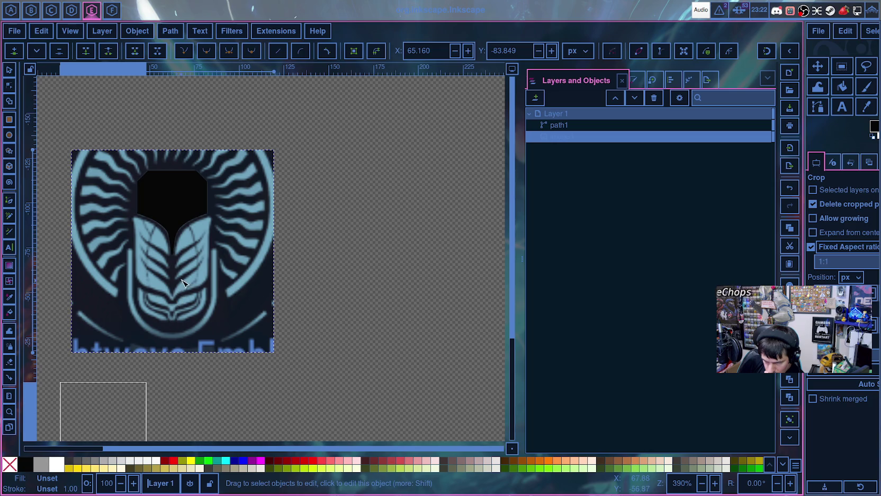
mouse_move(689, 114)
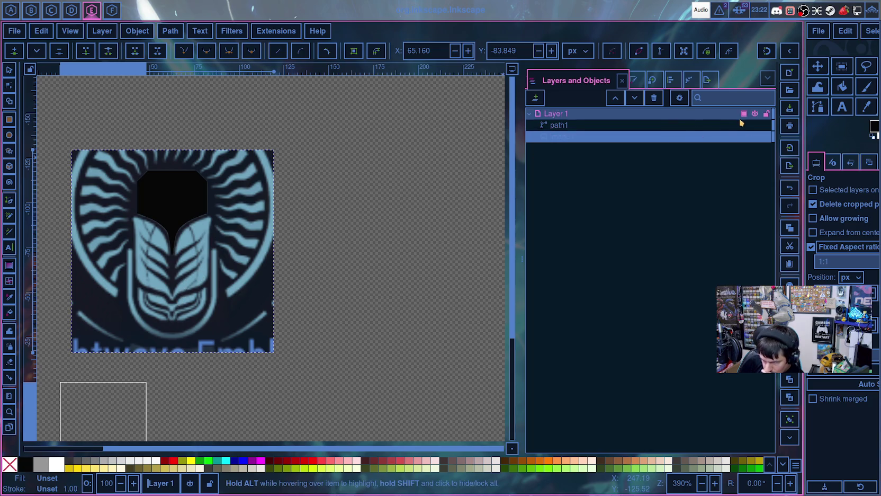
click(657, 126)
- Rename the path1 row to 'Mic Head' in Layers and Objects
double_click(563, 126)
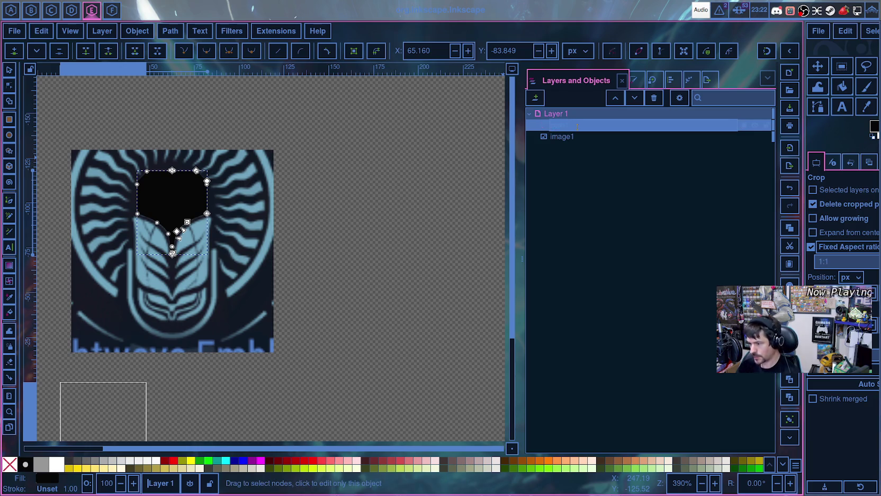
key(Return)
double_click(561, 126)
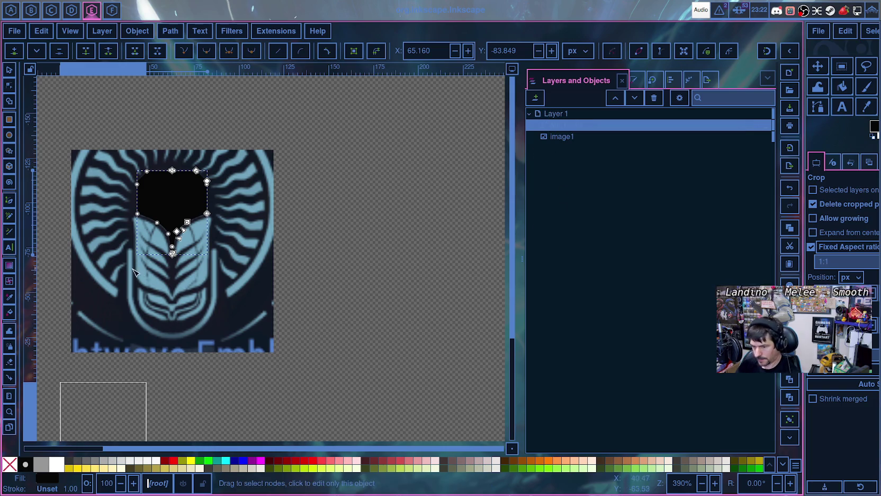
click(253, 317)
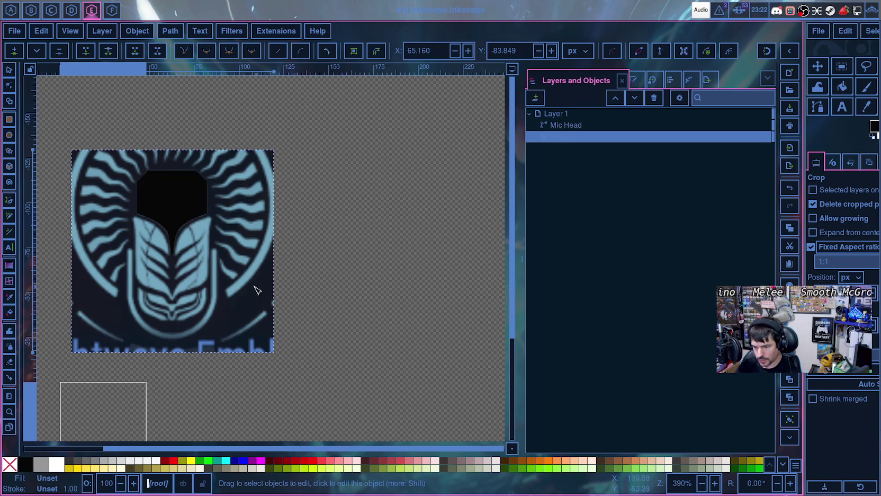
- With the Pen tool, trace the right leaf from its upper corner down to the bottom
scroll(187, 275, down, 5)
ctrl+scroll(174, 270, up, 1)
scroll(177, 265, up, 5)
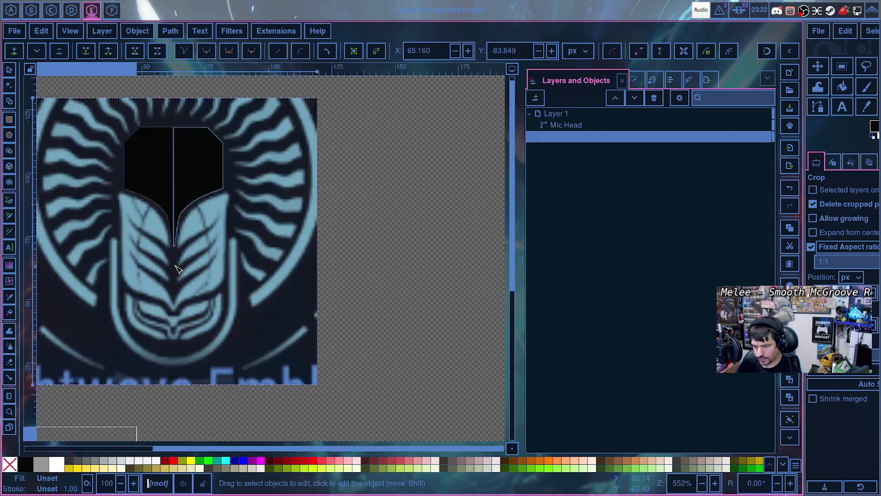
ctrl+scroll(177, 269, up, 3)
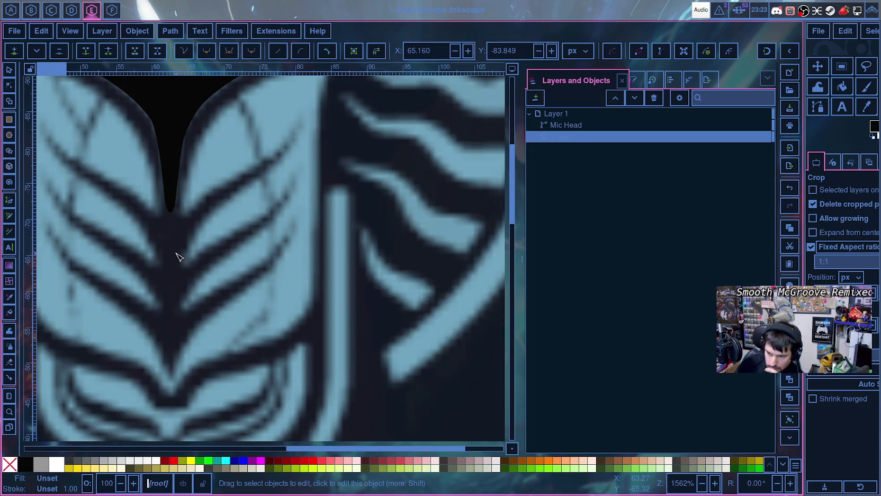
scroll(177, 255, up, 1)
scroll(177, 249, up, 1)
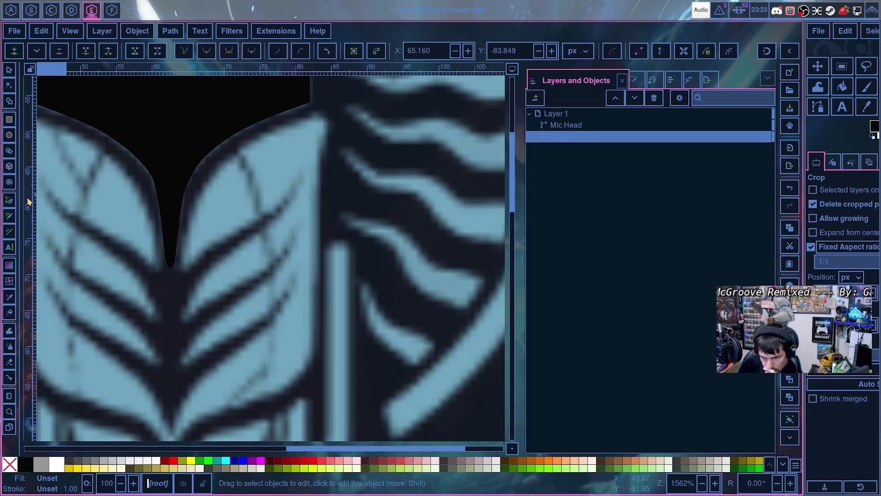
click(11, 201)
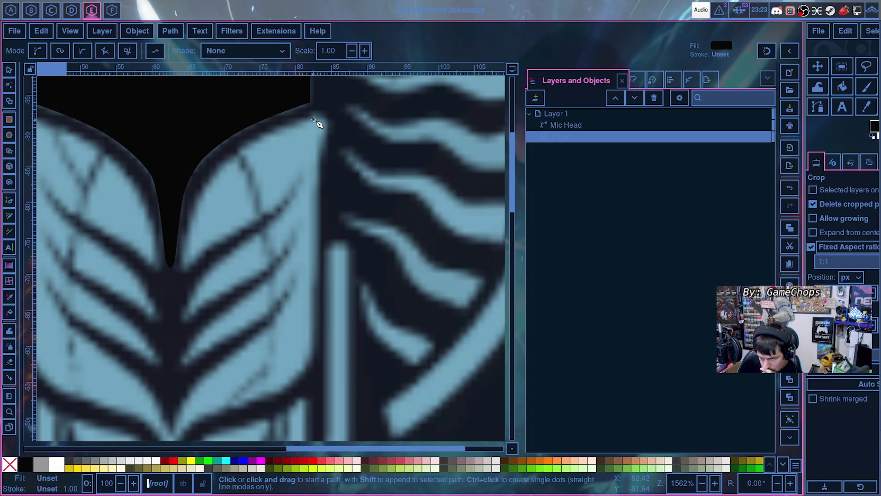
click(313, 116)
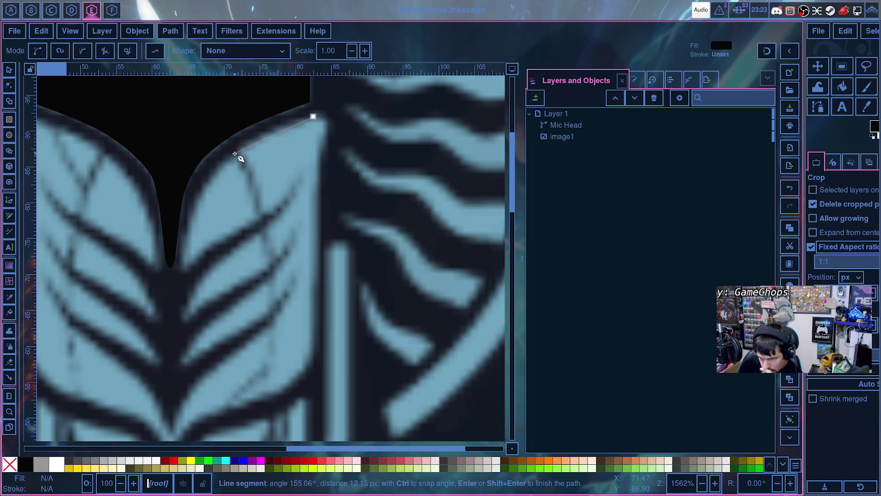
click(235, 153)
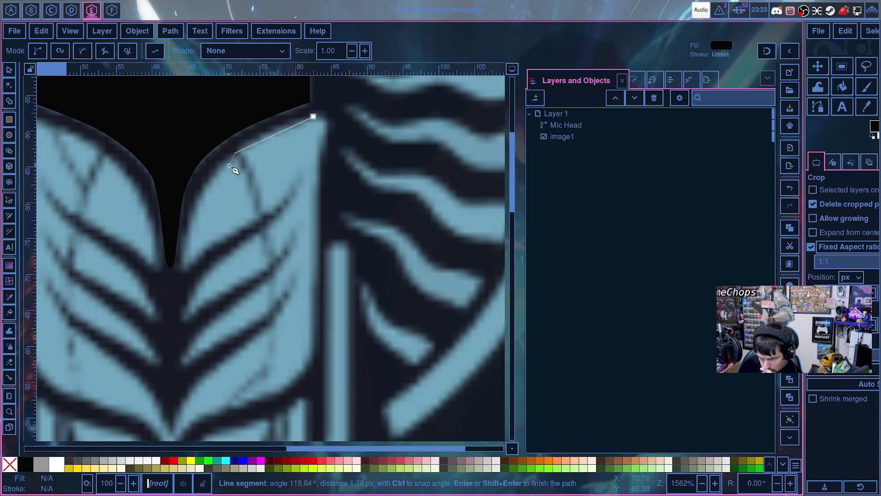
click(193, 205)
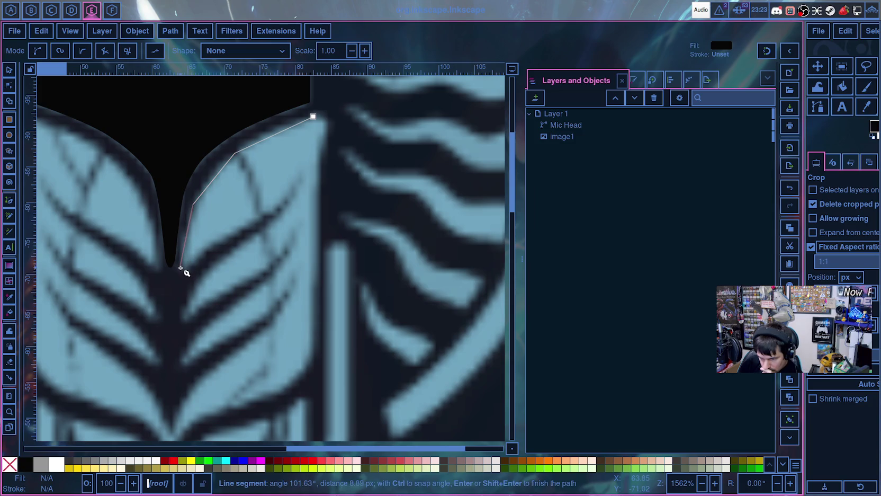
click(180, 267)
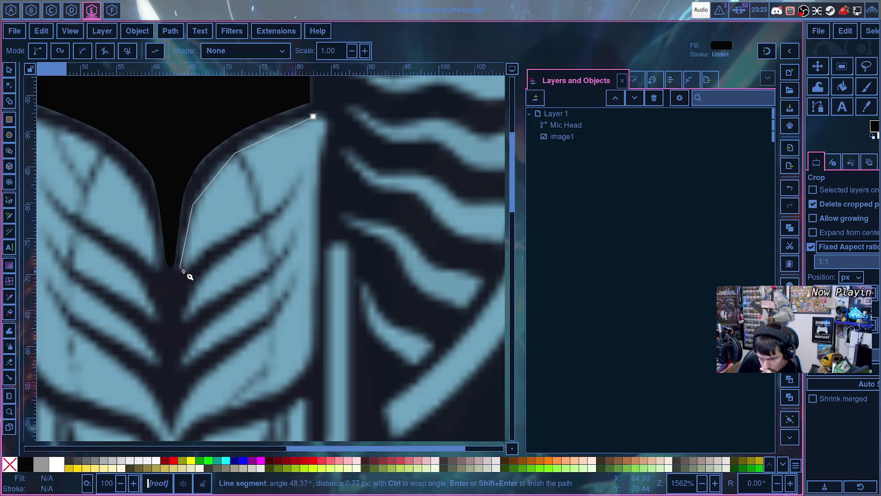
- Trace the first two angled vein notches along the leaf's inner edge
click(187, 269)
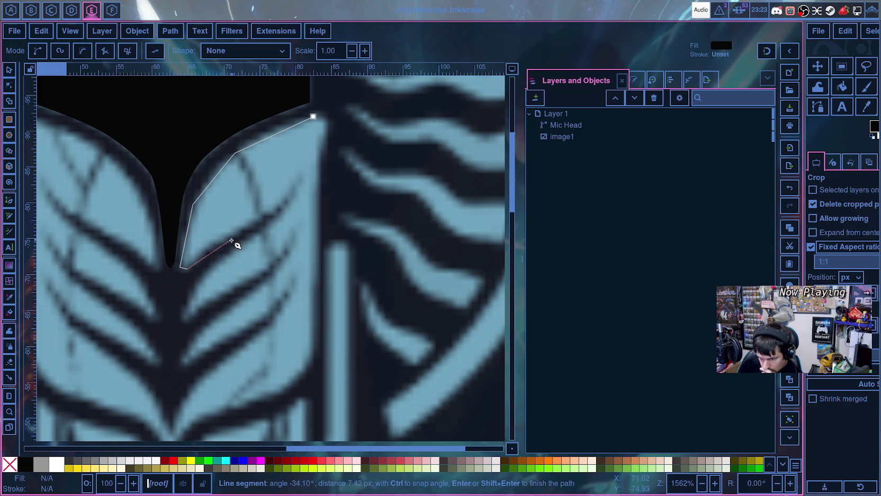
click(229, 242)
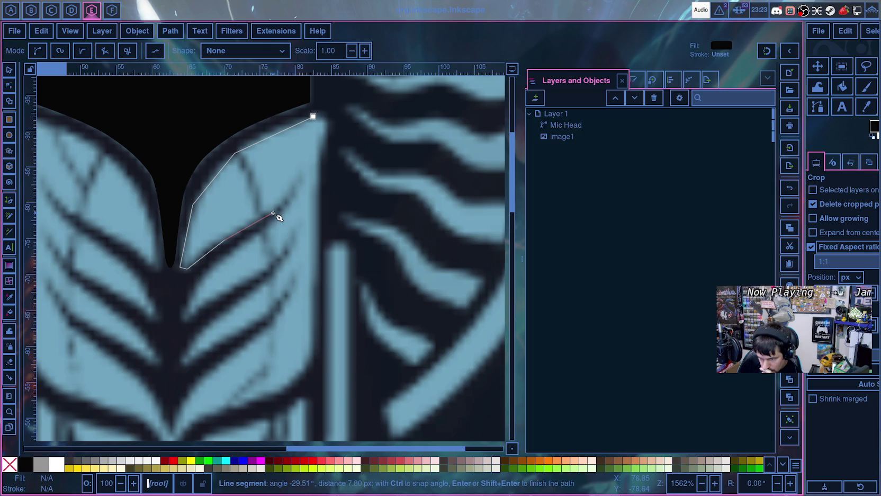
click(274, 214)
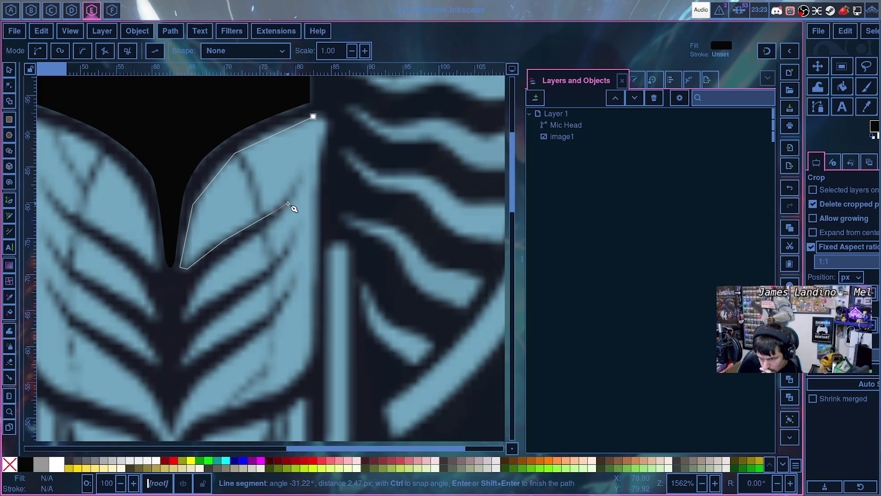
click(286, 205)
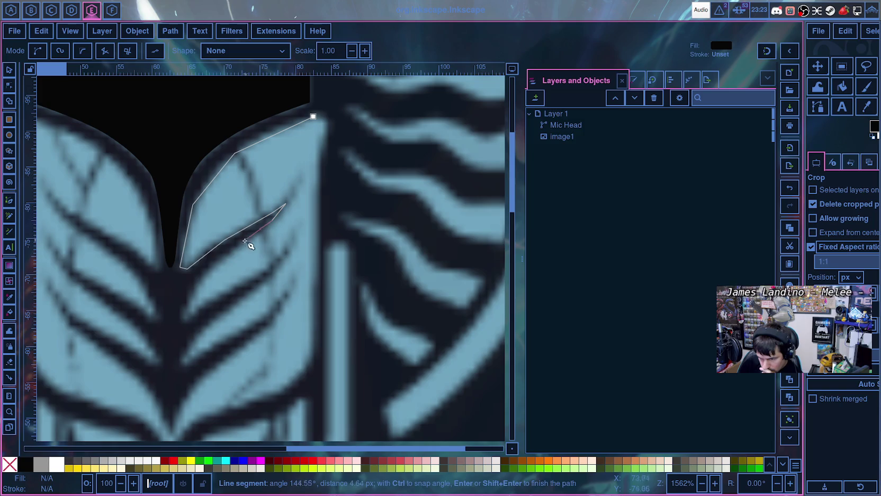
click(208, 267)
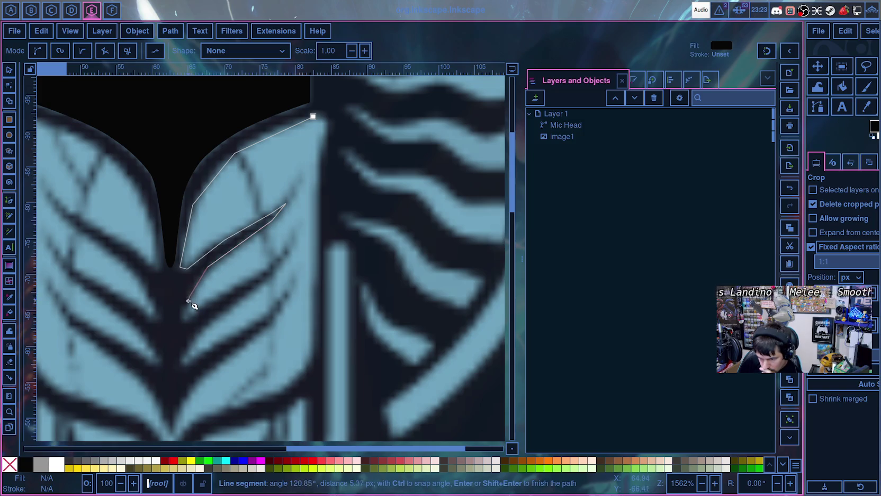
click(181, 315)
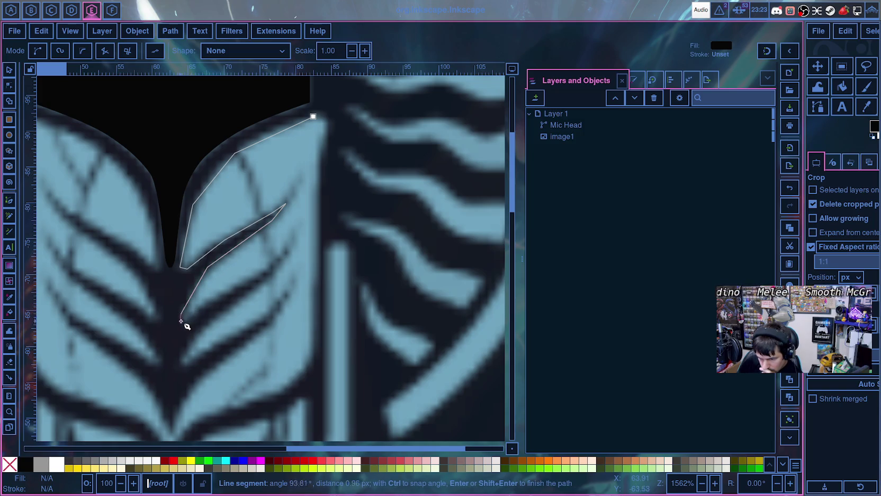
click(188, 321)
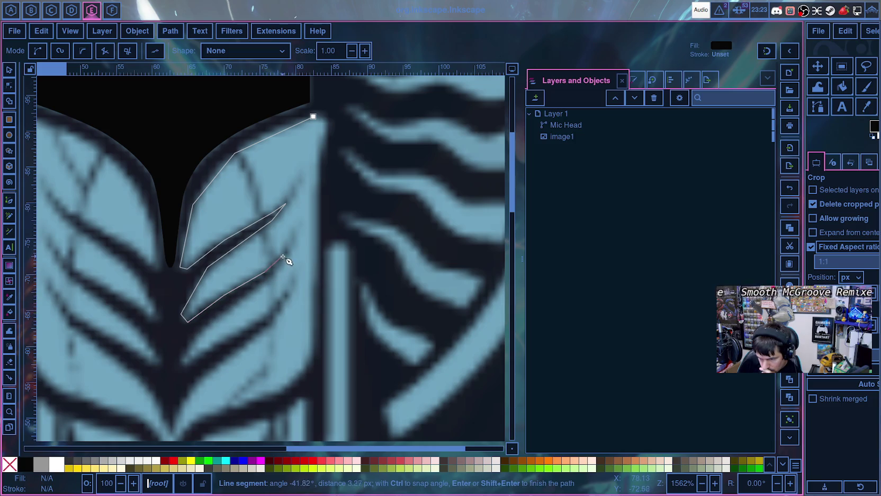
click(286, 251)
click(272, 276)
click(229, 304)
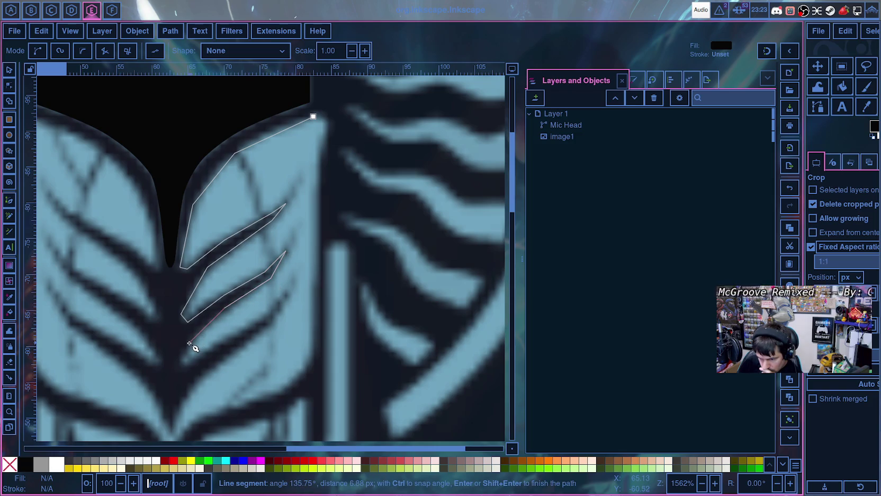
- Trace the third notch and continue the outline down the stem
click(179, 356)
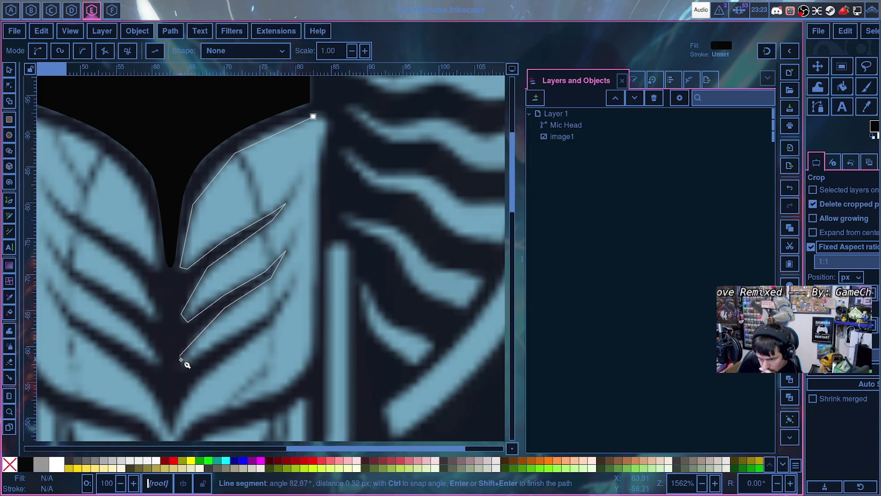
click(185, 366)
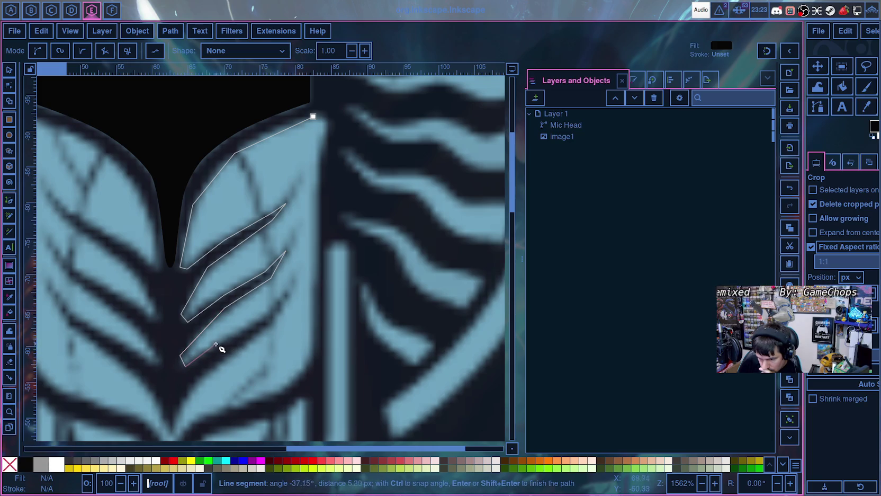
click(265, 319)
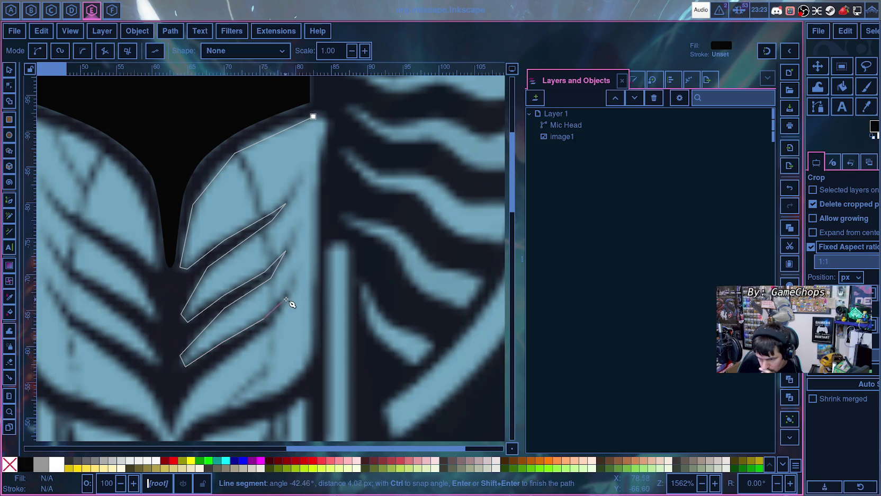
click(287, 288)
click(271, 324)
click(222, 362)
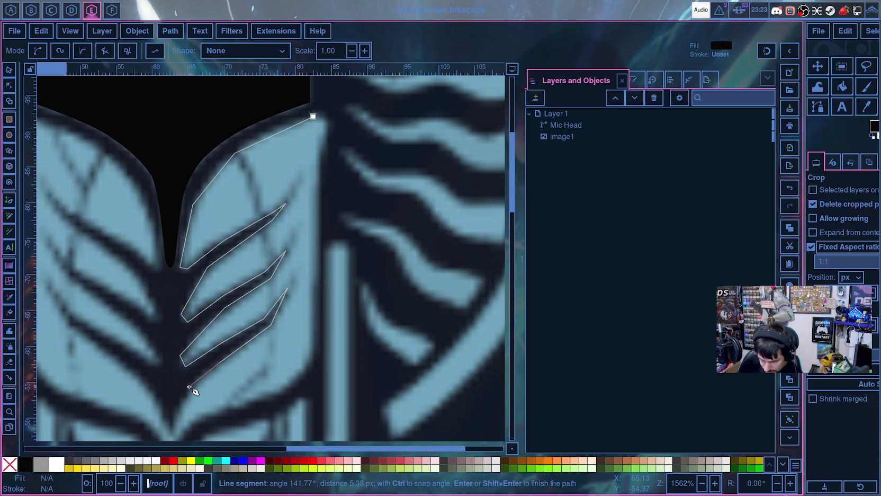
click(189, 387)
click(171, 427)
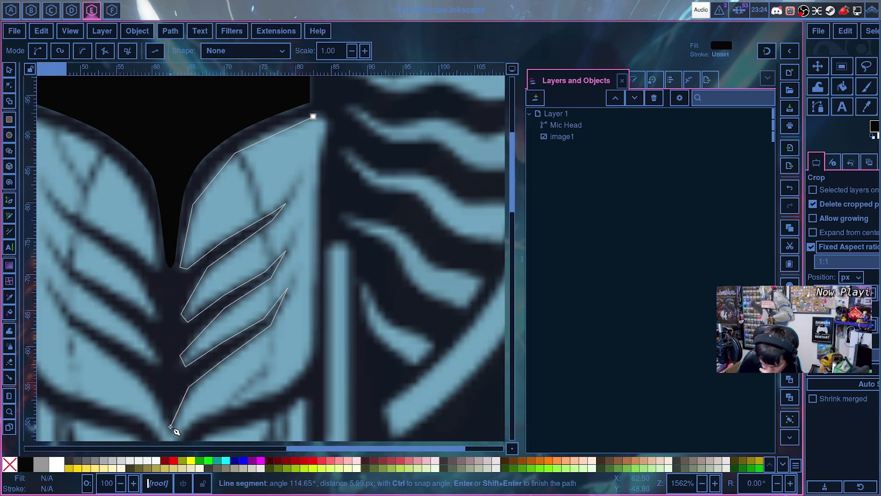
- Trace the lower and right outer edge and close the path at its start point
scroll(175, 391, down, 5)
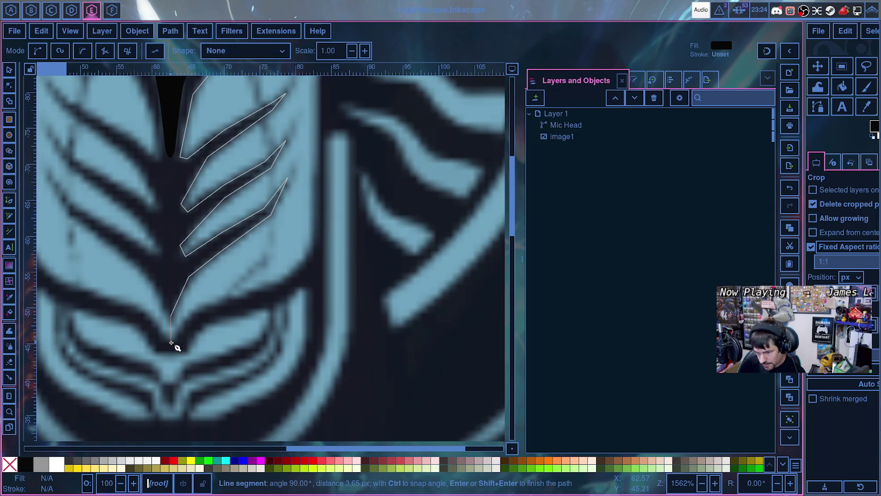
click(170, 341)
click(196, 312)
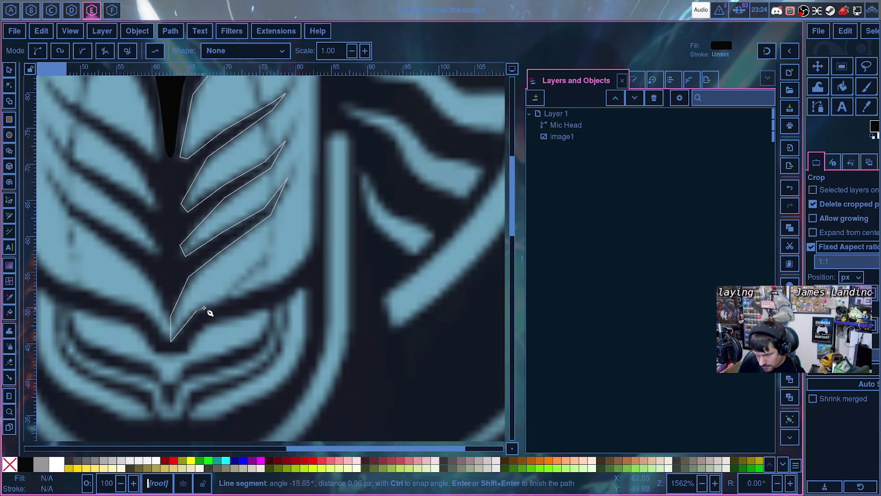
click(262, 290)
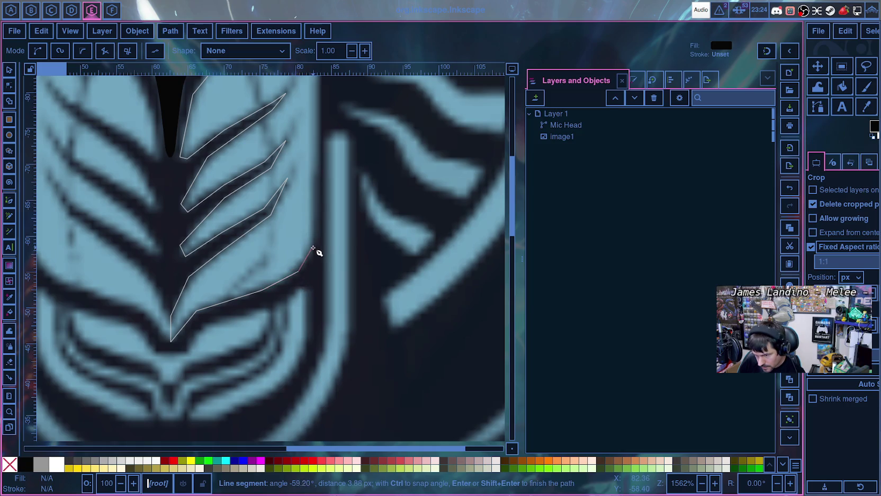
click(314, 249)
scroll(318, 190, up, 5)
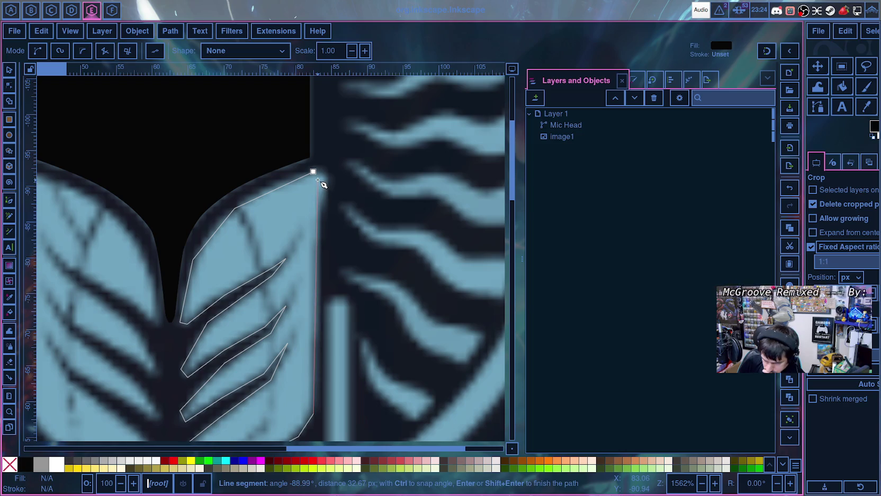
click(313, 172)
scroll(314, 258, down, 2)
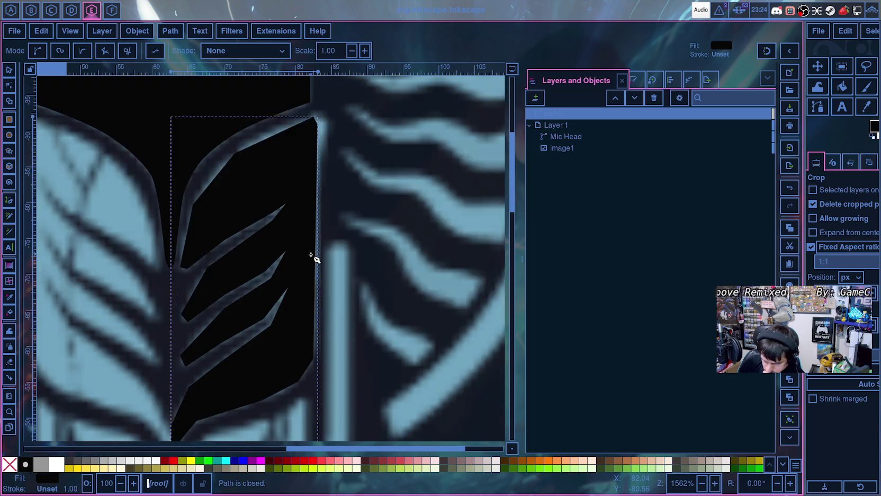
- Select the new leaf path and switch to the Node tool to show its nodes
scroll(314, 258, down, 4)
scroll(286, 282, down, 2)
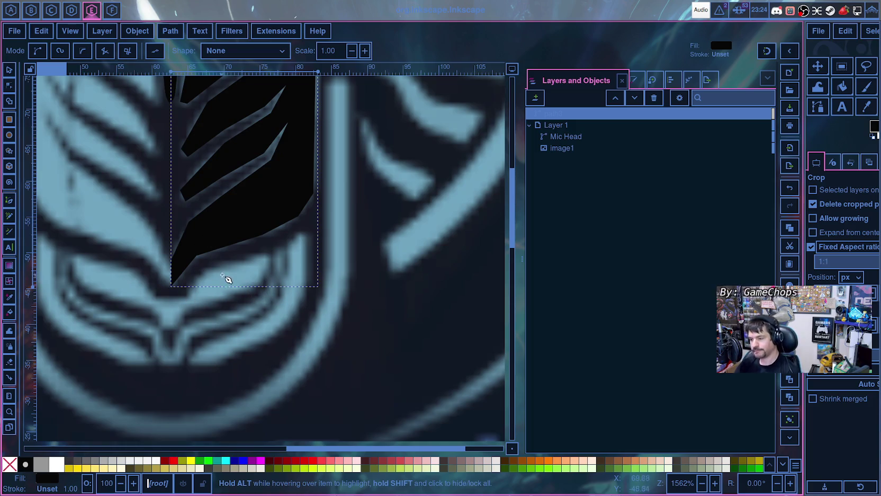
click(12, 76)
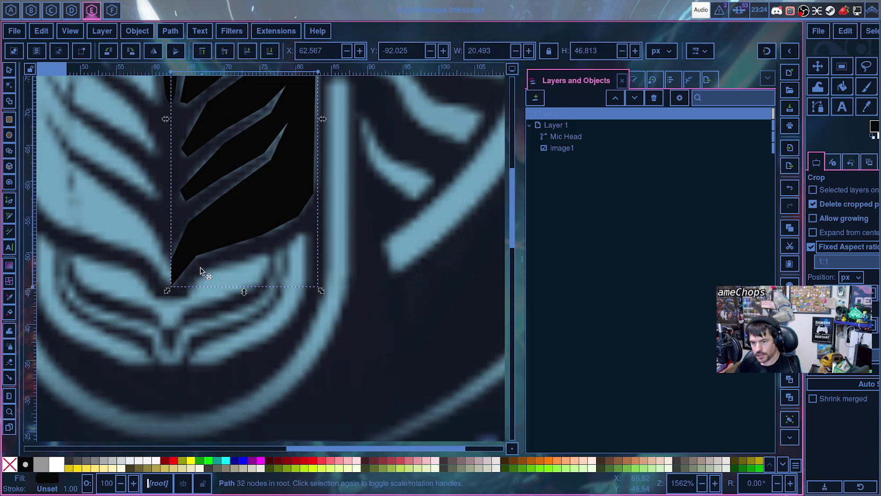
click(9, 85)
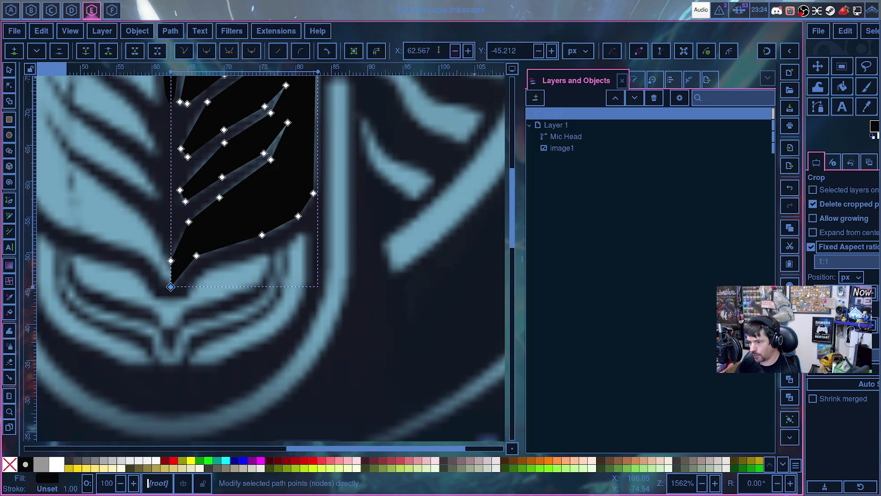
- Set the path's X position to 62.500
scroll(332, 169, up, 3)
scroll(347, 164, up, 3)
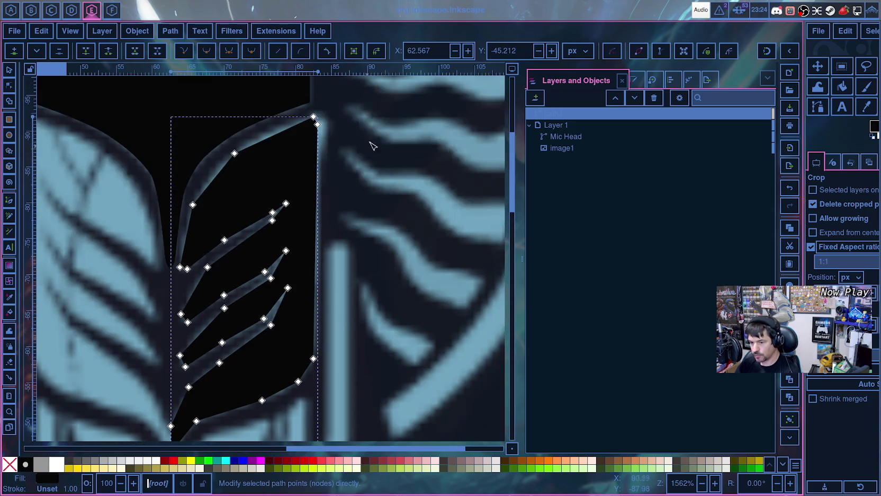
drag(431, 50, 422, 51)
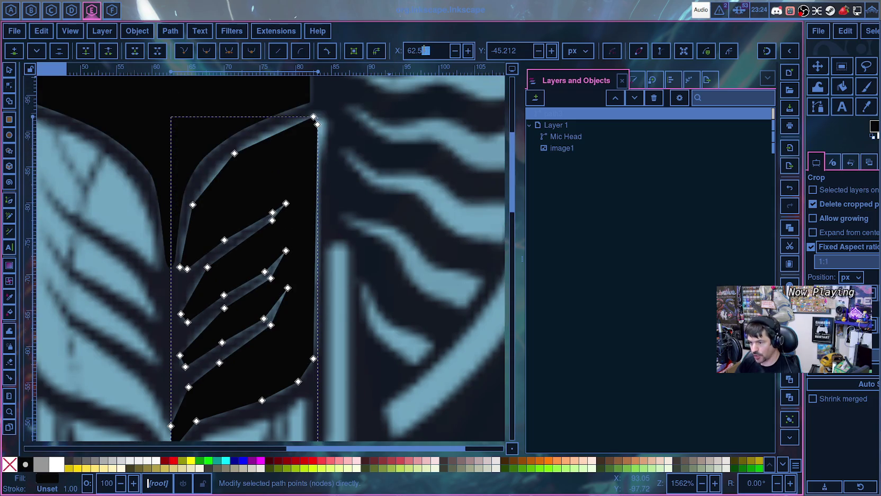
text(00)
key(Return)
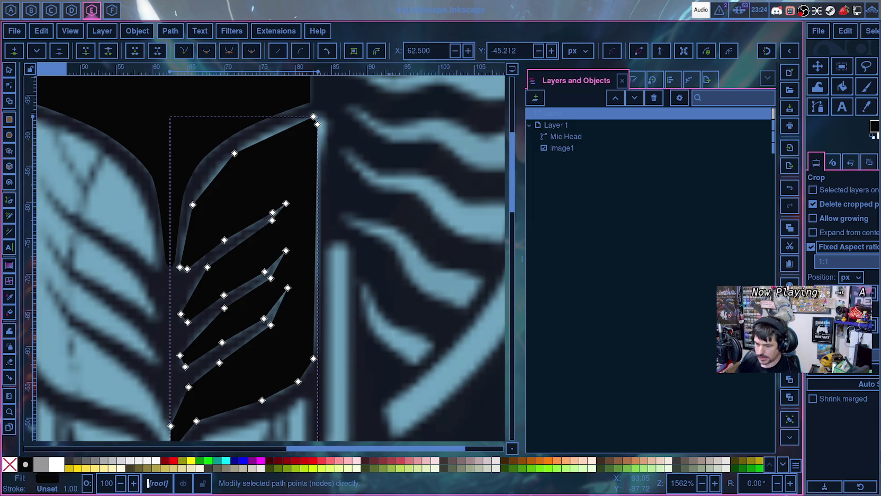
scroll(295, 286, down, 3)
- Move the left-middle node to X 62.500 to straighten the centre edge
click(171, 342)
scroll(175, 332, up, 1)
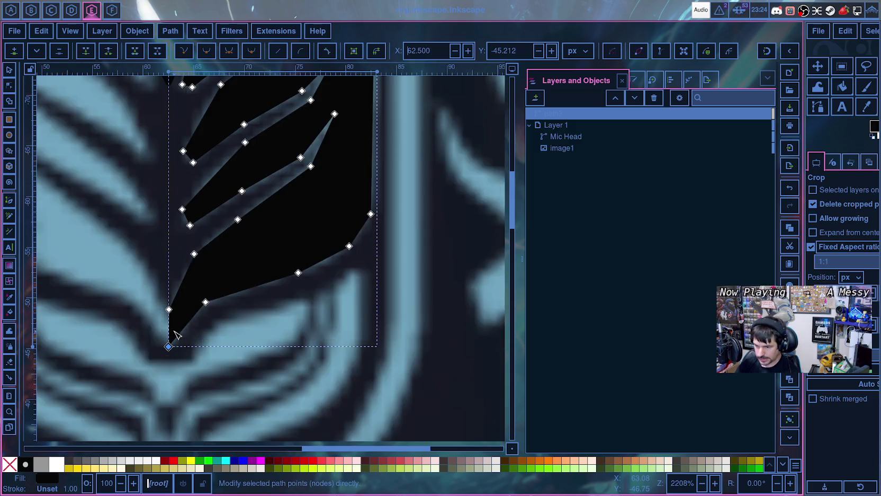
scroll(175, 333, up, 1)
scroll(170, 312, up, 2)
scroll(164, 286, up, 2)
click(155, 229)
text(00)
key(Return)
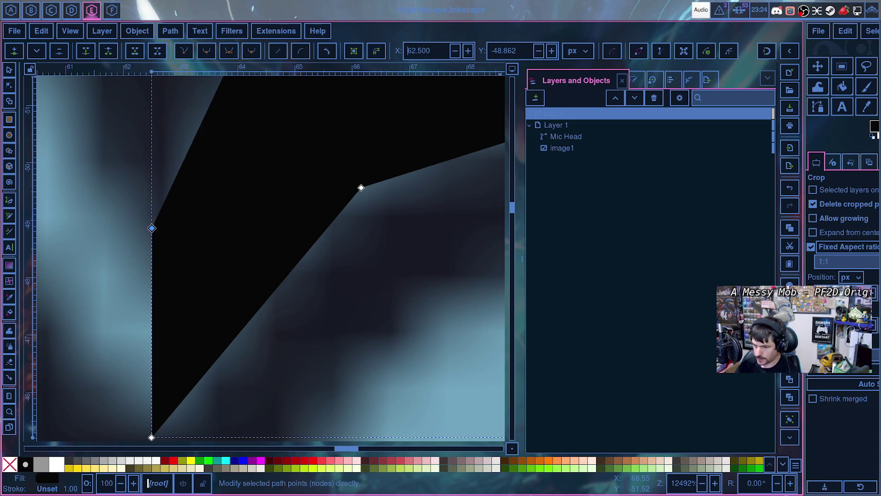
- Select the new leaf path in the objects list
scroll(432, 217, up, 2)
scroll(432, 233, down, 4)
scroll(432, 238, up, 2)
scroll(436, 232, down, 2)
scroll(488, 212, down, 1)
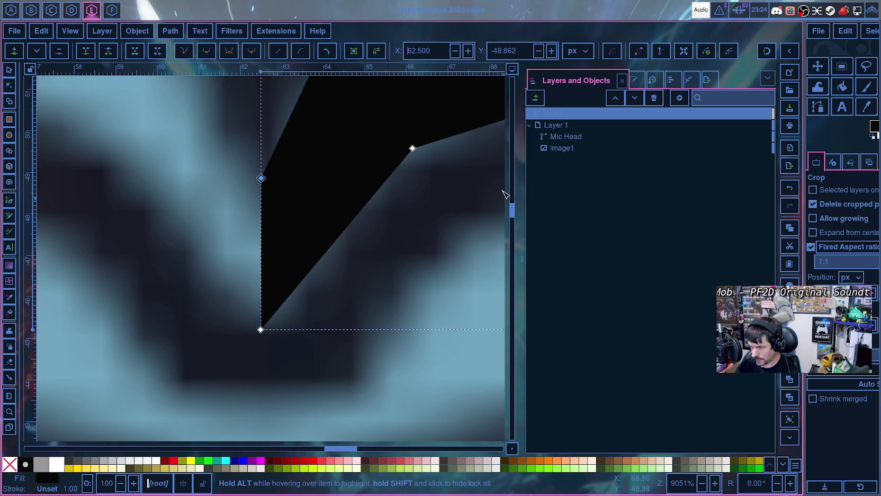
scroll(505, 194, down, 2)
click(556, 115)
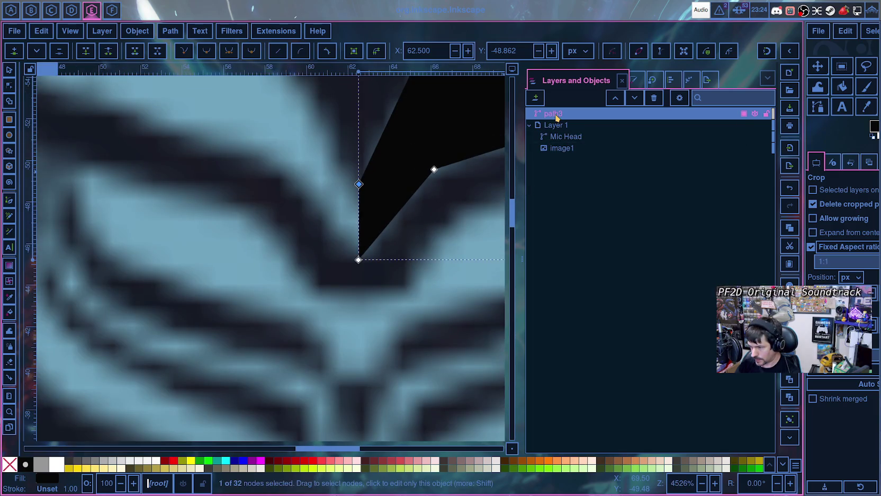
- Rename the path3 object to 'Mic Body' in Layers and Objects
double_click(559, 115)
key(Escape)
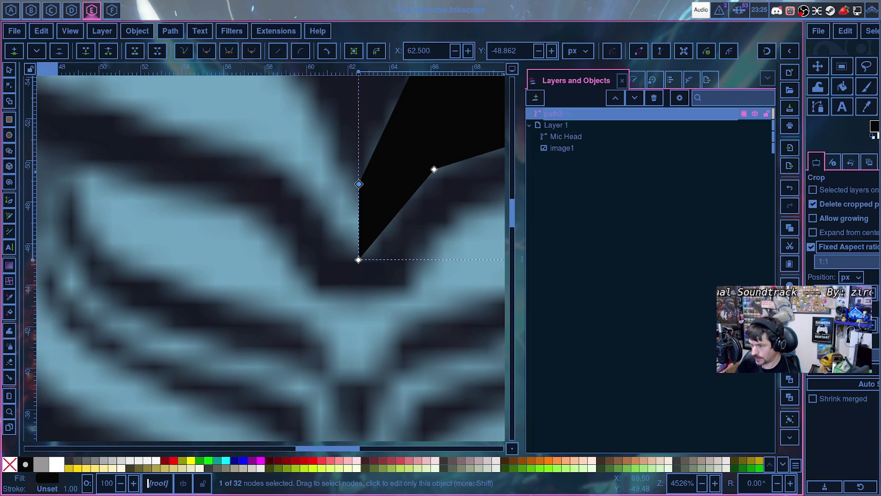
double_click(557, 114)
text(Mic BBody)
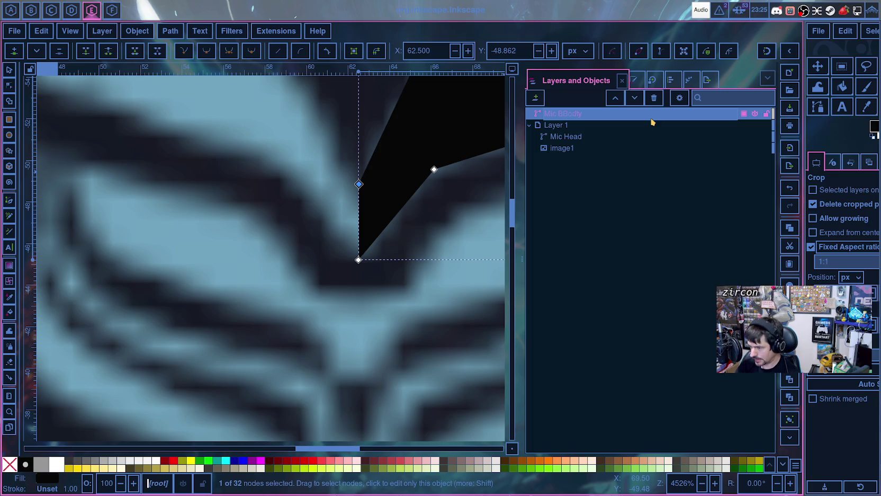
scroll(441, 211, up, 2)
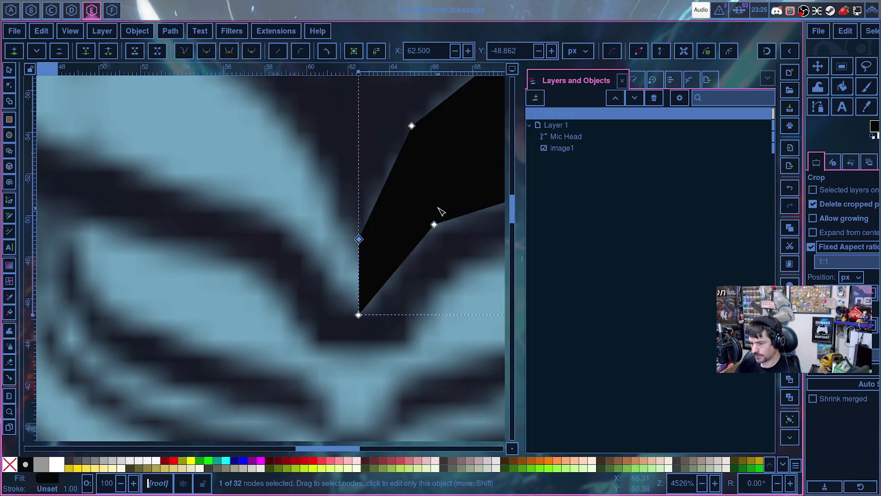
scroll(440, 210, up, 4)
click(639, 84)
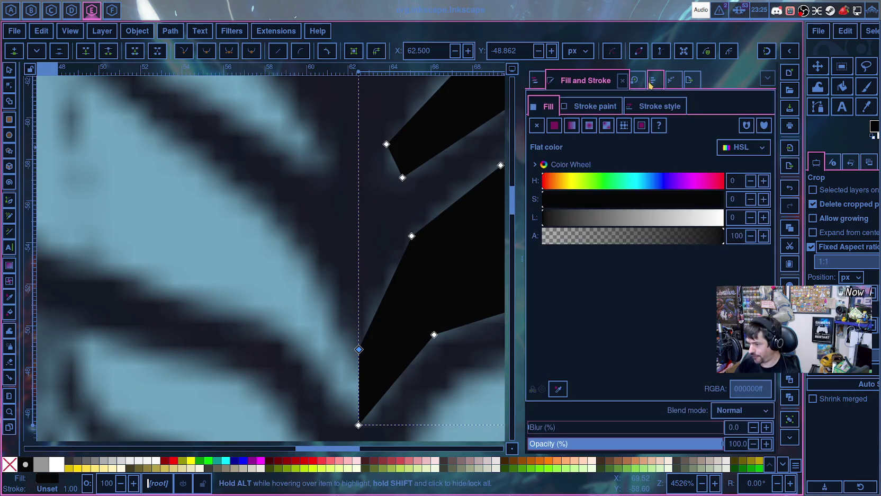
- Add the Mirror symmetry path effect to the Mic Body path
click(676, 81)
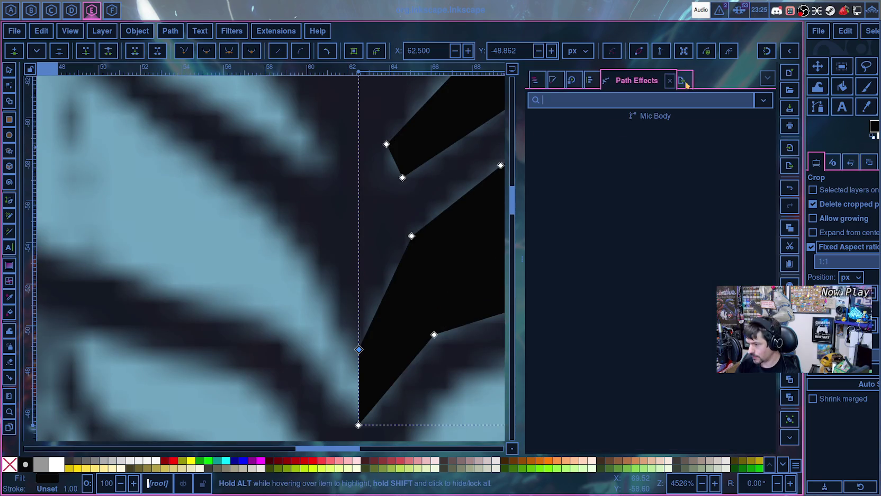
click(553, 100)
text(Symm)
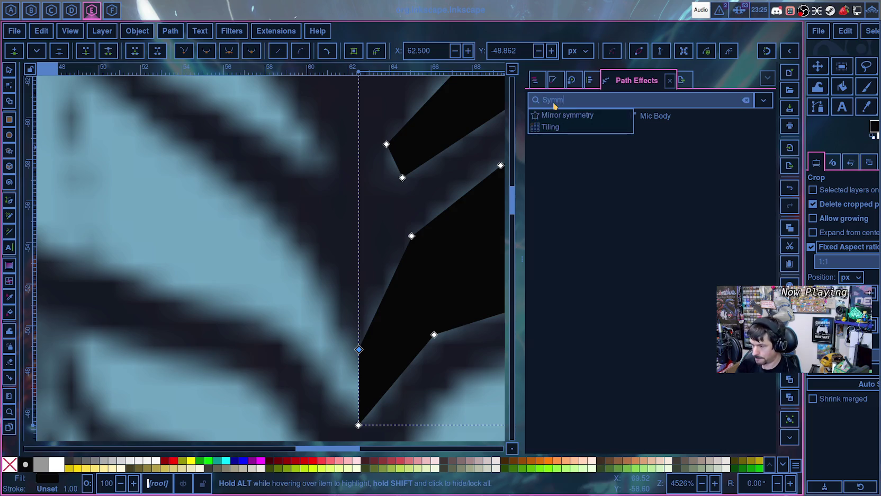
click(563, 115)
- Set the mirror line start and end X to 62.5 for a vertical mirror axis
click(626, 240)
key(ctrl+a)
text(62.5)
key(Return)
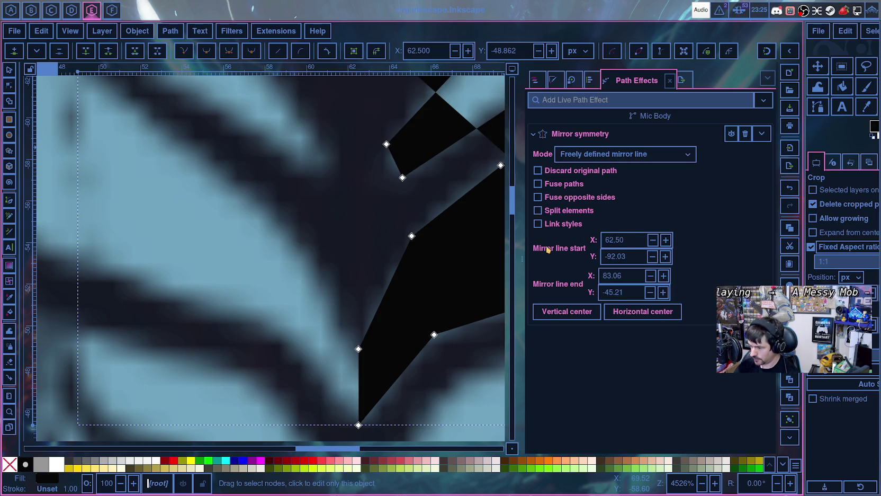
double_click(630, 275)
text(62.5)
key(Return)
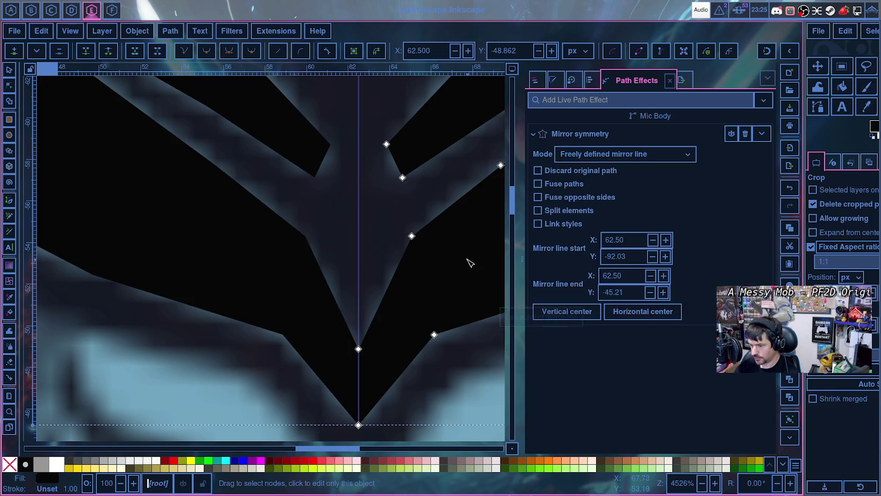
scroll(425, 236, down, 2)
scroll(424, 237, down, 1)
scroll(424, 237, down, 1)
scroll(424, 236, down, 3)
scroll(424, 239, up, 1)
scroll(425, 242, up, 1)
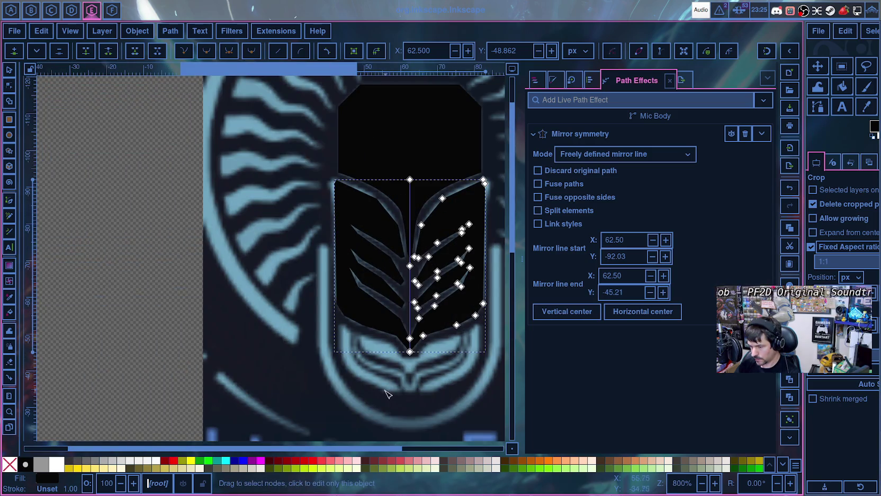
- Zoom in and snap the Mic Body's lower edge node onto the mirror line
drag(392, 449, 482, 439)
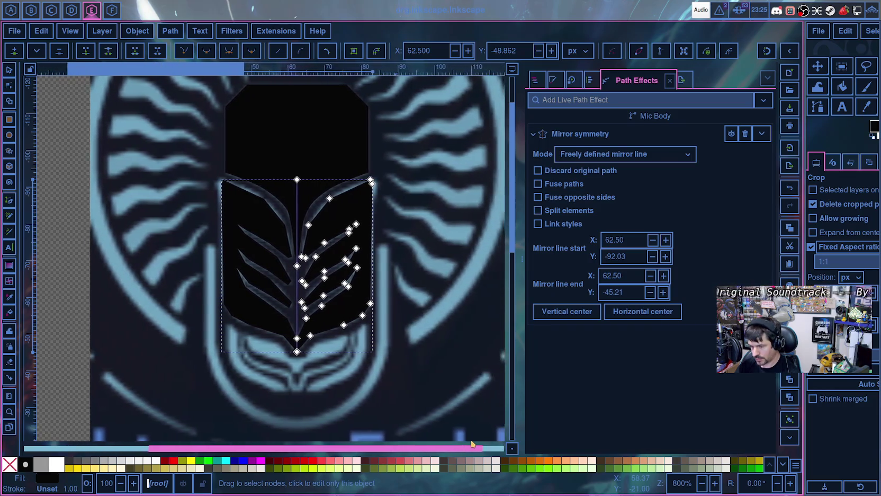
scroll(417, 305, up, 2)
ctrl+scroll(416, 307, up, 1)
ctrl+scroll(388, 335, up, 1)
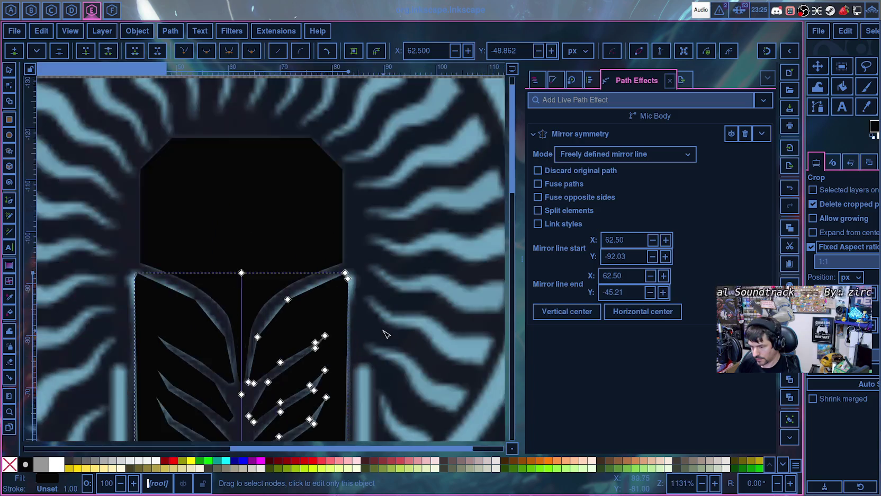
ctrl+scroll(360, 326, up, 1)
ctrl+scroll(343, 317, up, 1)
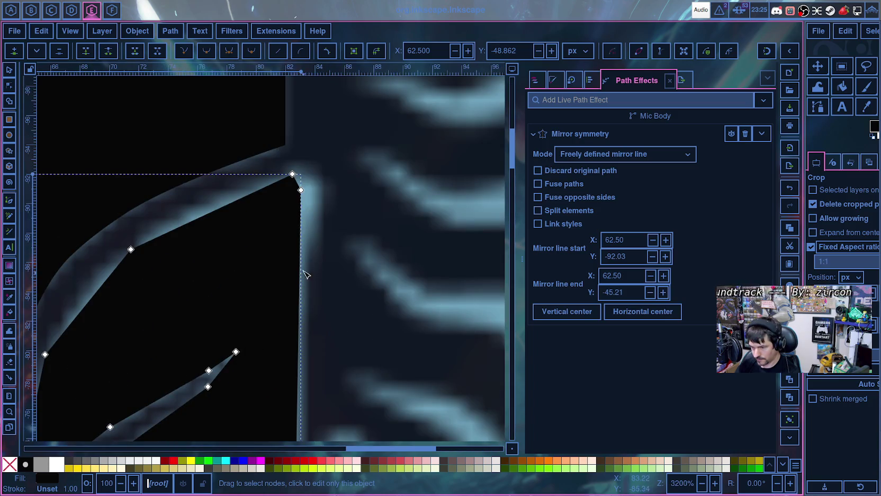
scroll(301, 189, down, 5)
scroll(301, 190, up, 5)
scroll(305, 197, down, 10)
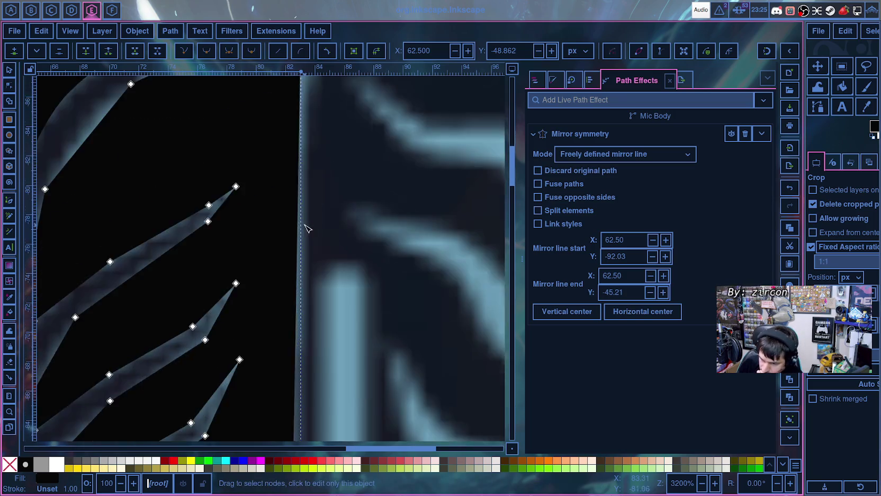
scroll(303, 223, down, 5)
scroll(303, 223, down, 5)
scroll(305, 233, up, 10)
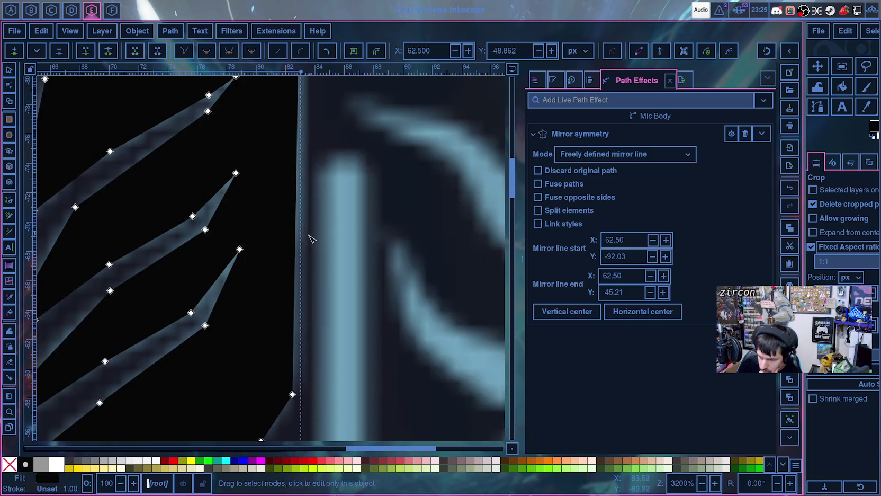
scroll(304, 231, down, 2)
scroll(313, 217, up, 8)
scroll(303, 188, down, 10)
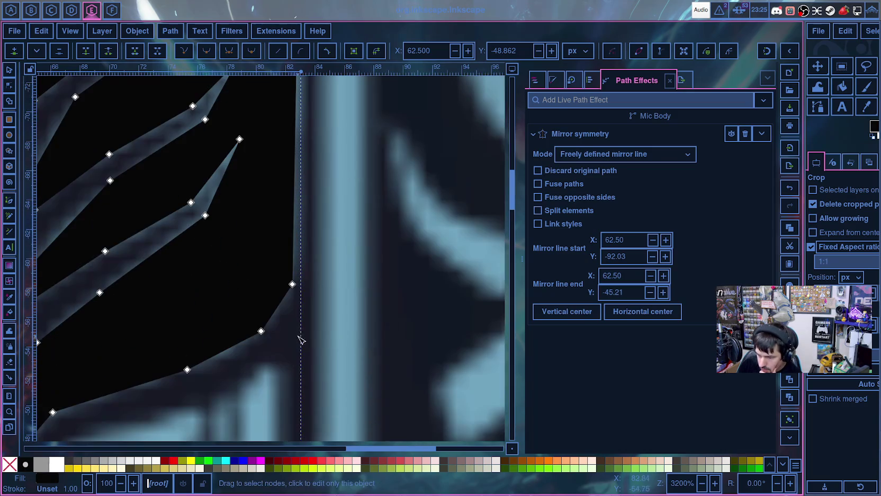
drag(294, 287, 302, 277)
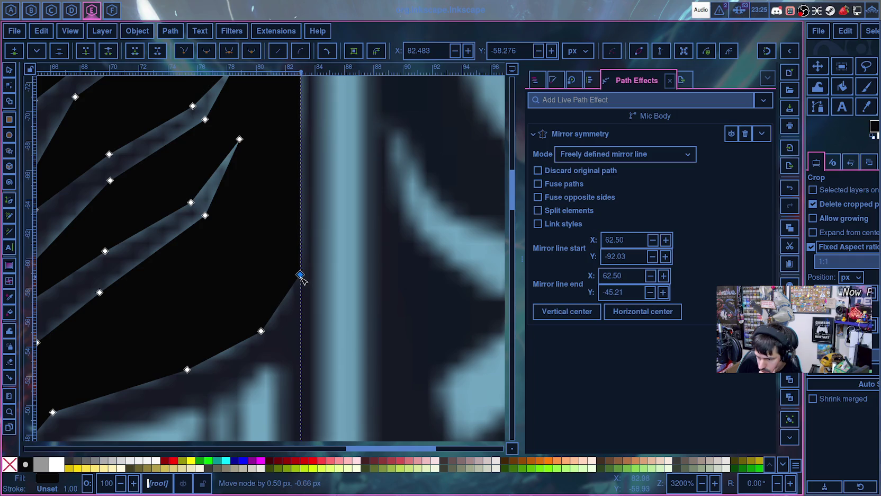
- Turn the node where the edge meets the mirror line into a sharp corner
scroll(301, 273, up, 12)
click(301, 190)
scroll(304, 269, up, 3)
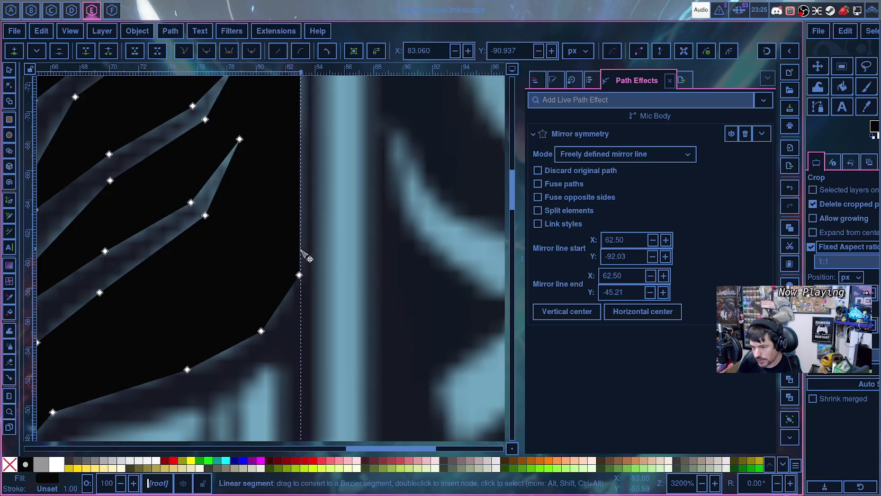
click(306, 260)
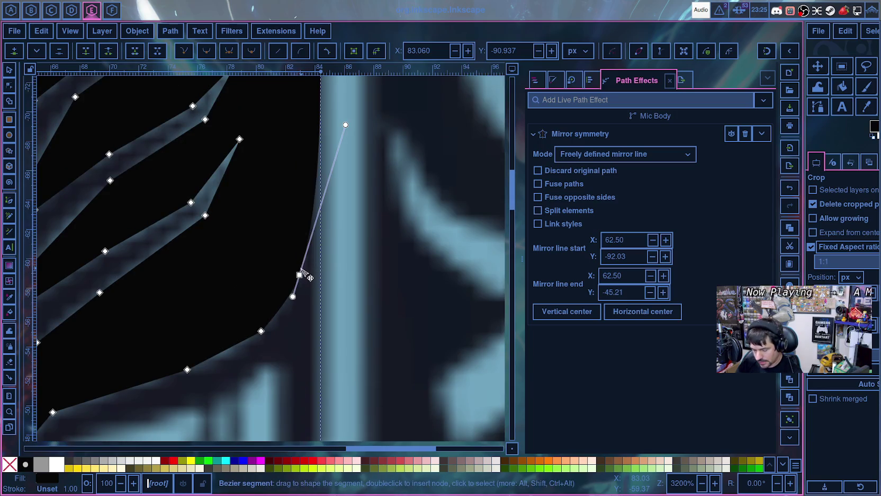
key(shift+l)
scroll(302, 270, up, 10)
scroll(306, 254, up, 10)
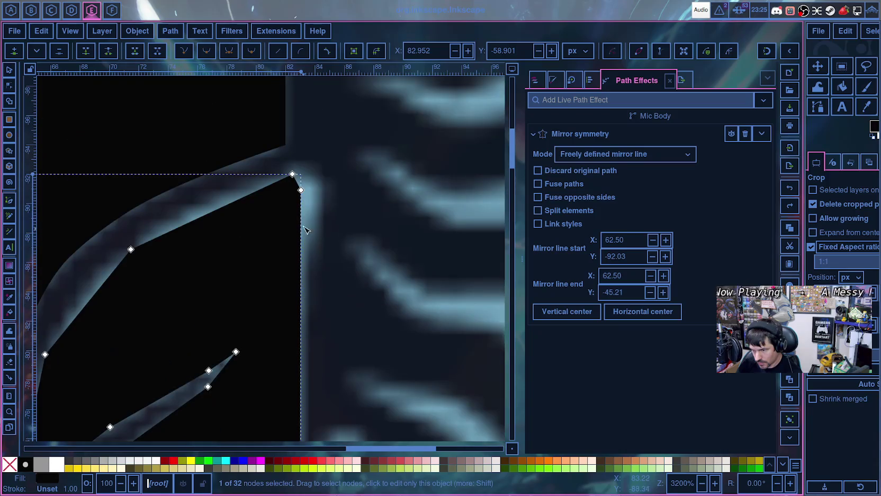
- Add a node on the top-right edge segment, then undo its move up the mirror line
click(301, 190)
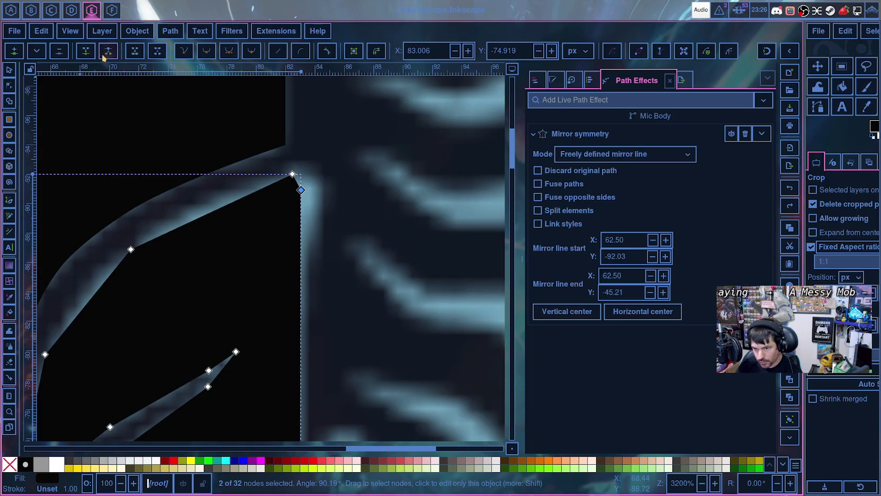
click(14, 51)
scroll(313, 211, down, 3)
scroll(291, 220, down, 2)
scroll(315, 187, up, 2)
drag(308, 312, 310, 182)
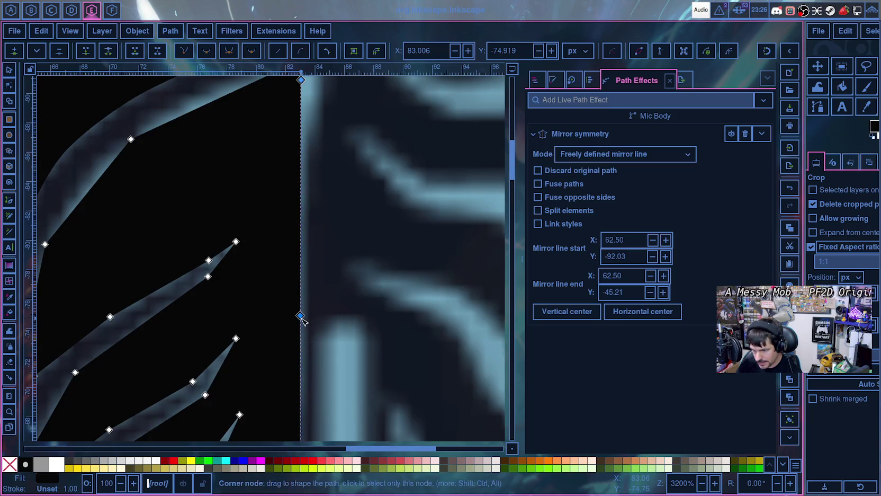
key(ctrl+z)
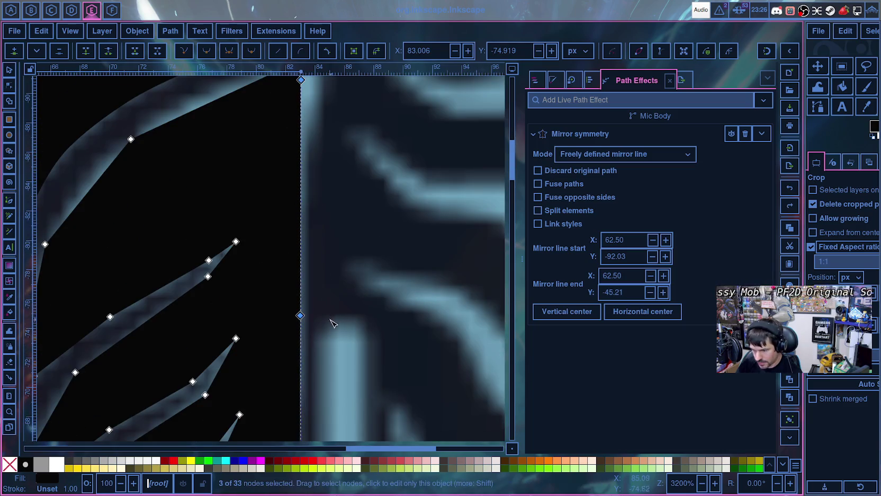
- Select the two mirror-line nodes of the Mic Body and move them upward
scroll(334, 297, down, 4)
scroll(345, 265, up, 1)
click(349, 257)
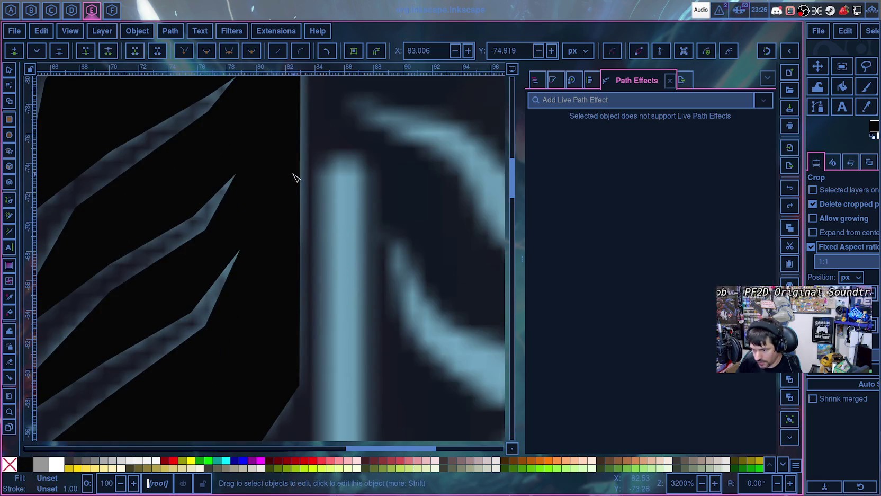
click(301, 152)
drag(310, 206, 227, 140)
scroll(314, 345, up, 3)
drag(301, 316, 307, 193)
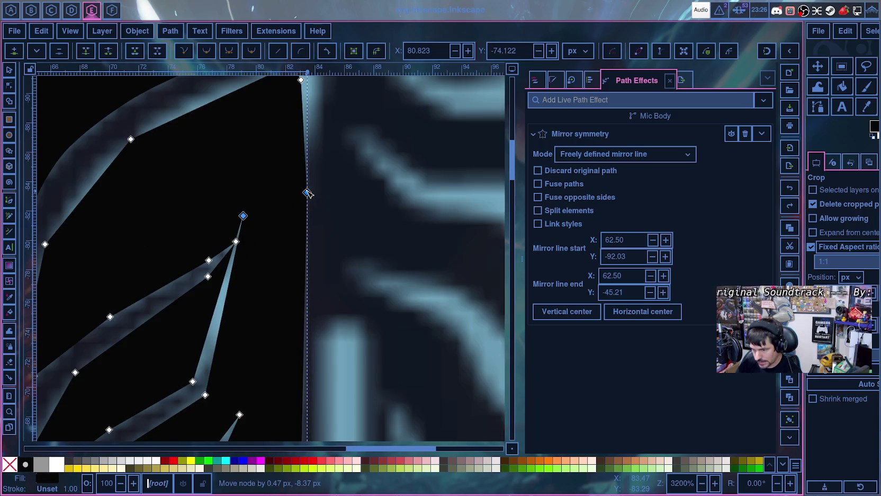
- Pull the mirror-line node up toward the top and nudge the edge node slightly left
click(347, 308)
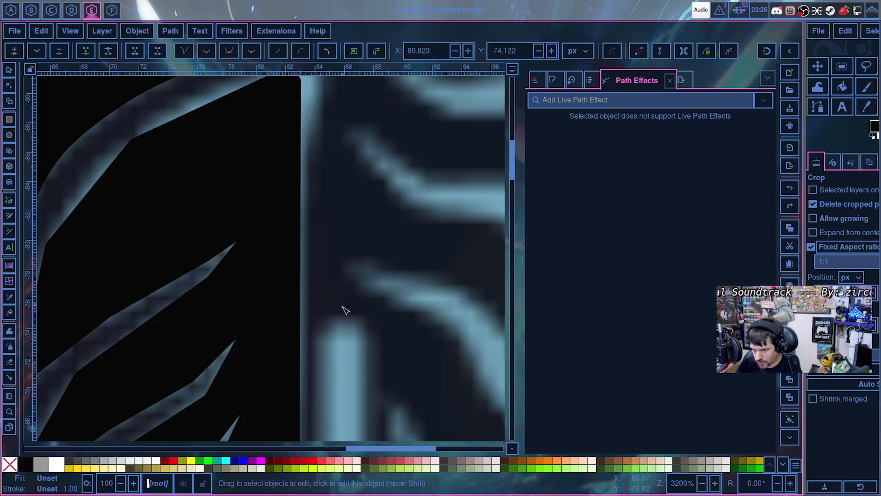
click(295, 322)
drag(300, 319, 311, 144)
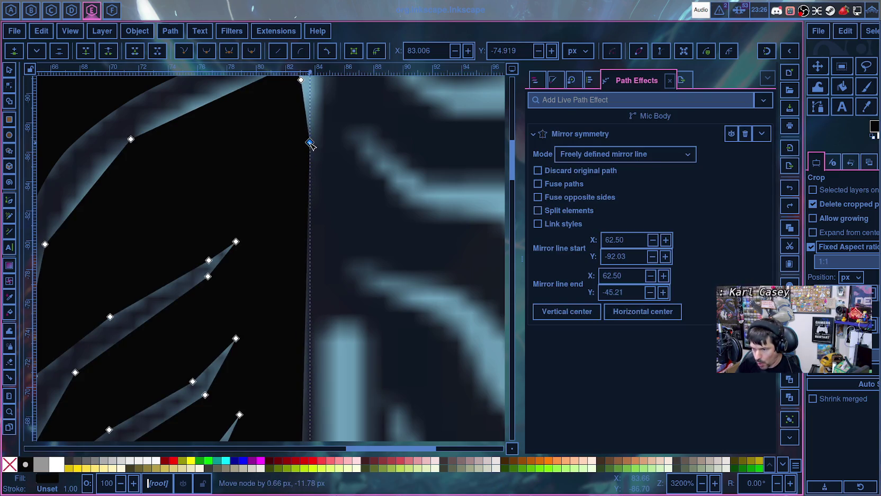
scroll(318, 275, down, 9)
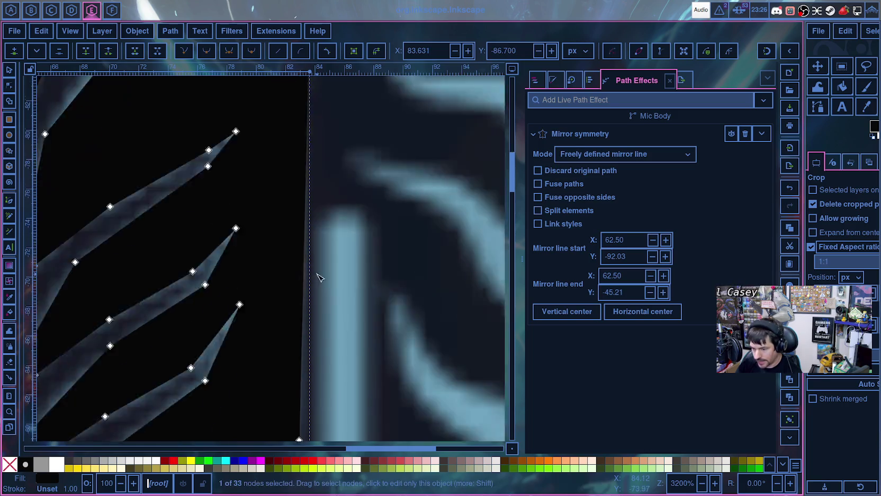
drag(301, 277, 299, 276)
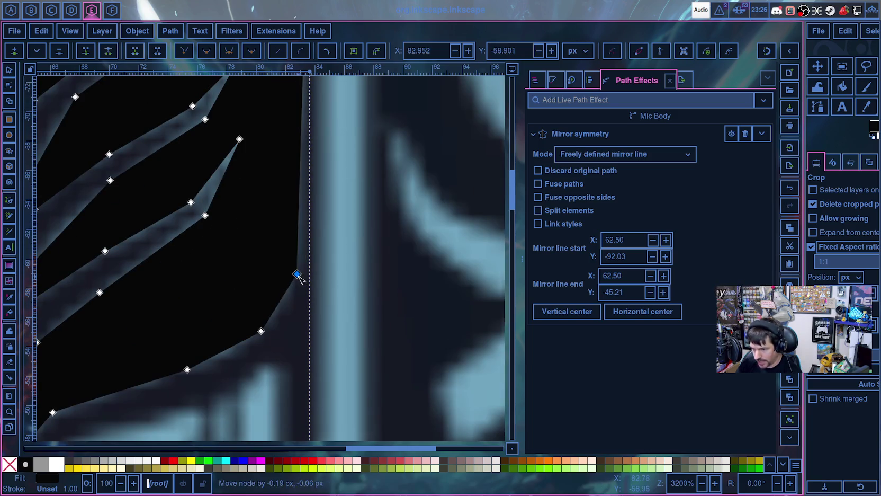
- Move the top-right corner, upper curve and left edge nodes onto the reference outline
scroll(302, 268, up, 8)
scroll(313, 254, up, 9)
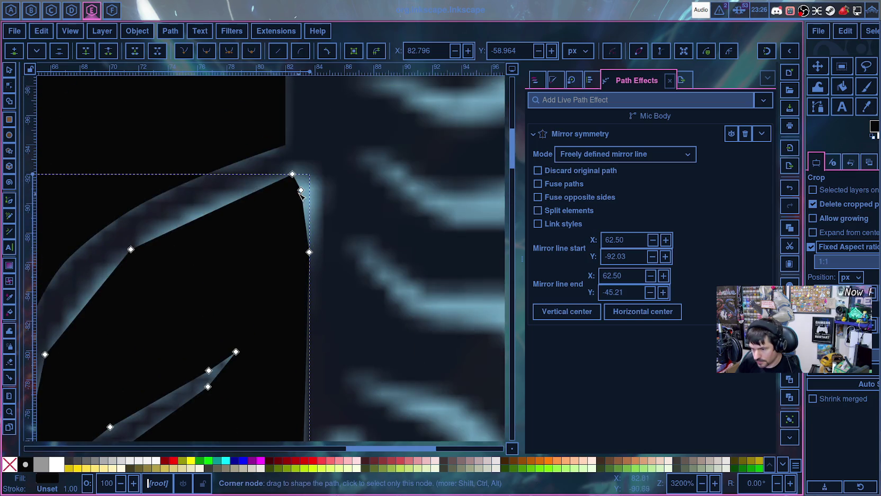
drag(300, 190, 323, 180)
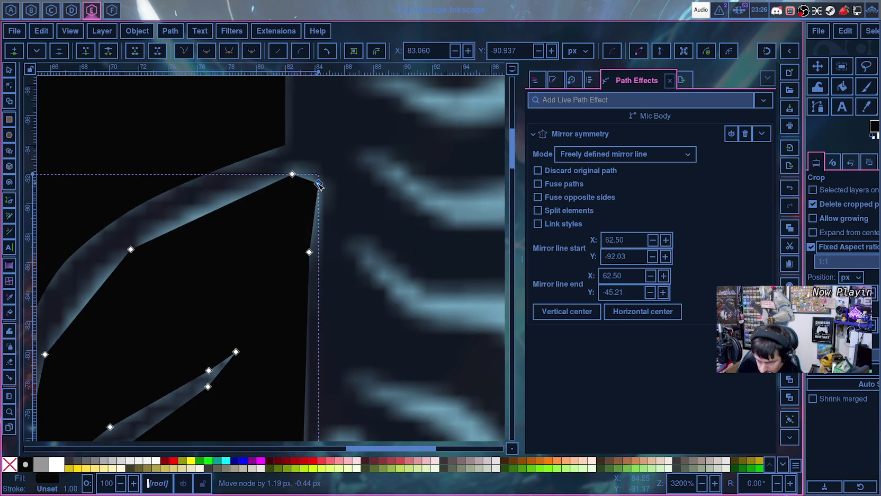
mouse_move(324, 181)
mouse_down()
mouse_move(331, 185)
mouse_move(299, 175)
mouse_move(331, 185)
mouse_move(301, 163)
mouse_up()
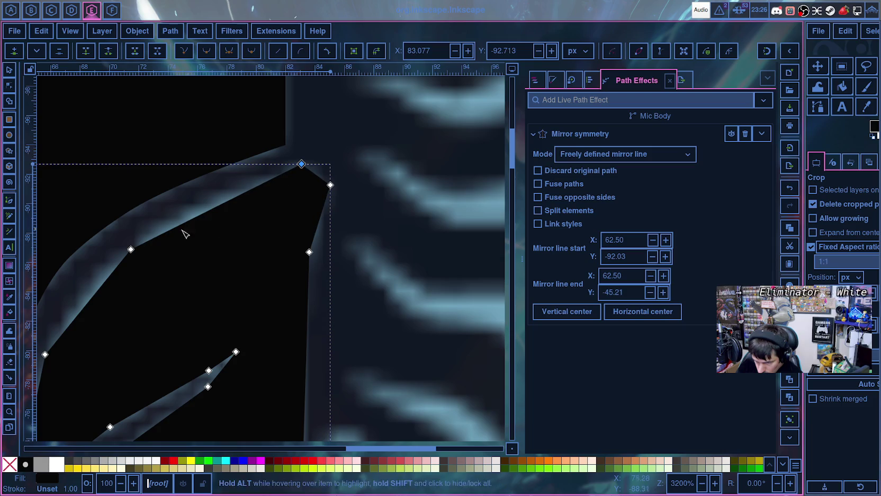
drag(132, 249, 155, 230)
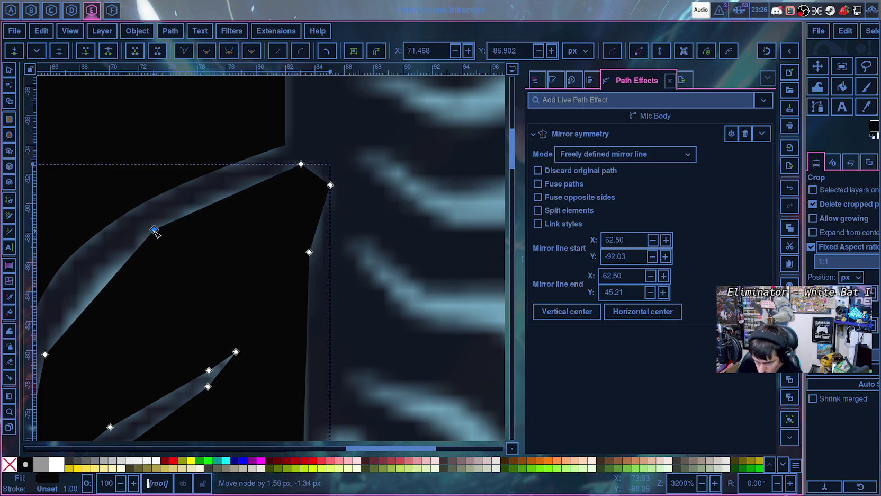
drag(45, 353, 50, 336)
- Zoom and pan out to check the mirrored leaf body against the emblem
scroll(51, 336, down, 5)
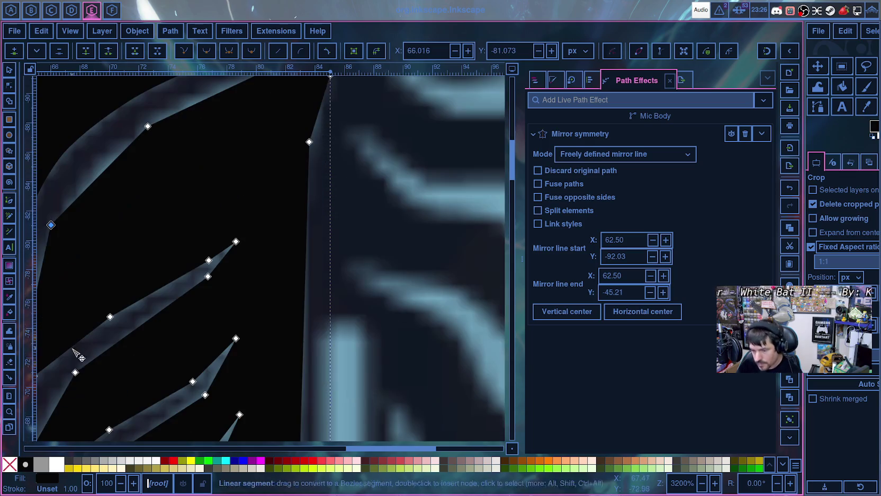
scroll(352, 447, left, 5)
scroll(352, 447, left, 4)
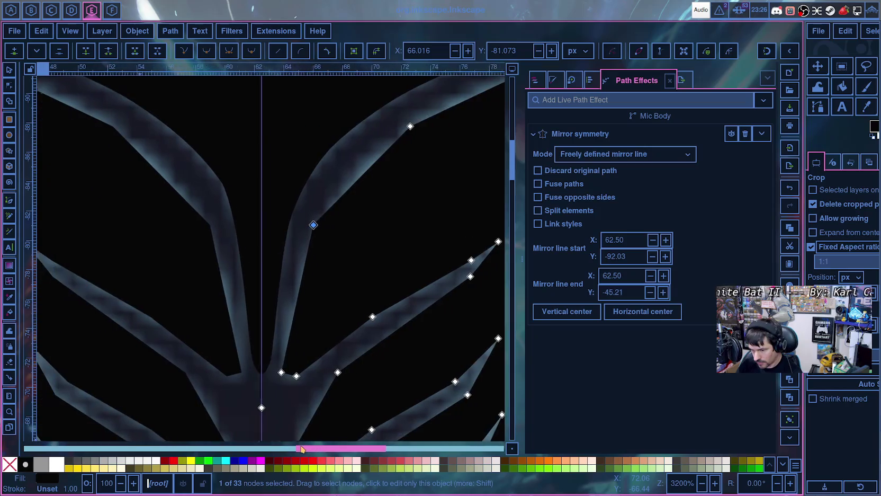
scroll(307, 432, up, 5)
scroll(313, 426, up, 5)
scroll(333, 394, down, 8)
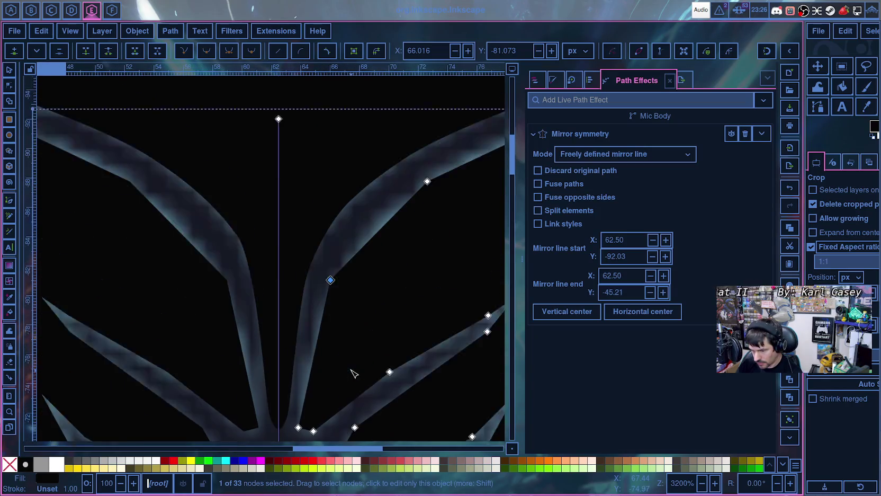
scroll(354, 368, down, 3)
scroll(352, 374, down, 7)
ctrl+scroll(328, 373, down, 2)
ctrl+scroll(318, 371, down, 2)
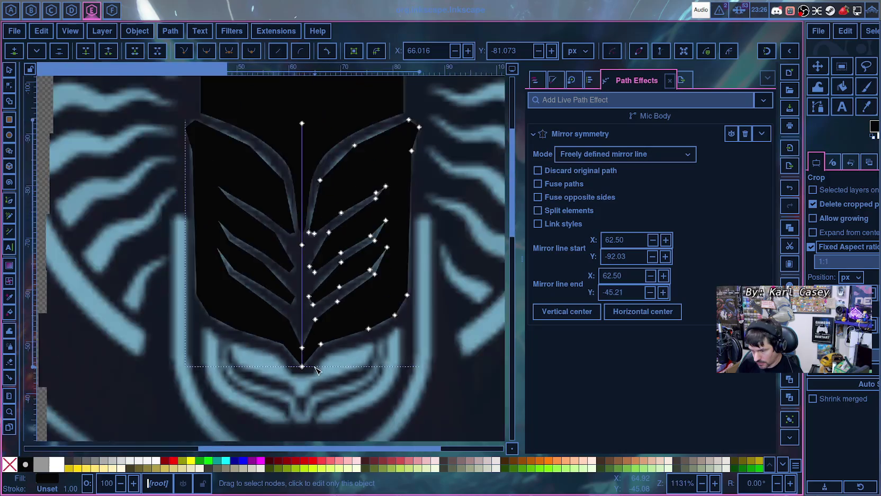
ctrl+scroll(316, 373, down, 2)
ctrl+scroll(317, 374, up, 2)
ctrl+scroll(316, 373, up, 2)
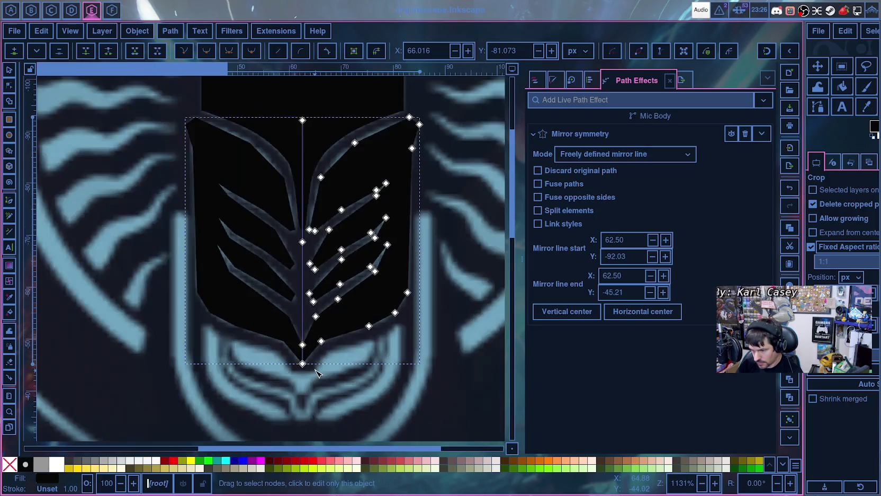
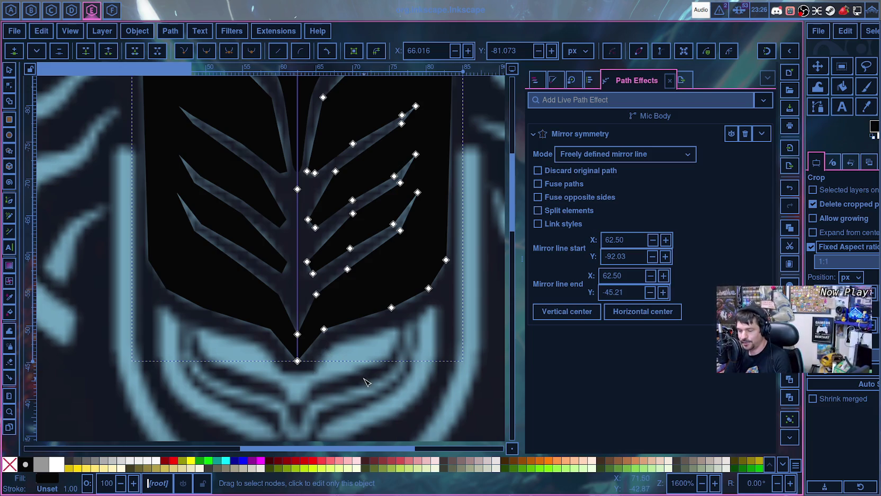
- Save the mirrored mic-body drawing as microphone.svg in the quickshell common icons folder
key(ctrl+s)
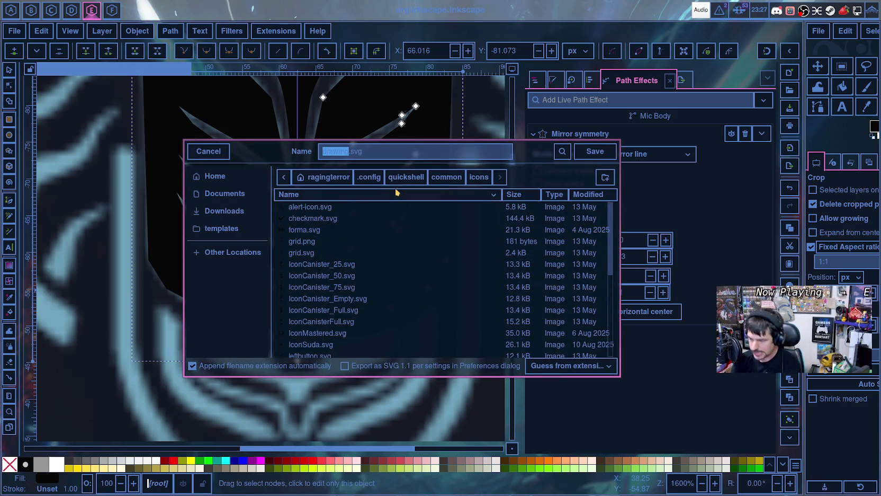
text(microphone)
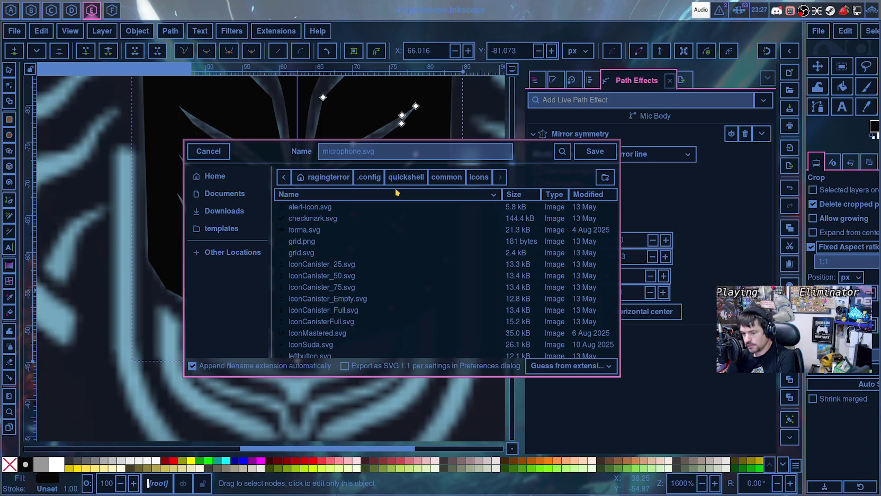
key(Return)
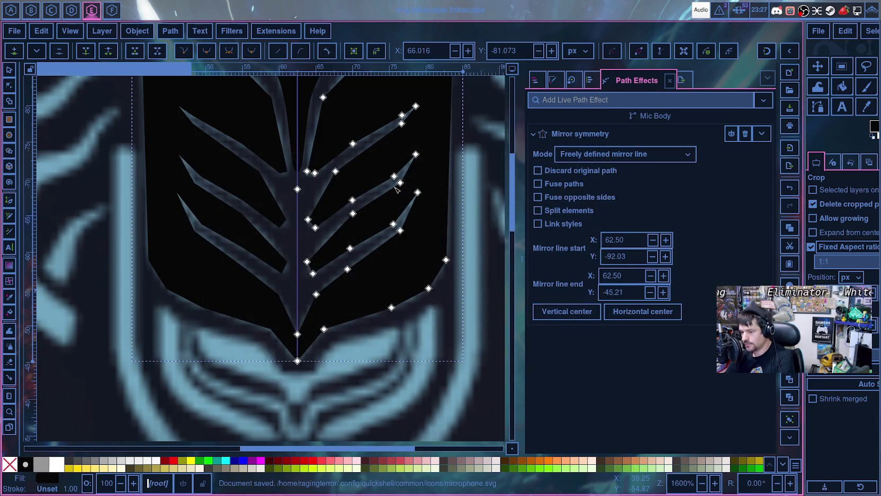
scroll(396, 190, up, 1)
- Nudge the upper-right corner node and a lower node of the Mic Body into place
scroll(480, 264, up, 2)
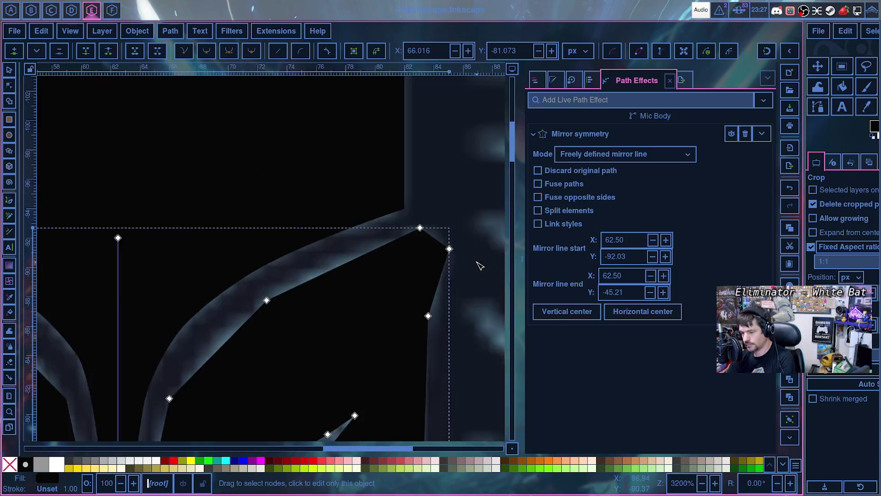
scroll(479, 265, up, 4)
drag(366, 209, 369, 207)
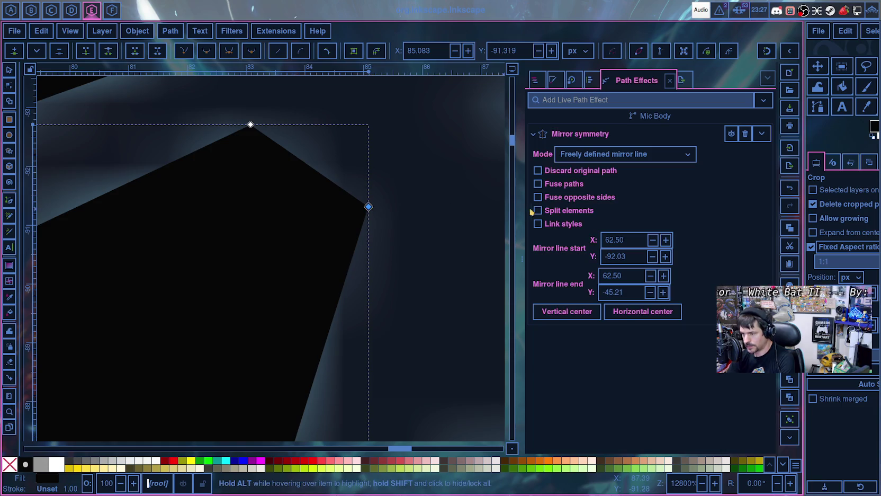
scroll(471, 253, down, 5)
scroll(466, 239, down, 3)
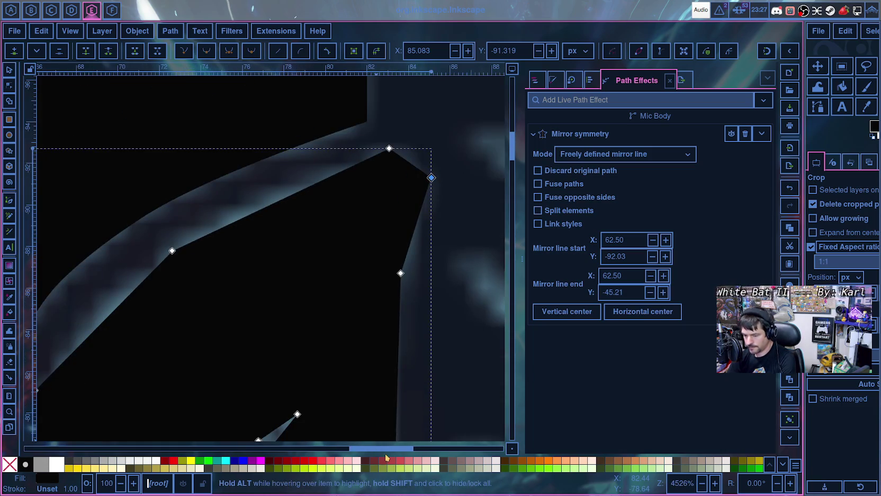
drag(355, 447, 359, 446)
scroll(356, 425, down, 5)
scroll(285, 363, up, 3)
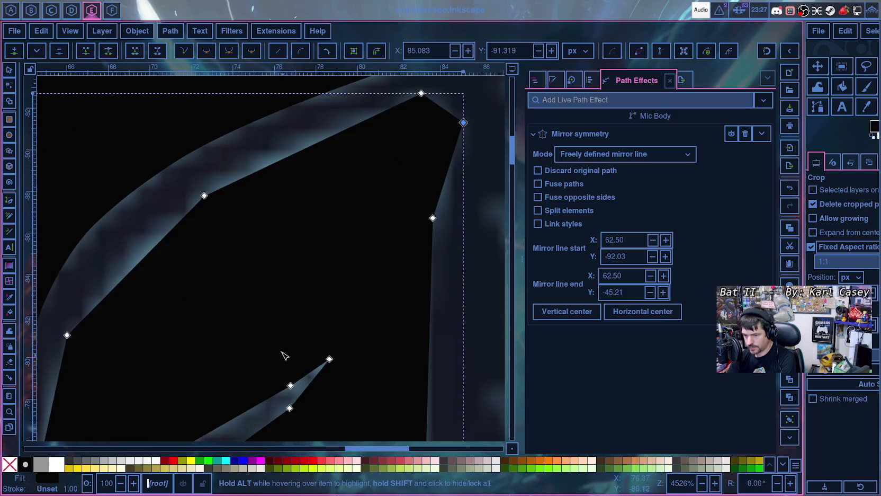
- Make the branch's upper-edge node smooth and move it onto the reference curve
click(205, 196)
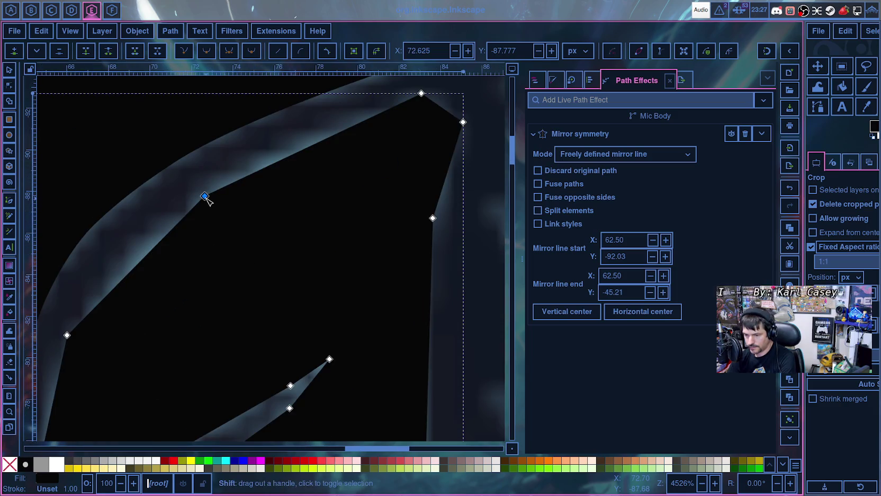
key(shift+s)
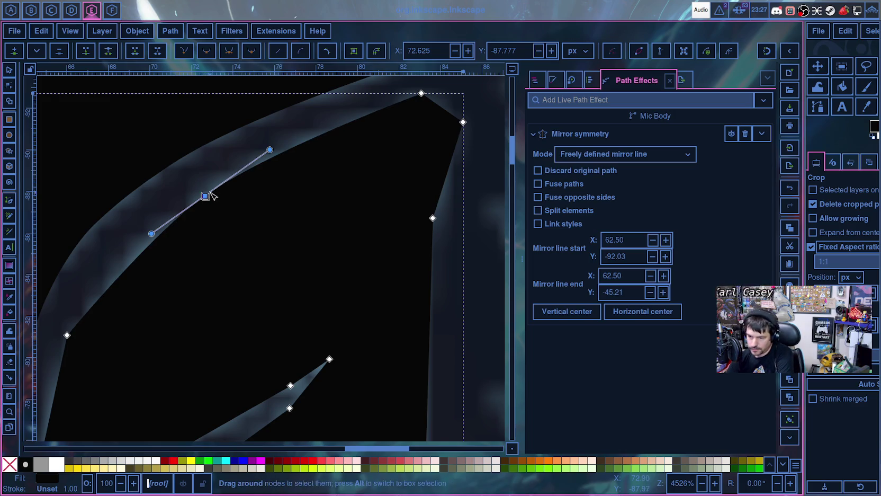
drag(205, 196, 211, 184)
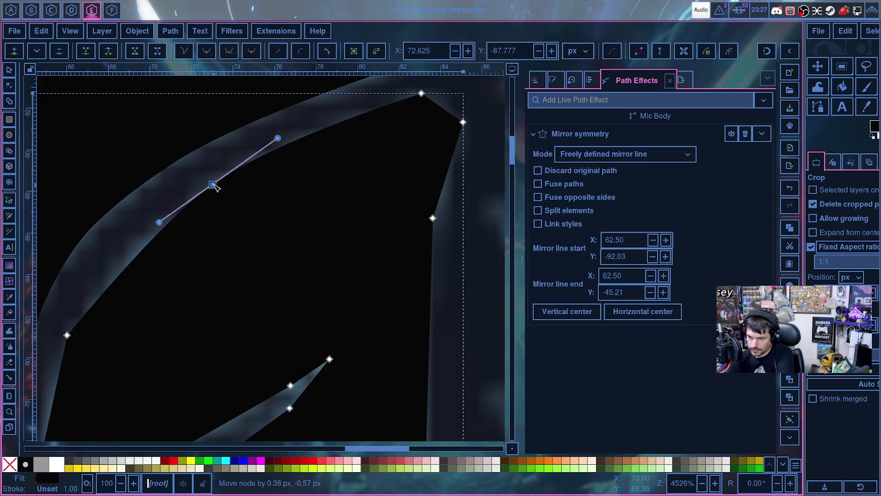
ctrl+click(67, 334)
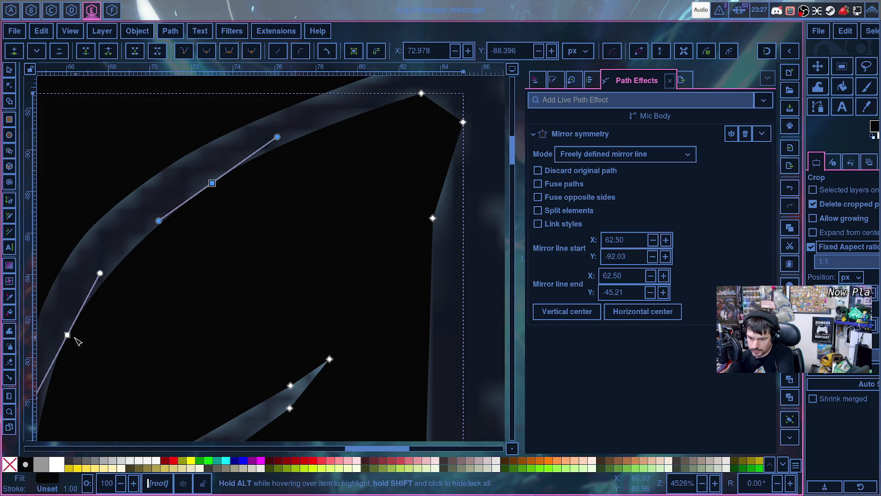
scroll(109, 379, down, 3)
drag(179, 374, 355, 374)
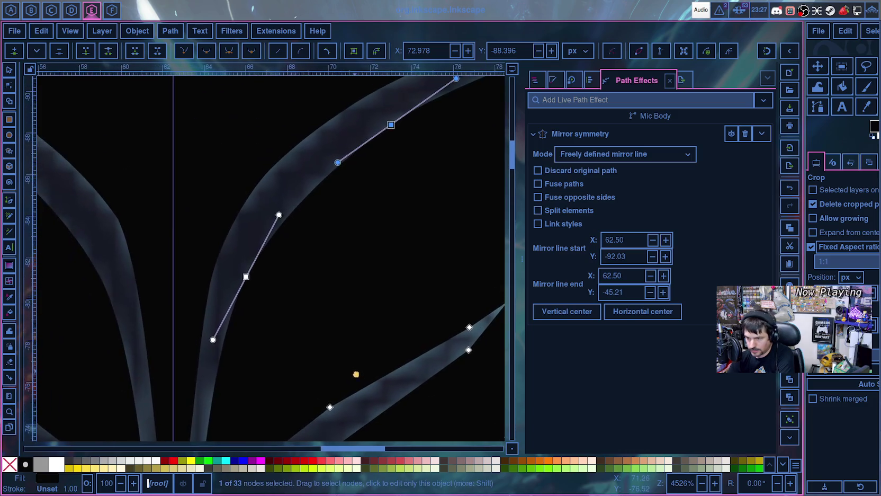
- Reshape the branch curve by adjusting its node's upper and lower handles and position
click(247, 276)
drag(279, 214, 281, 210)
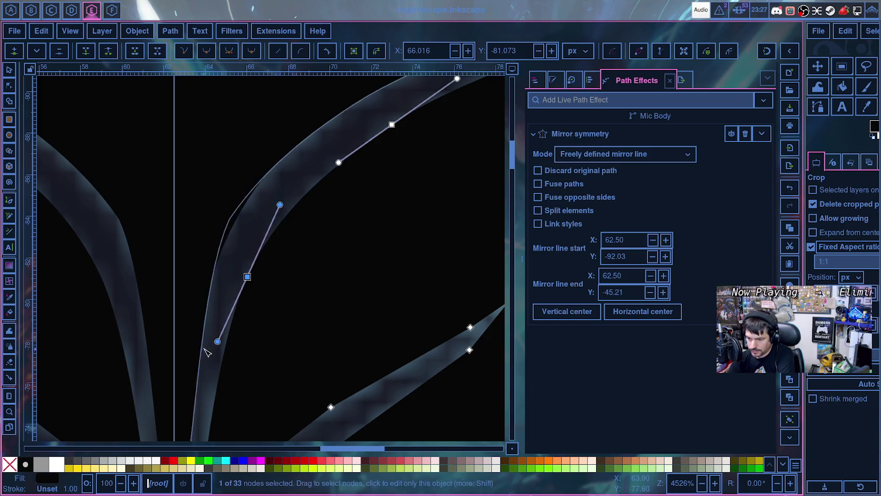
drag(217, 341, 215, 357)
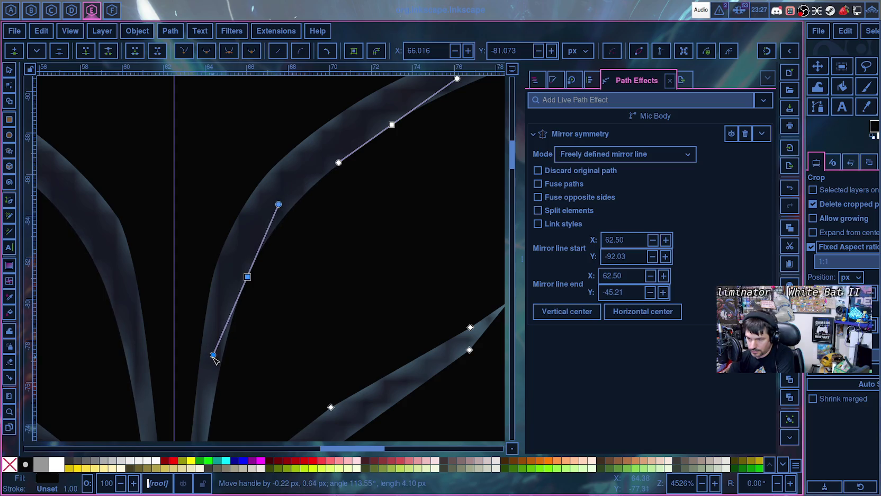
drag(246, 277, 251, 273)
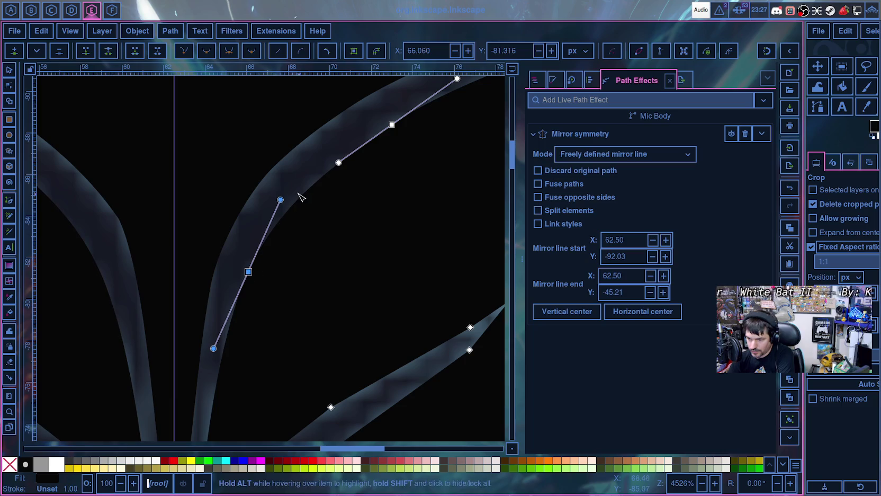
click(257, 266)
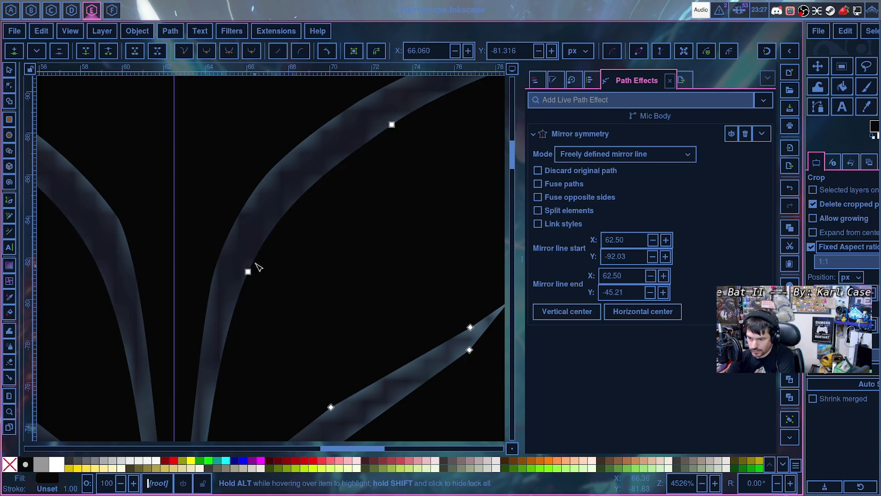
click(255, 263)
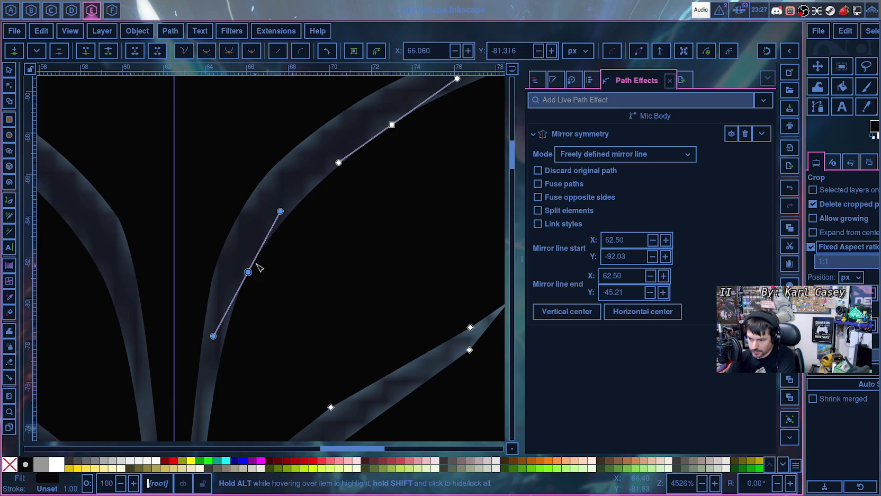
drag(281, 211, 282, 214)
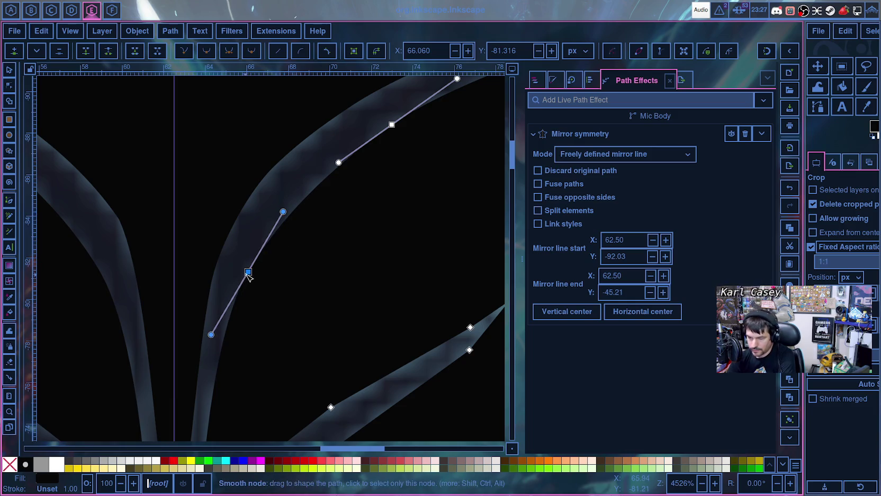
- Rework the middle node's handles and junction node, then add a Corners path effect
ctrl+click(248, 273)
drag(281, 210, 284, 201)
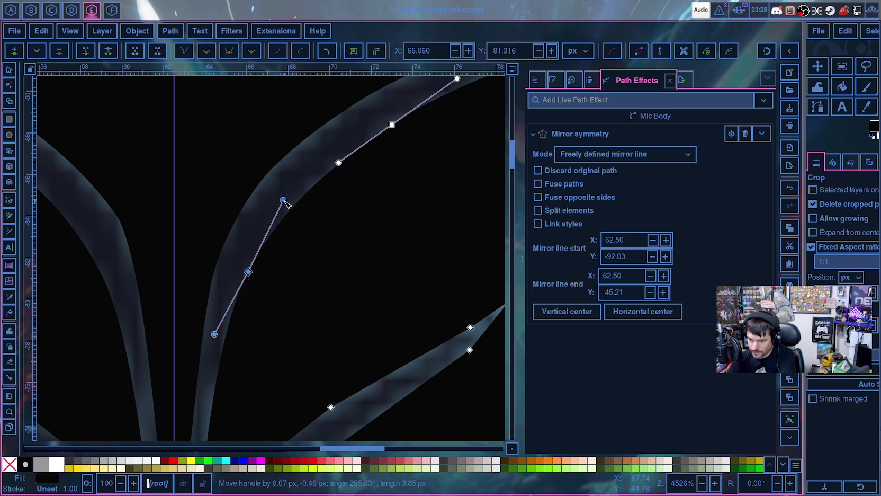
drag(214, 334, 204, 348)
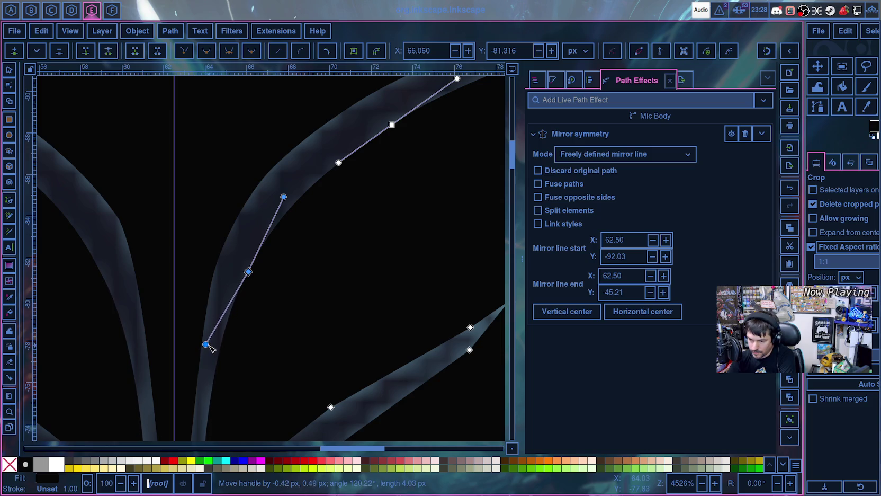
scroll(216, 354, down, 5)
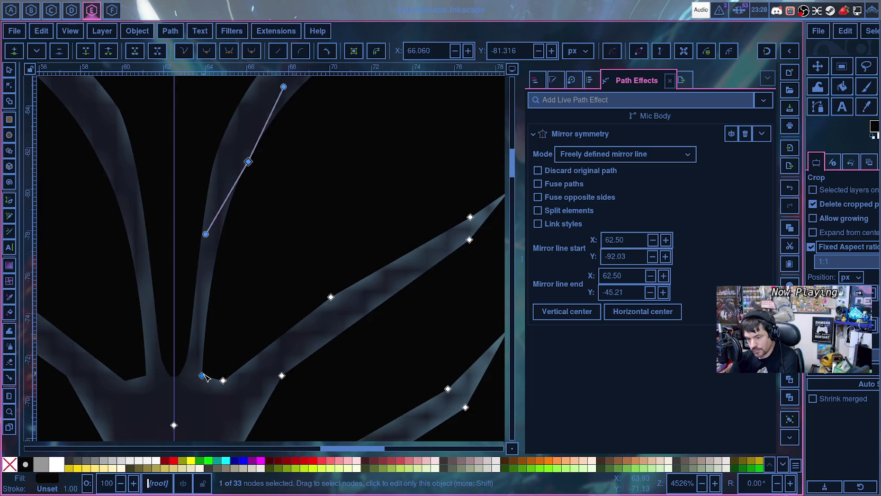
drag(203, 377, 226, 385)
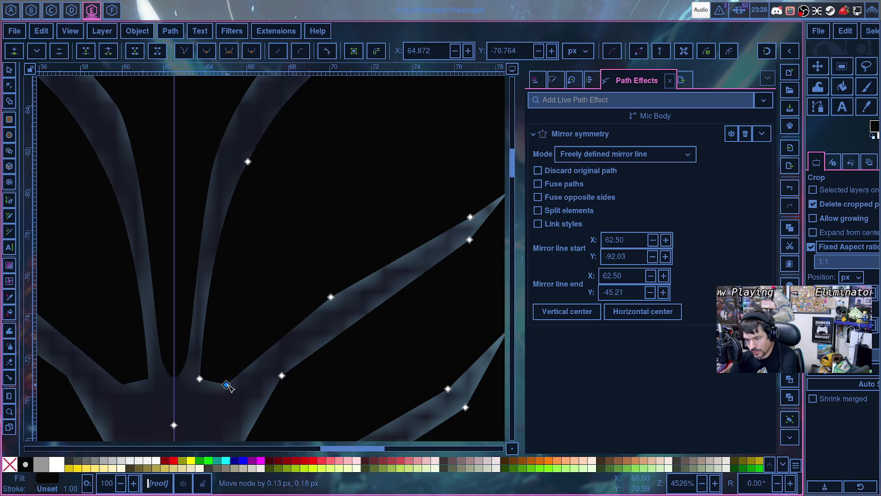
click(200, 379)
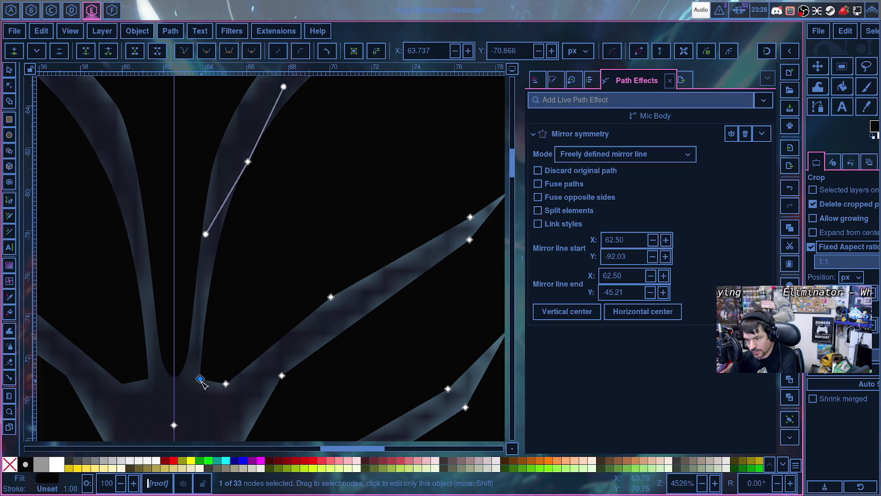
key(ctrl+shift+c)
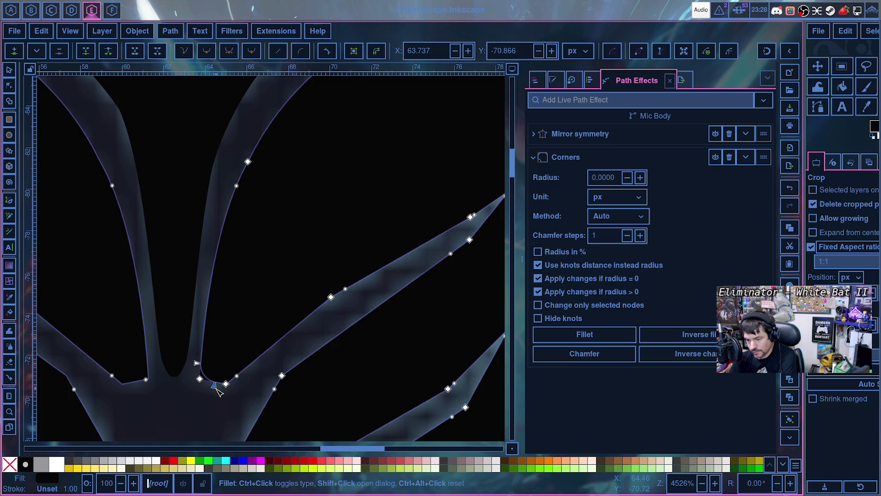
- Test-nudge the junction corner node and a branch handle, leaving them as before
drag(200, 380, 197, 379)
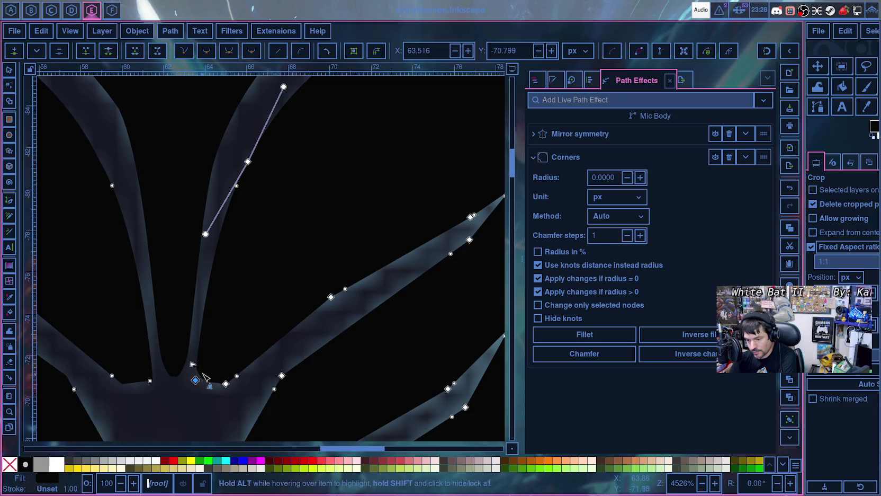
drag(198, 381, 202, 382)
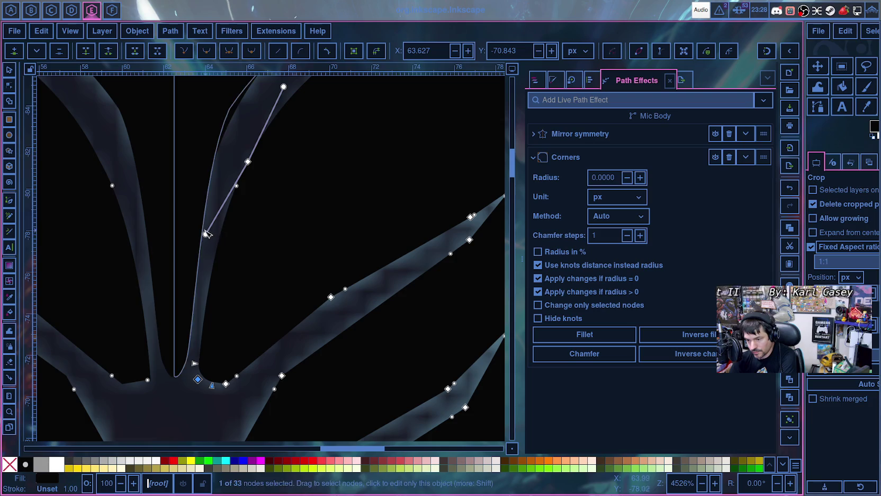
drag(205, 233, 213, 195)
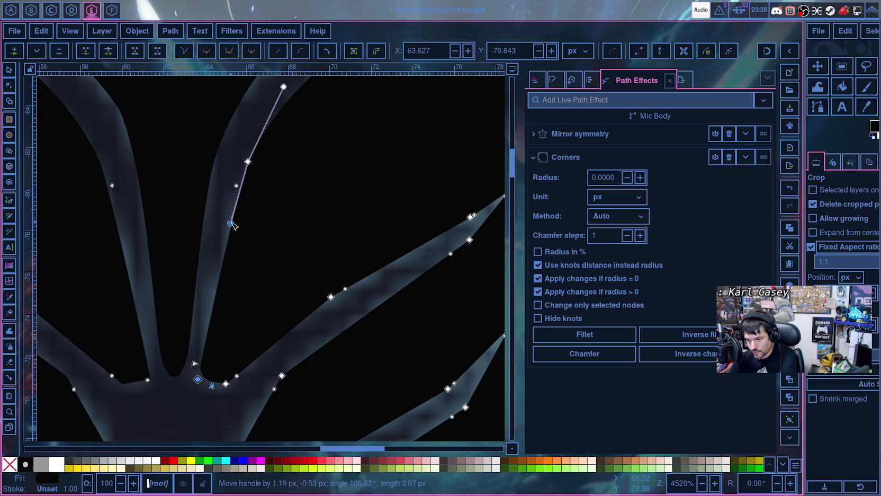
drag(213, 196, 206, 234)
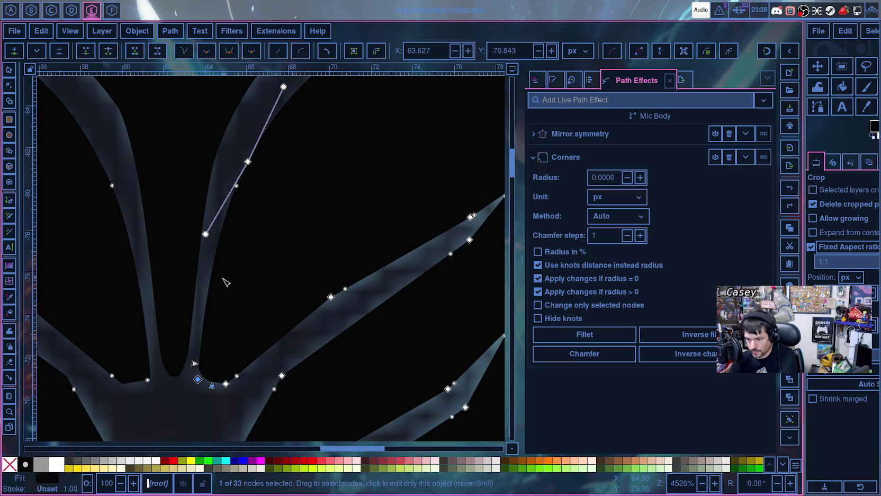
- Move the upper middle branch node up-left and adjust its lower handle
click(236, 160)
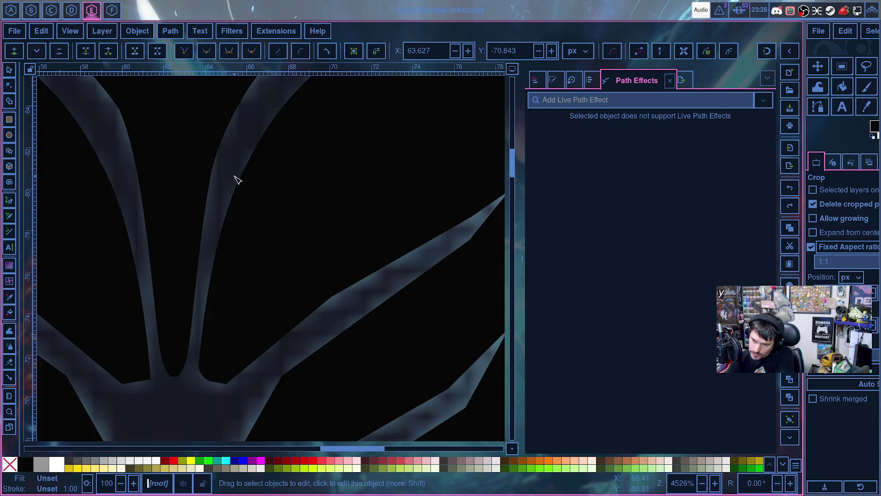
click(250, 163)
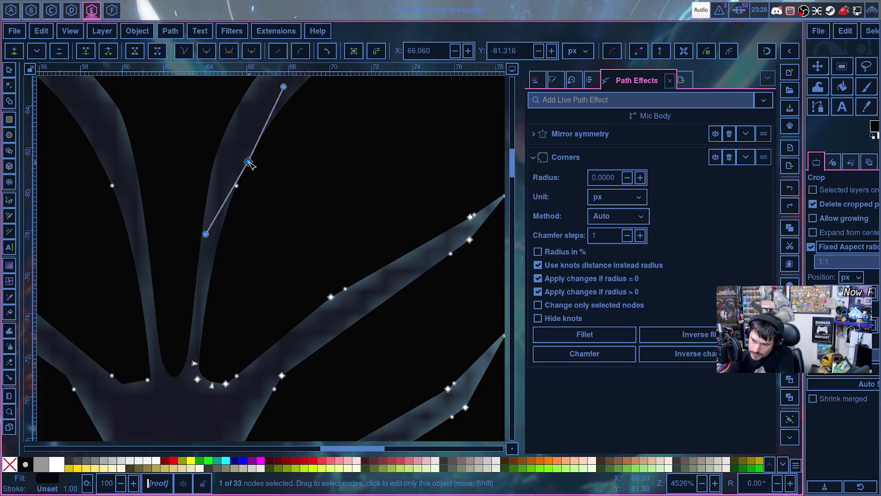
drag(250, 163, 247, 156)
drag(211, 229, 222, 231)
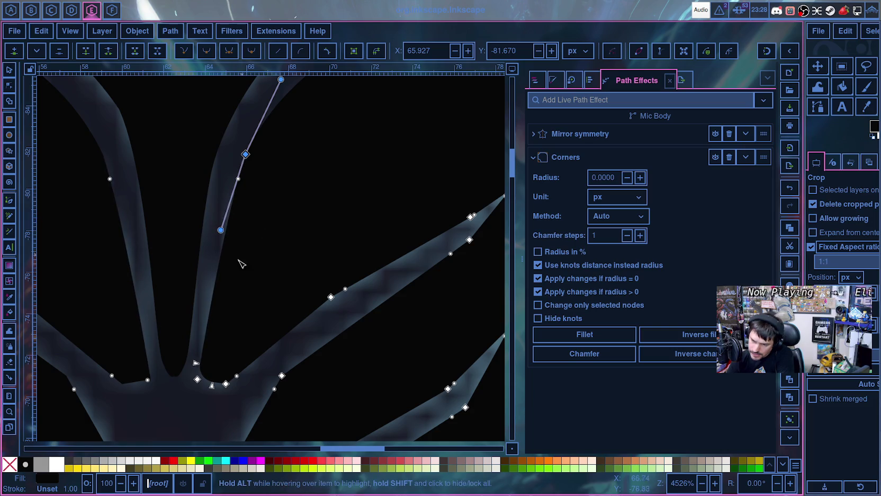
- Compare the Mic Body outline against the reference image by alternating selection
click(289, 358)
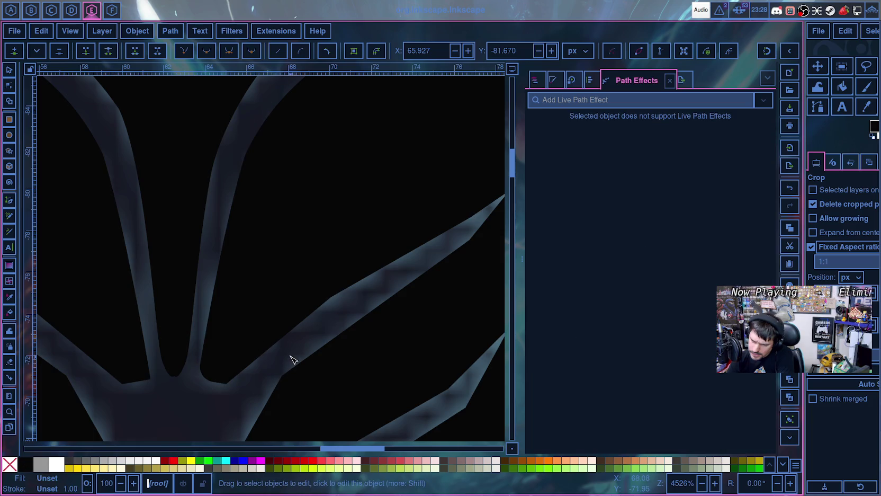
click(236, 219)
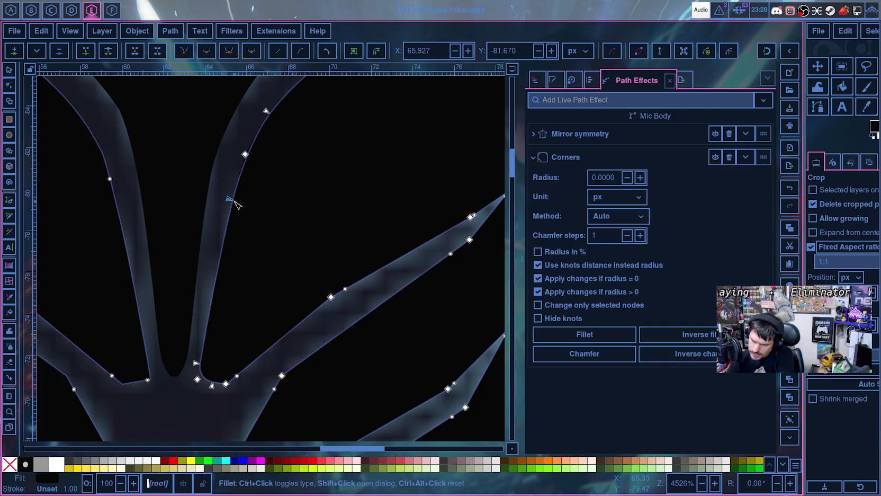
click(294, 339)
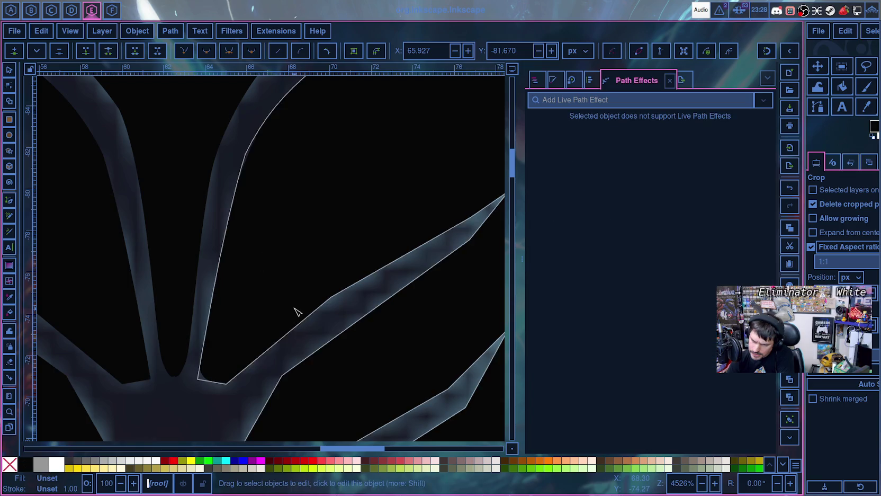
click(223, 253)
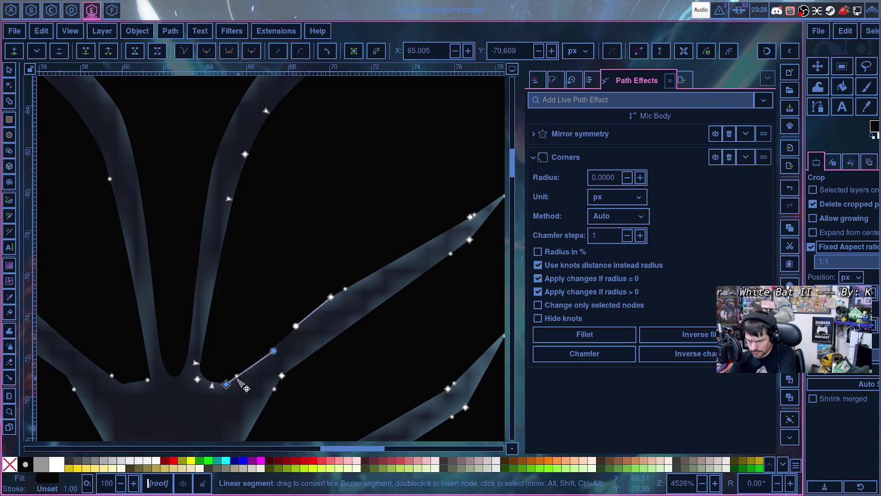
click(233, 412)
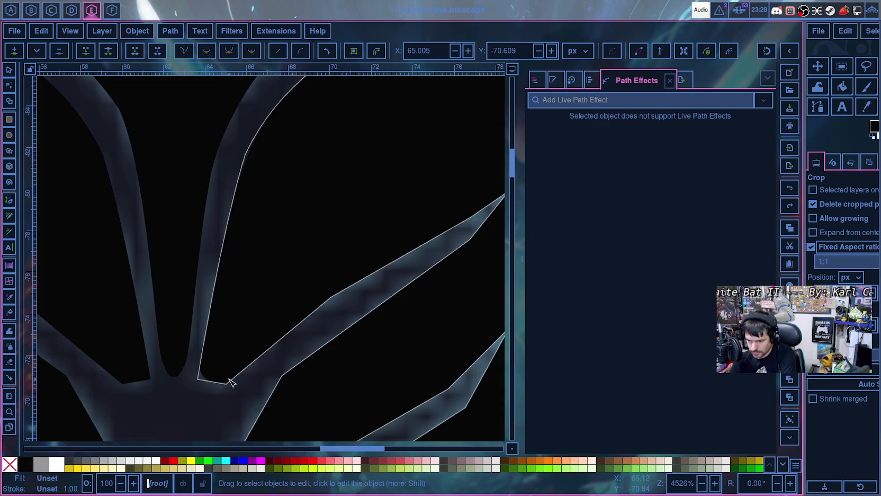
click(225, 386)
- Check the Mirror symmetry settings and select the node where the branches meet
click(226, 384)
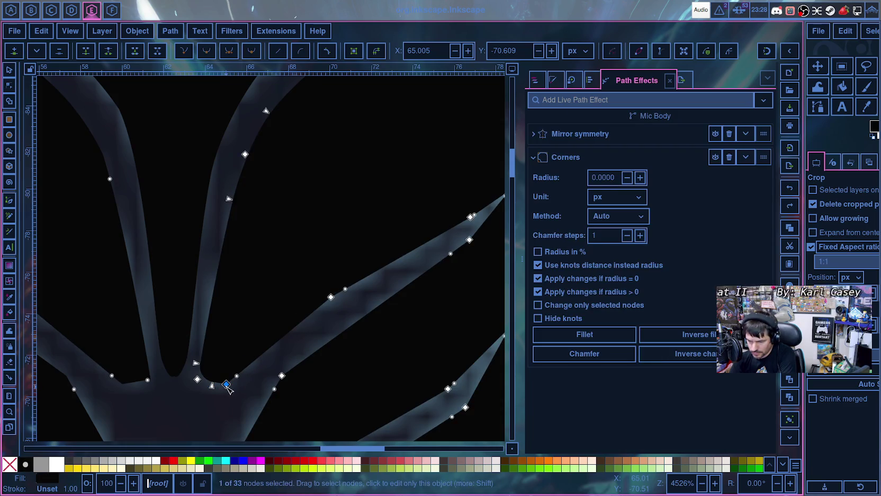
click(328, 52)
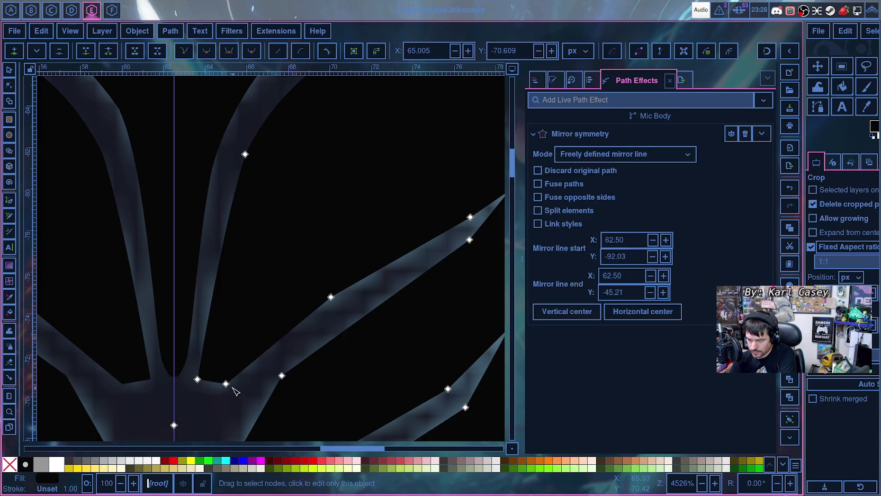
click(198, 380)
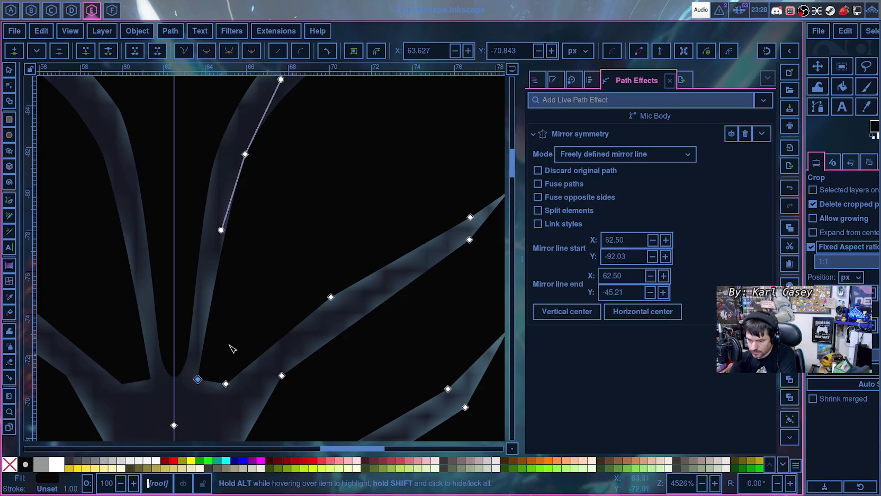
- Round the inner branch-base corner into a Corners fillet and nudge the adjacent node
click(327, 53)
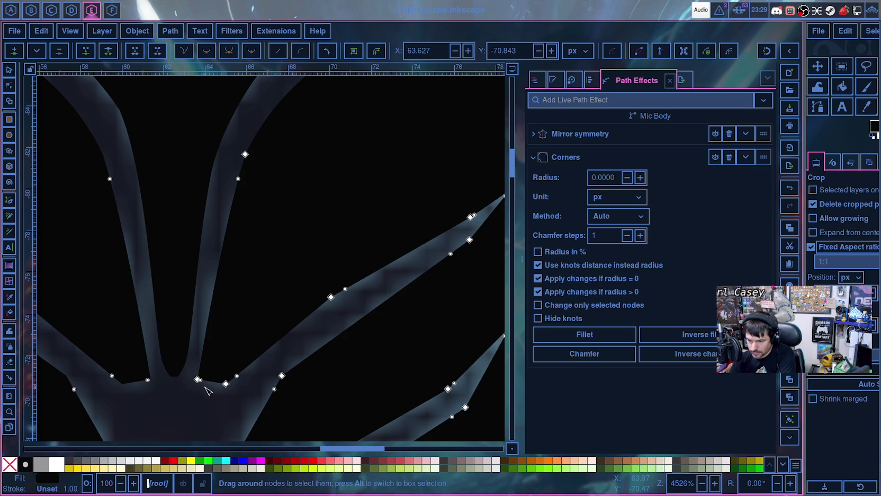
ctrl+scroll(202, 393, up, 5)
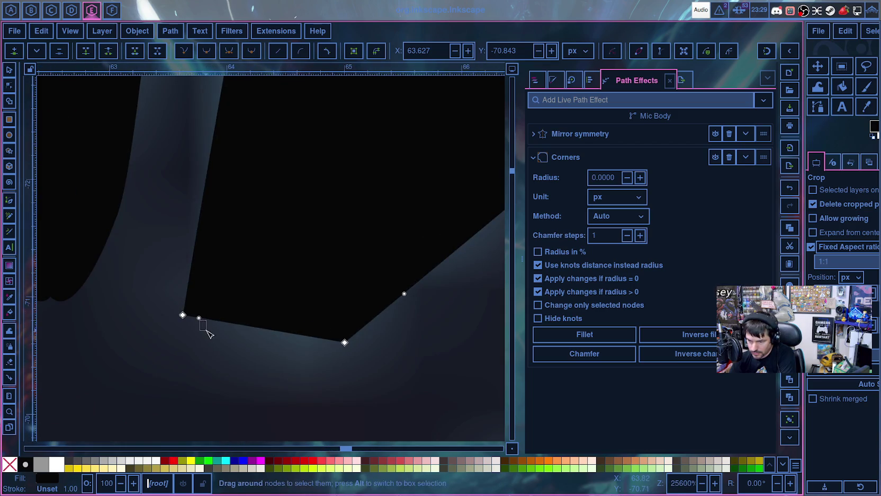
drag(198, 318, 253, 346)
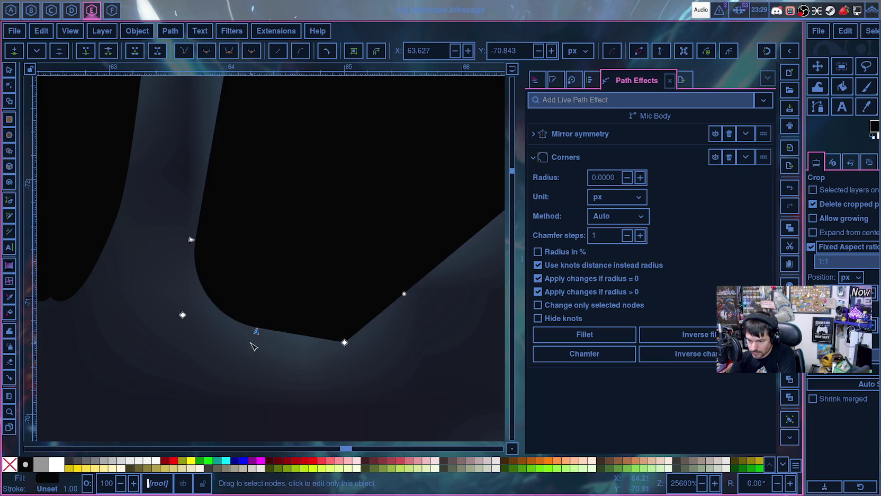
ctrl+scroll(245, 361, down, 2)
drag(323, 328, 333, 319)
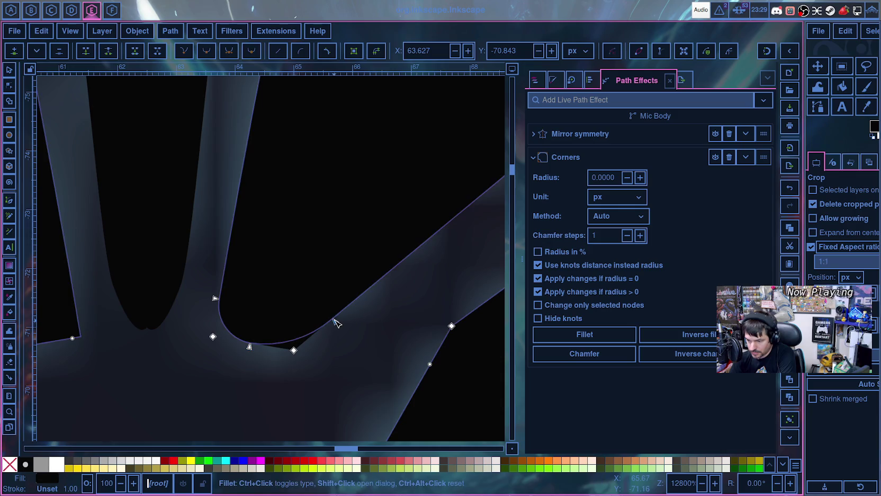
drag(293, 350, 302, 360)
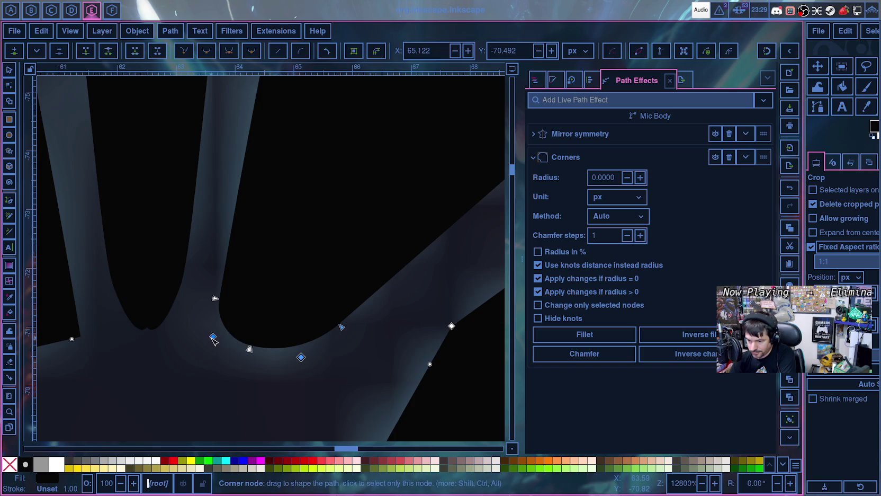
- Adjust the fillet size and bend the middle branch curve with its lower handle
click(213, 336)
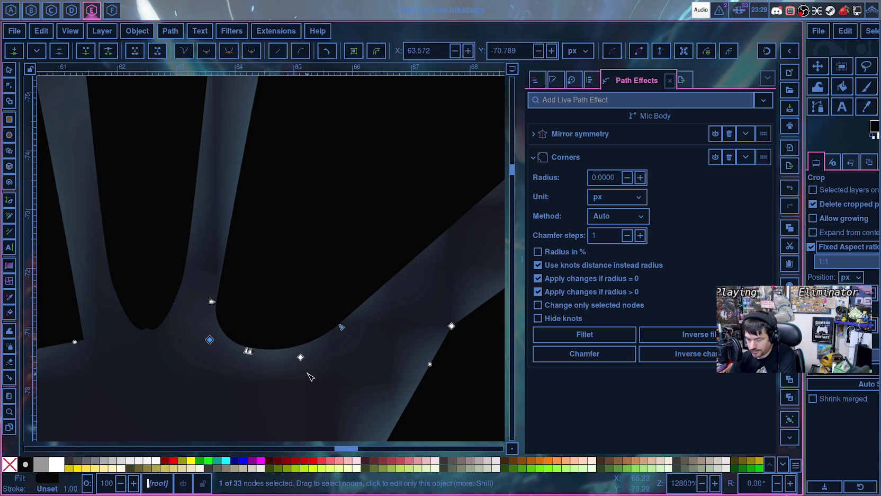
scroll(313, 375, down, 4)
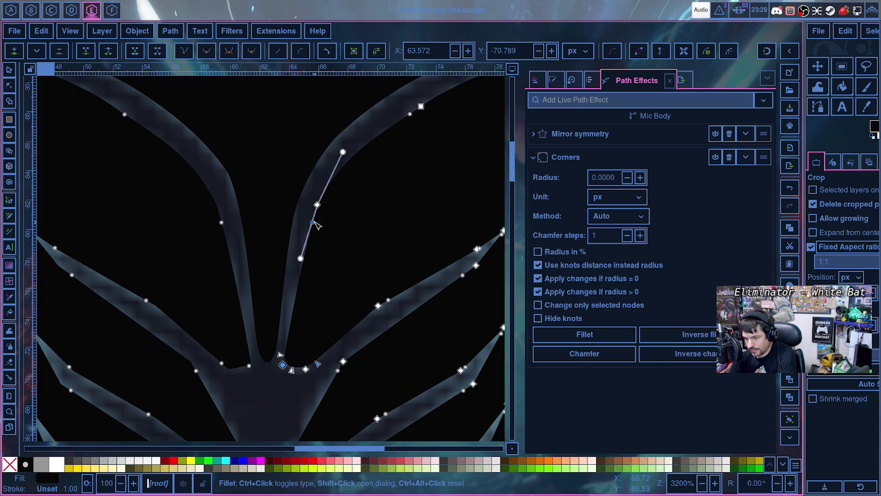
mouse_move(312, 225)
mouse_down()
mouse_move(310, 235)
mouse_move(312, 229)
mouse_up()
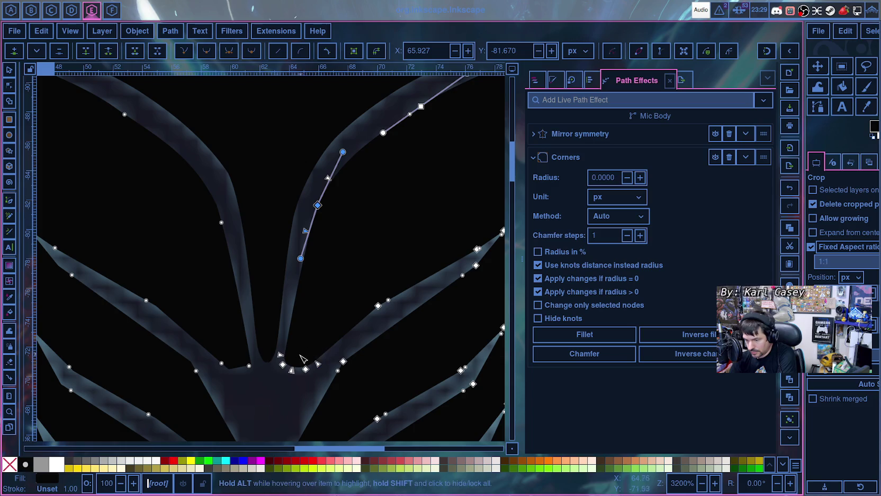
drag(301, 259, 298, 259)
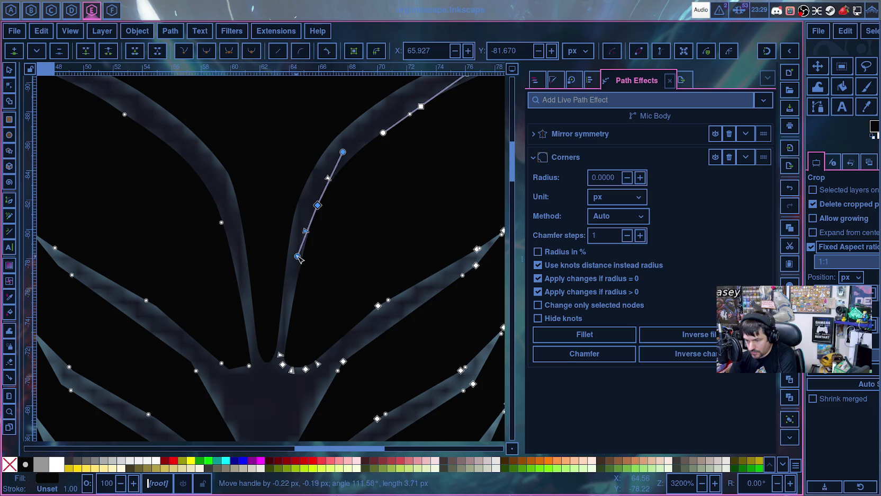
drag(298, 250, 292, 261)
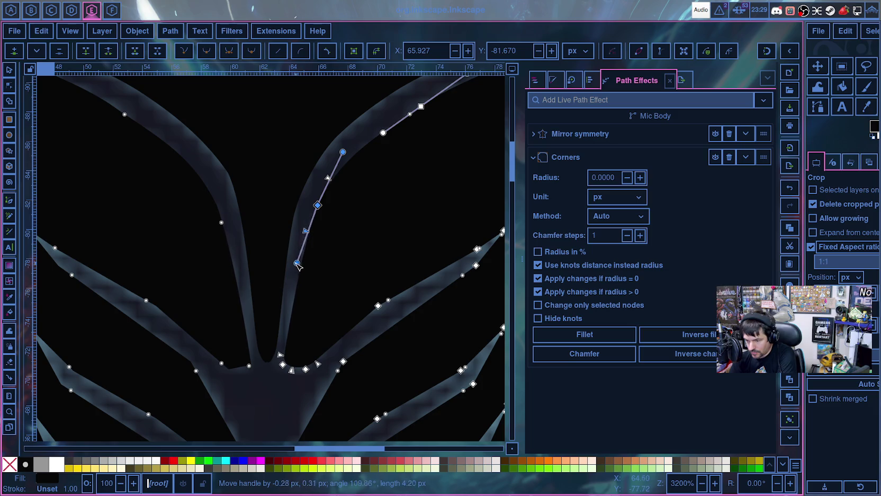
- Make the right diagonal branch node smooth and lengthen its handles to ease the curve
click(378, 306)
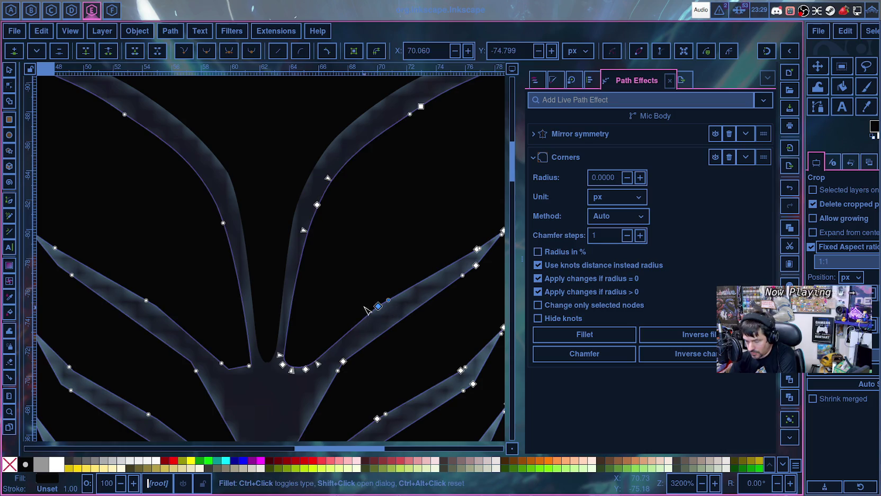
drag(378, 307, 389, 303)
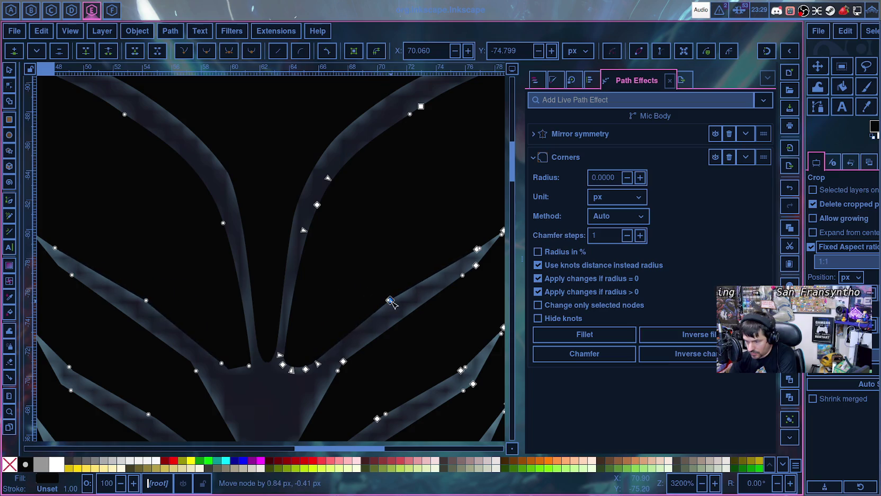
drag(391, 302, 393, 301)
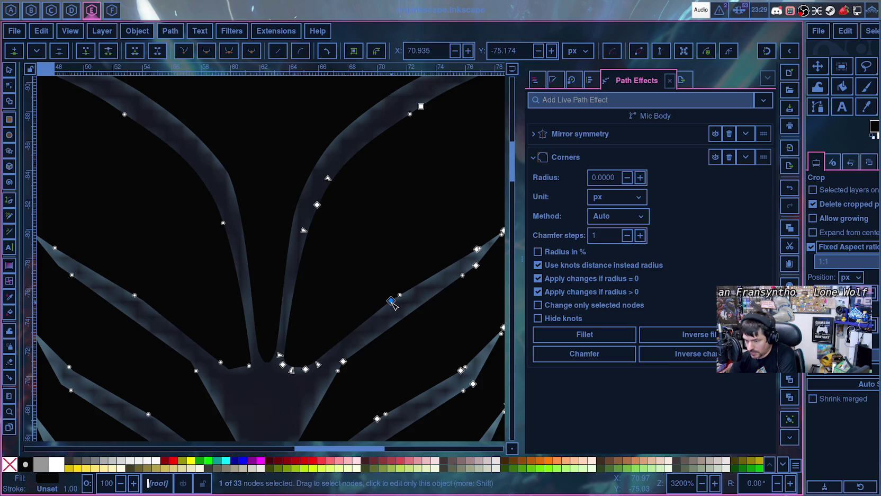
key(s)
drag(420, 282, 436, 280)
drag(359, 318, 375, 311)
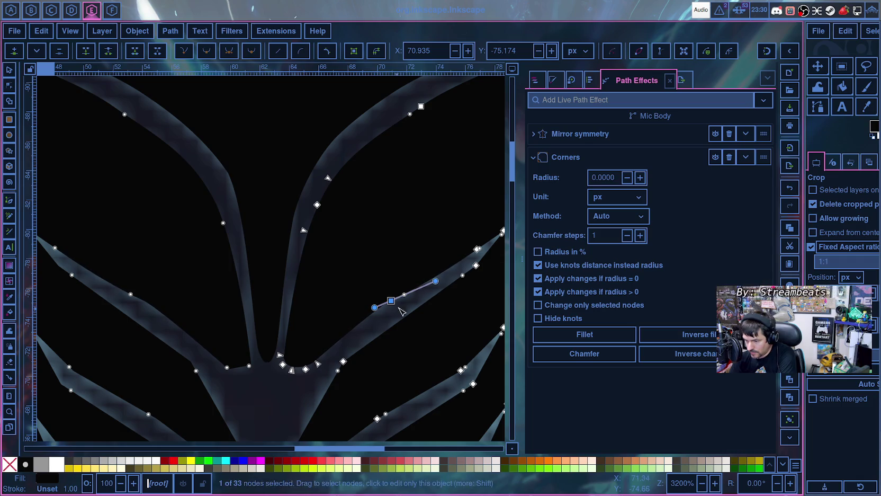
drag(437, 284, 451, 283)
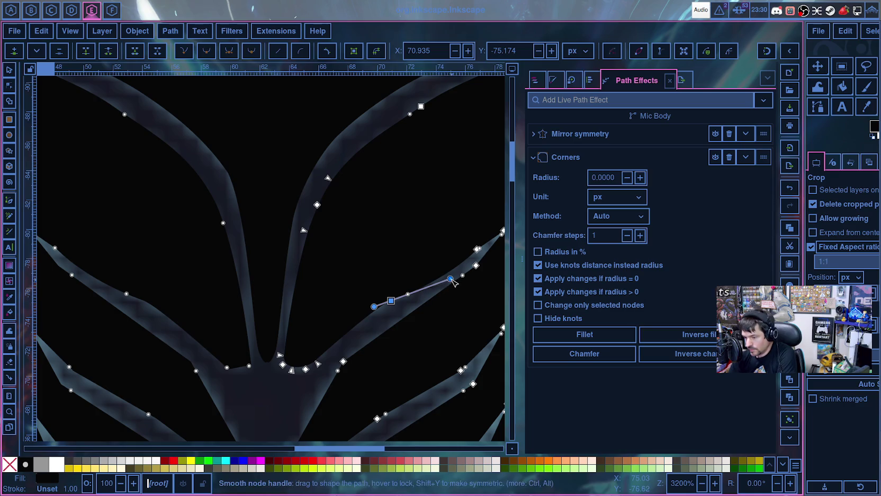
scroll(452, 293, up, 1)
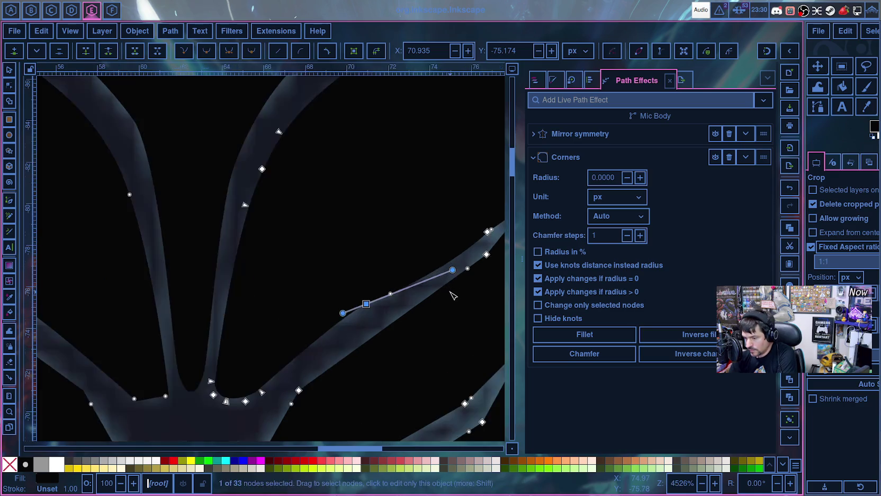
- Refine the right branch curve by fine-tuning its handles
scroll(452, 295, up, 2)
drag(450, 295, 338, 360)
drag(351, 316, 356, 304)
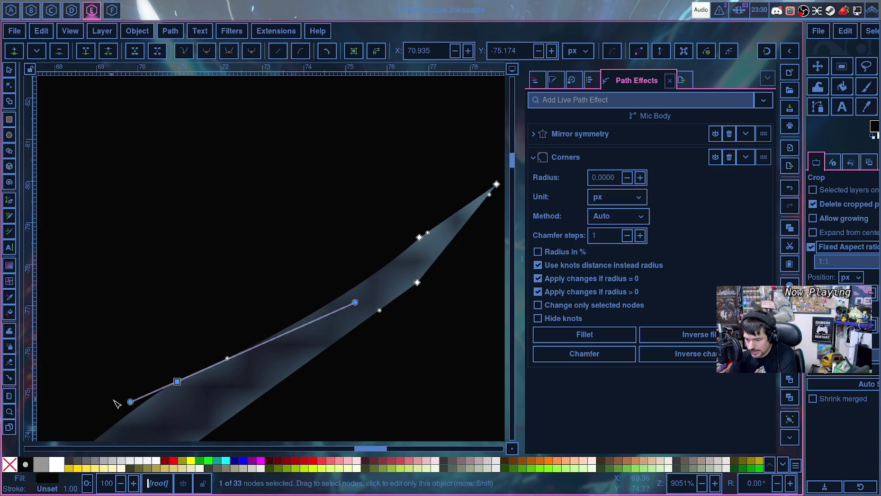
drag(130, 402, 134, 400)
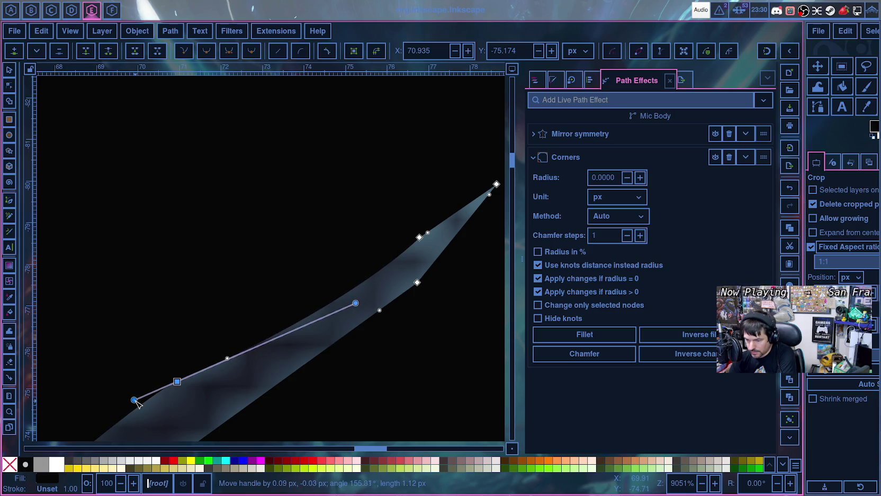
drag(136, 404, 137, 404)
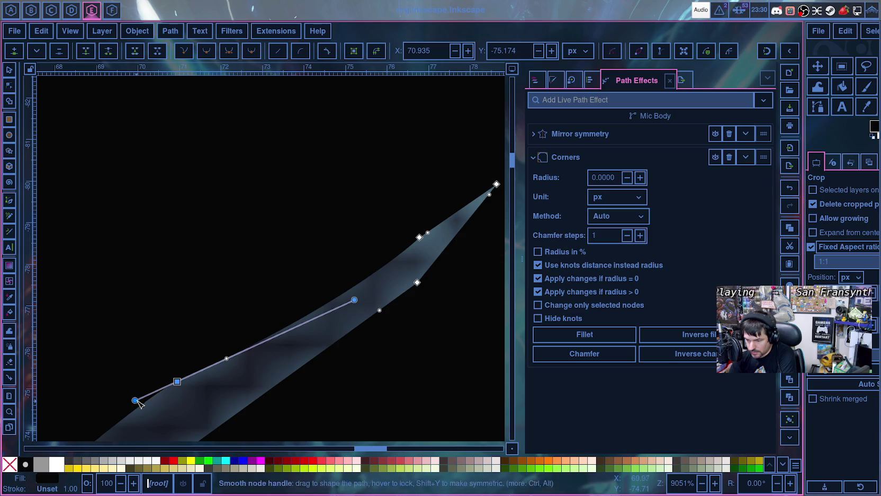
- Turn the branch corner node smooth and lengthen its handles to even out the edge
ctrl+click(178, 382)
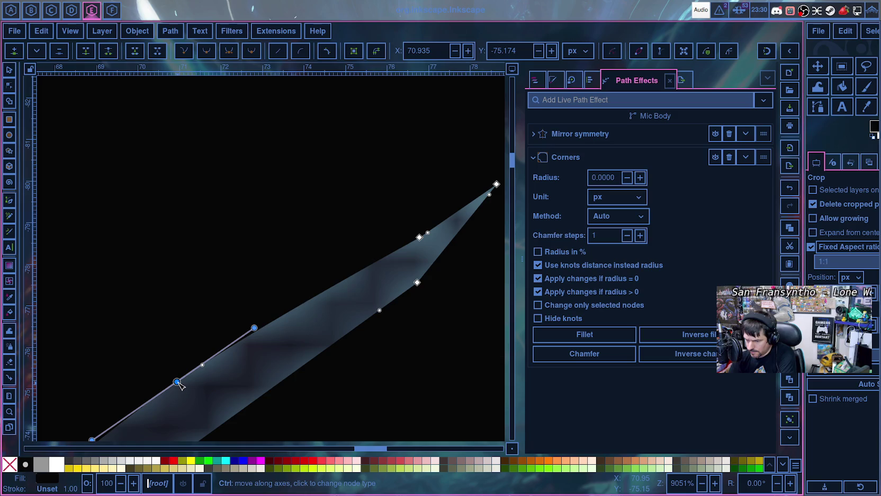
drag(258, 324, 302, 324)
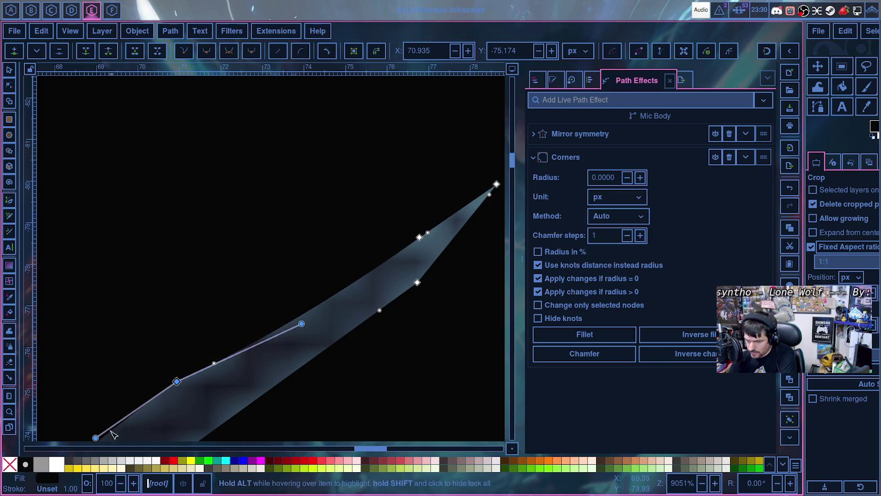
drag(96, 437, 115, 436)
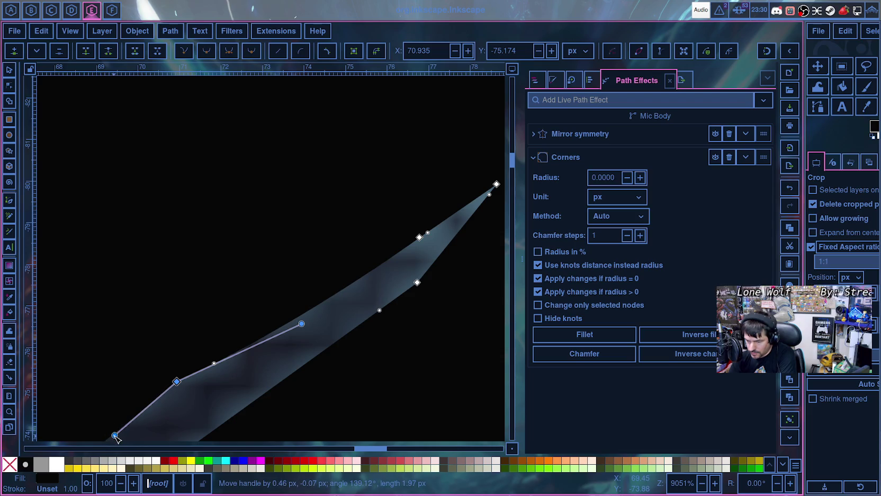
scroll(128, 429, up, 2)
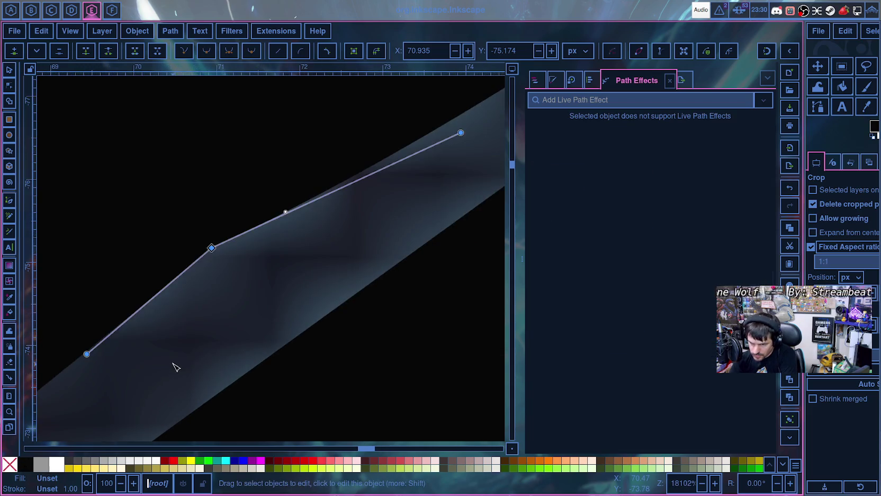
- Set the upper-edge node to auto-smooth and realign its upper handle along the edge
click(212, 248)
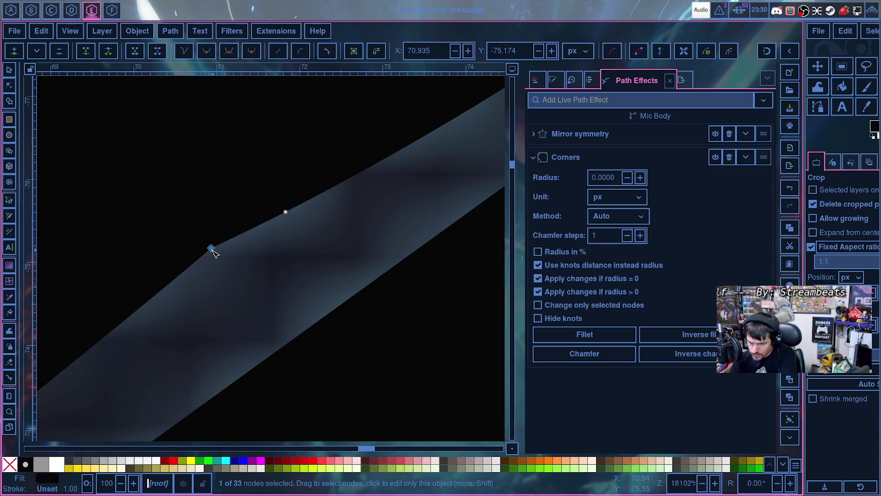
ctrl+click(211, 249)
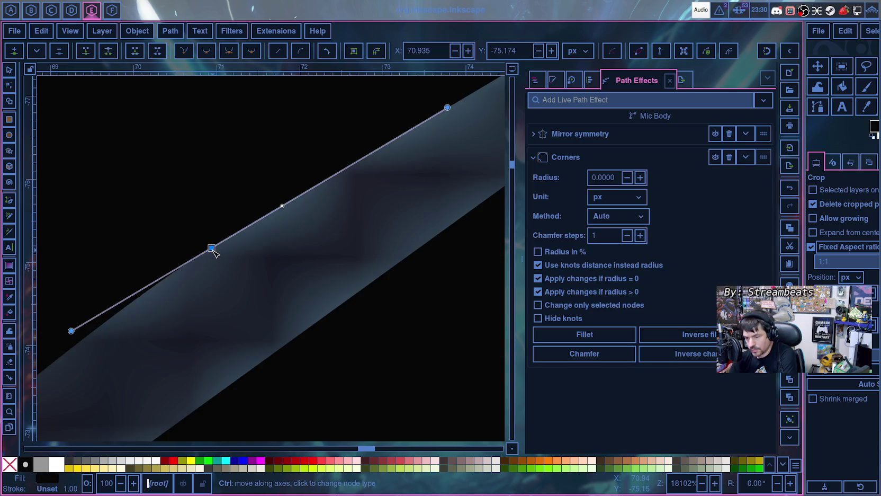
ctrl+click(213, 250)
drag(361, 147, 351, 136)
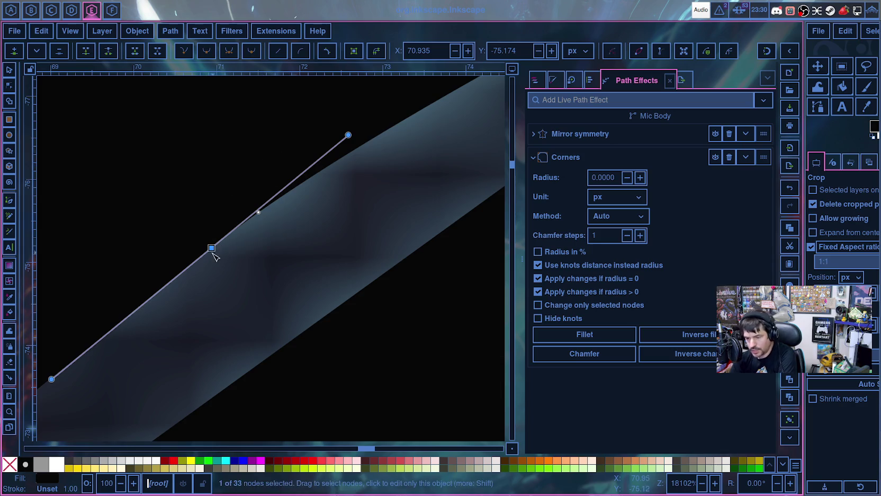
key(ctrl+z)
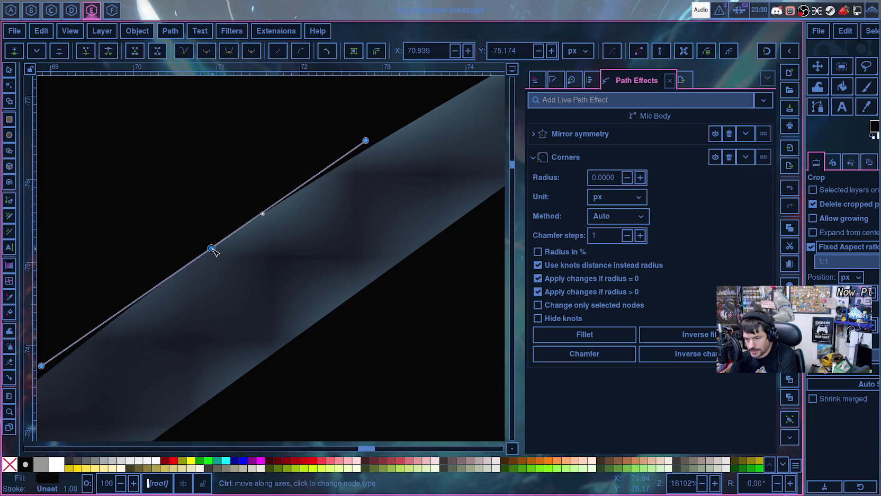
mouse_move(366, 140)
mouse_down()
mouse_move(397, 135)
mouse_move(374, 129)
mouse_up()
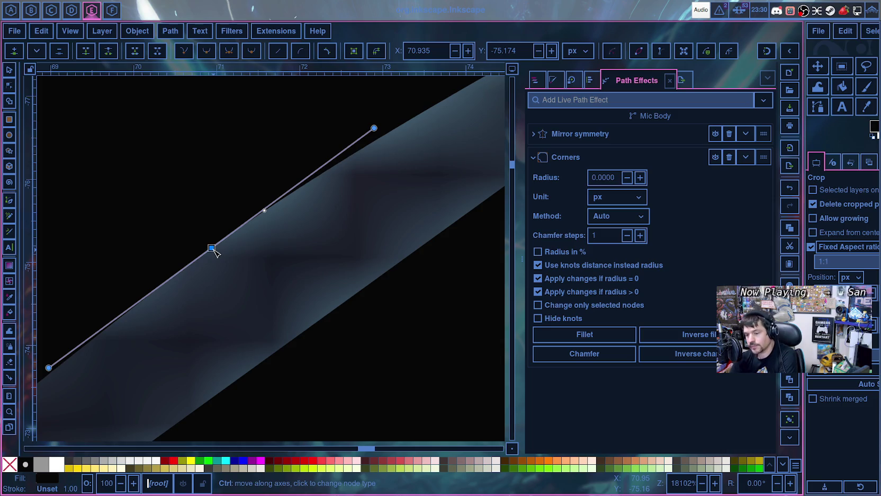
scroll(211, 257, down, 1)
scroll(209, 262, down, 1)
scroll(207, 267, down, 1)
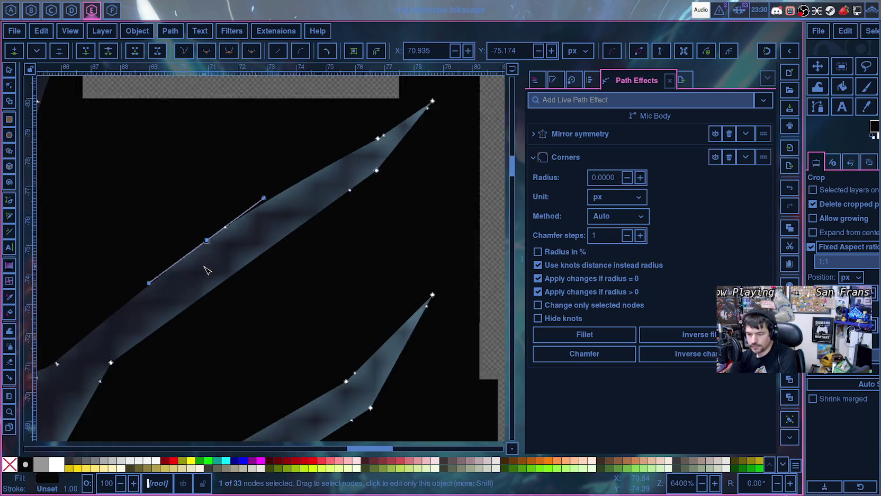
scroll(207, 270, down, 1)
- Move the top-edge node up-right to X 77.491 and tune both handles into an upward sweep
mouse_move(206, 251)
mouse_down()
mouse_move(221, 257)
mouse_move(210, 221)
mouse_move(219, 241)
mouse_move(178, 270)
mouse_move(191, 263)
mouse_up()
key(bracketleft)
key(bracketleft)
key(bracketleft)
key(bracketleft)
key(bracketleft)
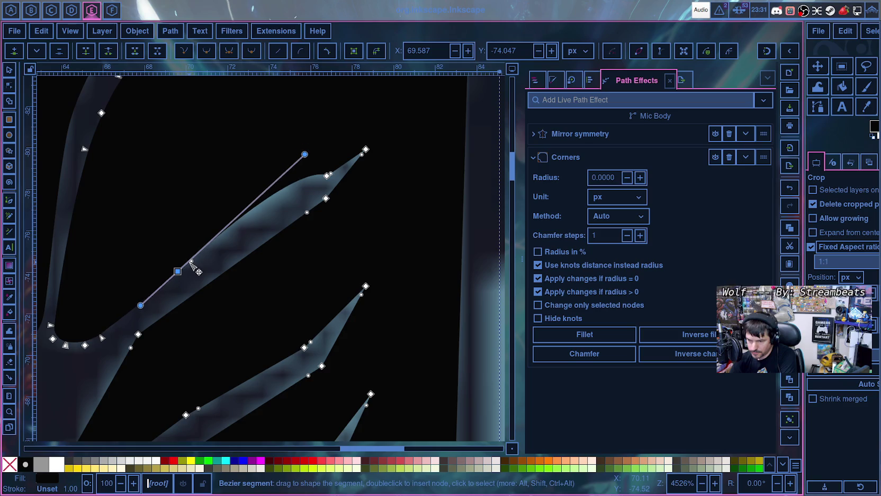
key(ctrl+z)
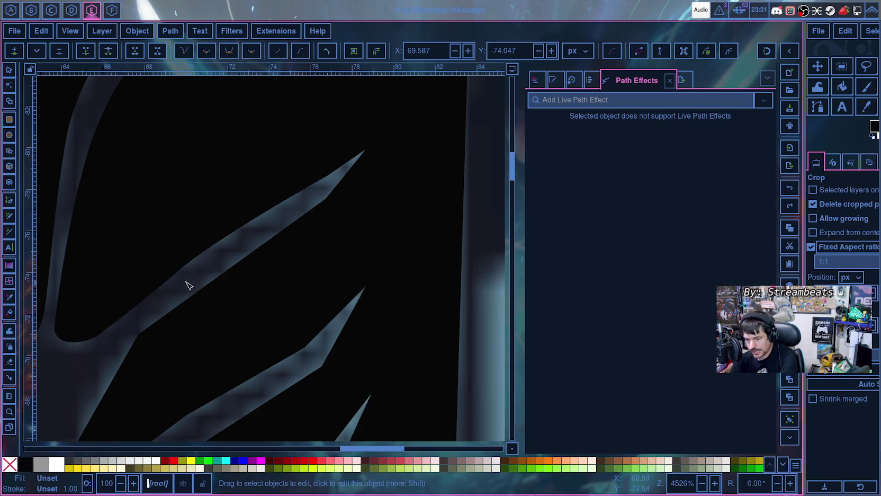
mouse_move(178, 271)
mouse_down()
mouse_move(206, 218)
mouse_move(253, 223)
mouse_move(218, 191)
mouse_move(236, 204)
mouse_move(239, 222)
mouse_up()
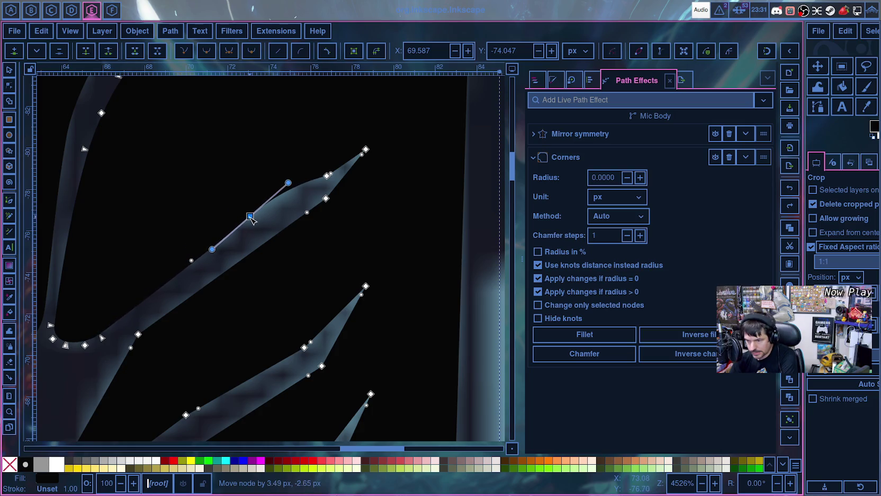
drag(210, 252, 204, 245)
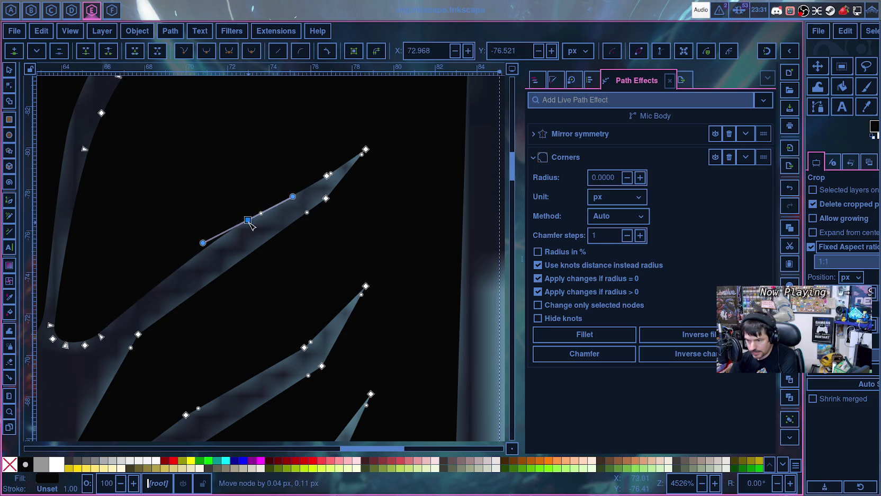
drag(247, 220, 249, 225)
drag(205, 248, 253, 225)
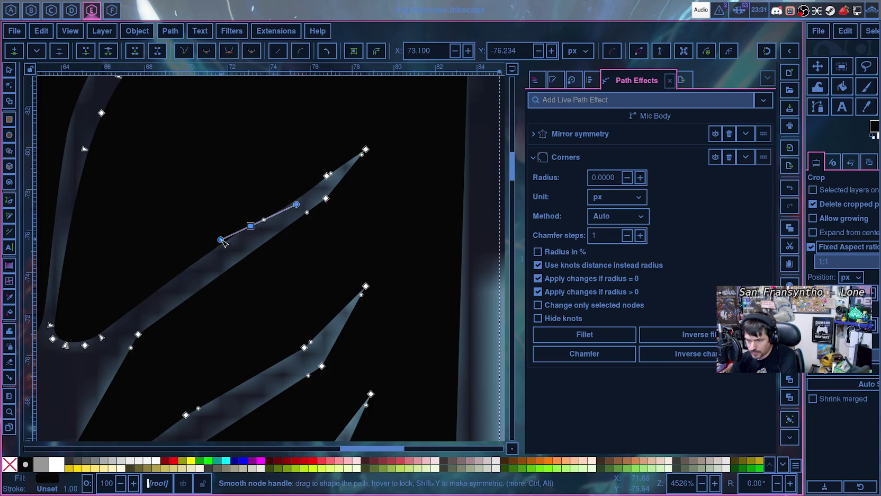
drag(297, 205, 343, 175)
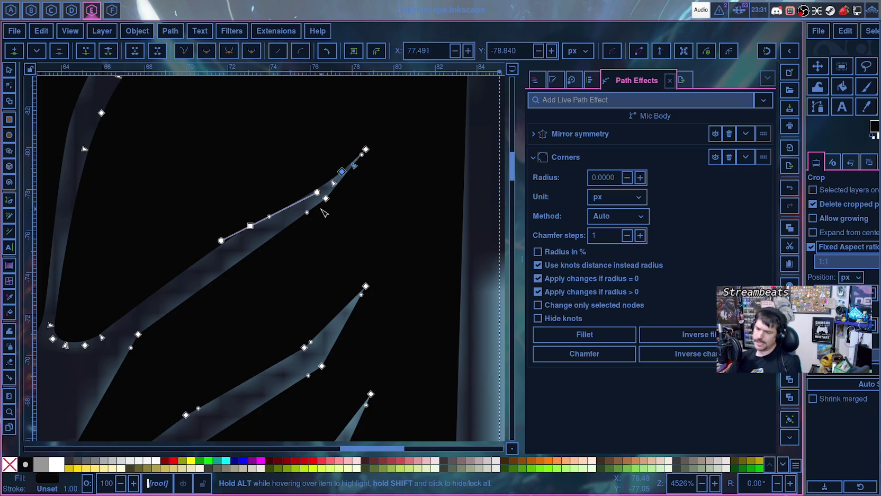
- Move the node near the upper branch tip down-left and adjust its curve handle
click(267, 221)
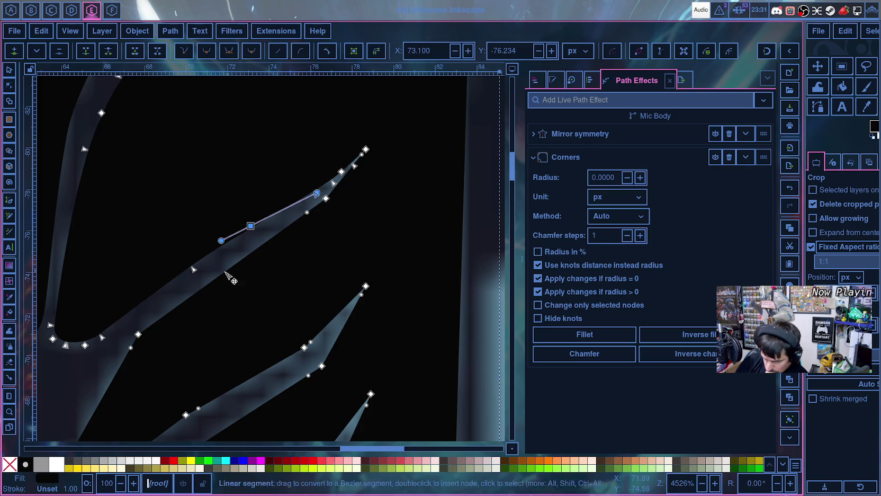
click(326, 198)
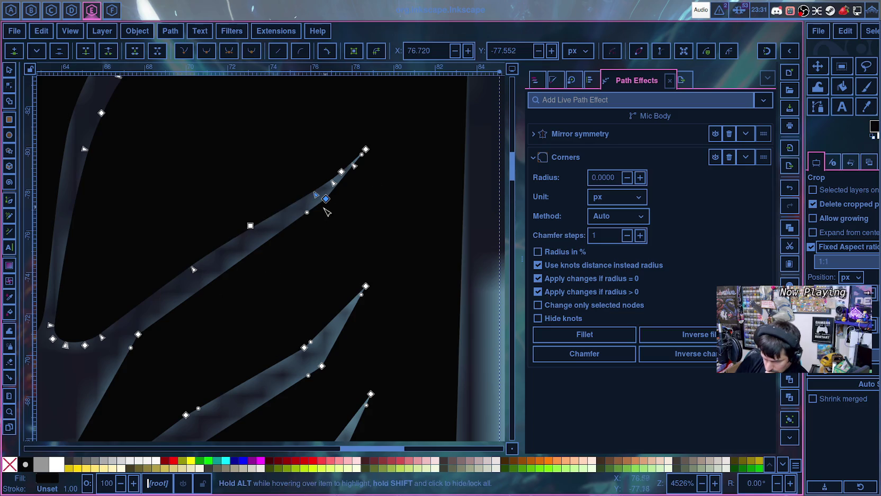
click(309, 214)
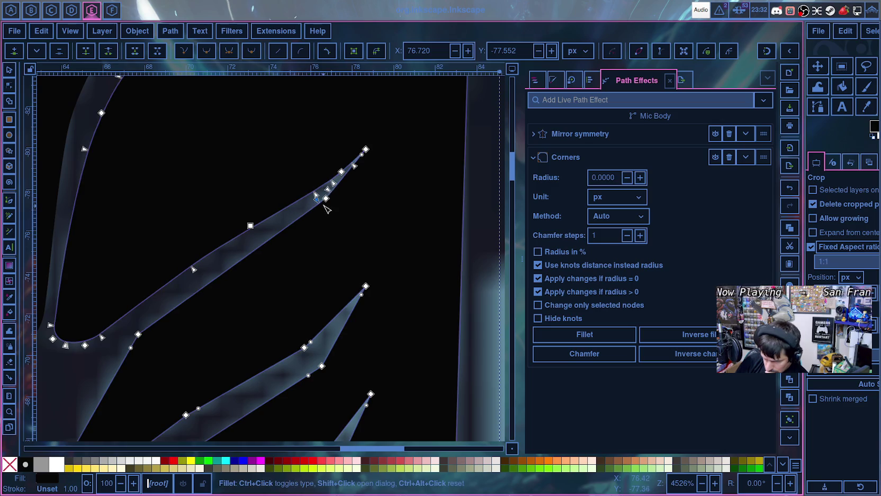
mouse_move(326, 199)
mouse_down()
mouse_move(269, 257)
mouse_move(278, 238)
mouse_up()
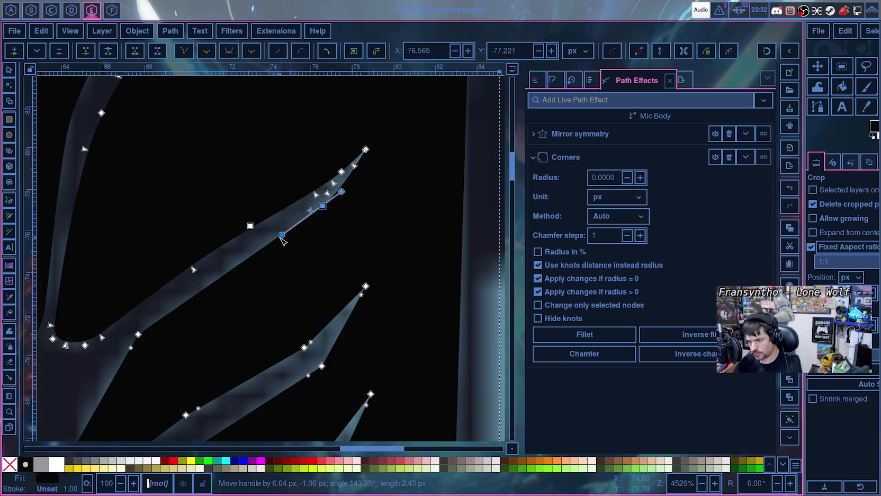
drag(283, 241, 281, 243)
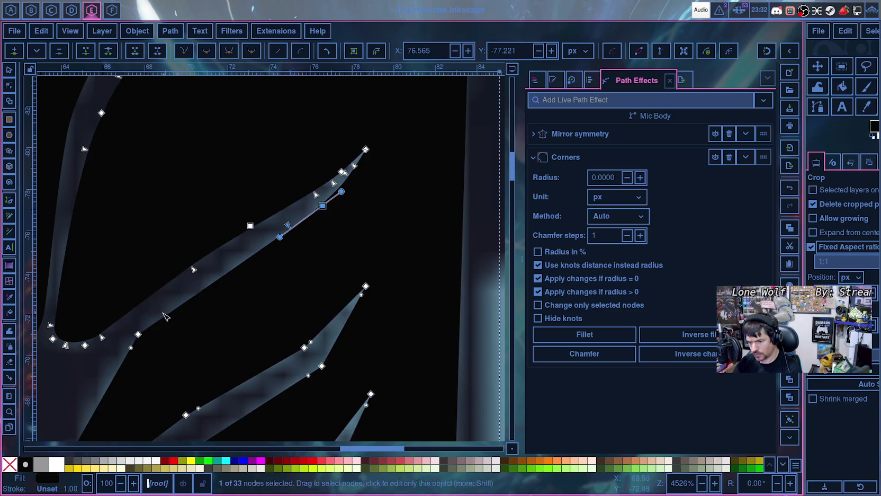
- Lengthen the stem-junction node's lower handle to smooth the branch's long underside
shift+click(138, 334)
drag(102, 373, 77, 388)
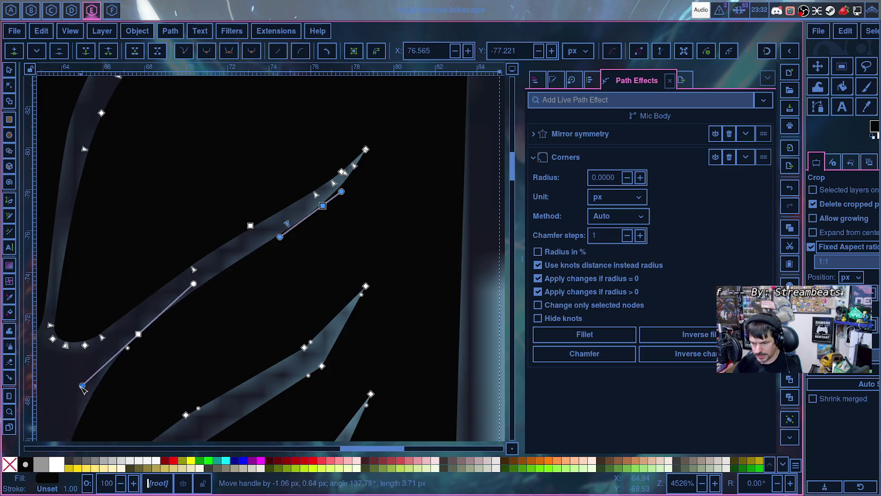
drag(279, 237, 251, 246)
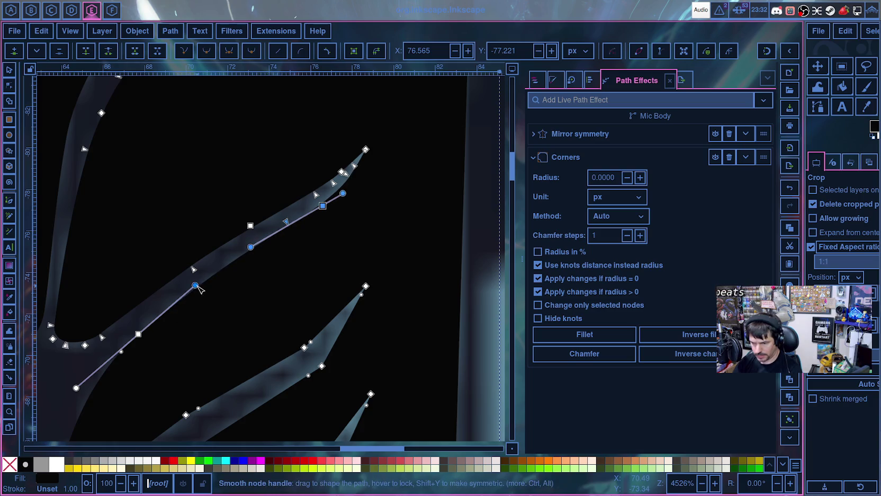
drag(76, 387, 63, 394)
scroll(167, 375, down, 1)
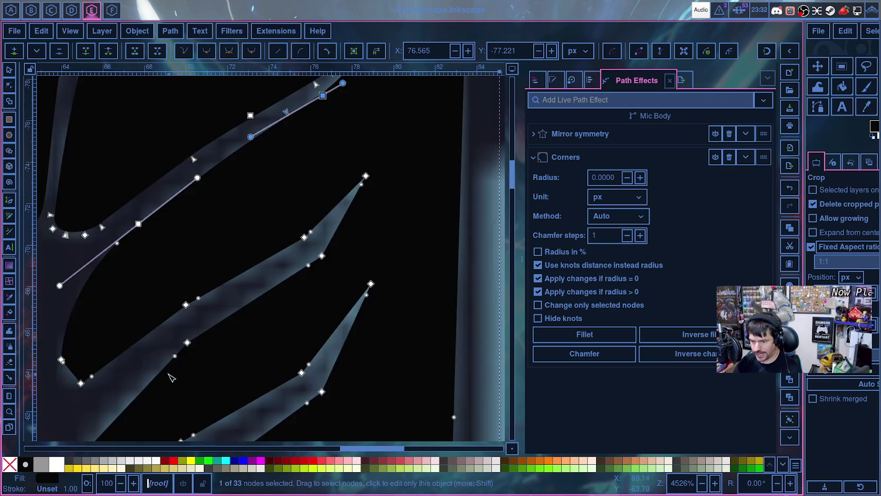
scroll(166, 375, down, 2)
scroll(238, 366, down, 1)
scroll(292, 352, down, 1)
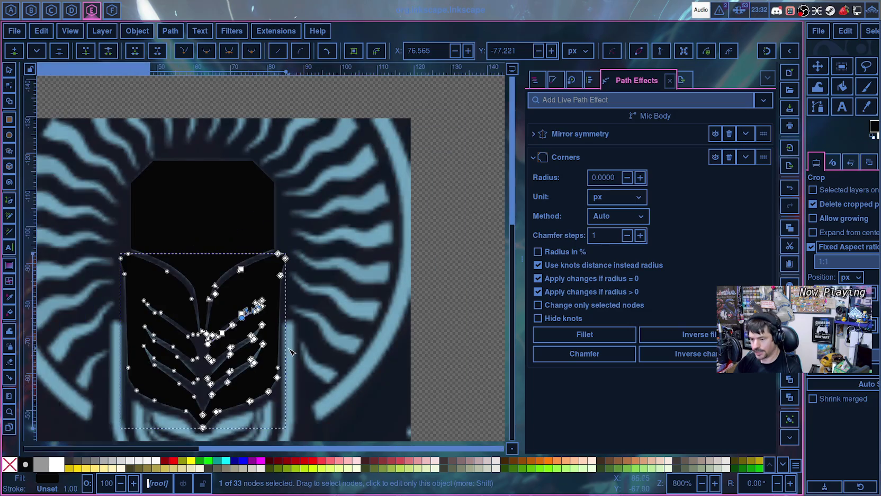
click(369, 296)
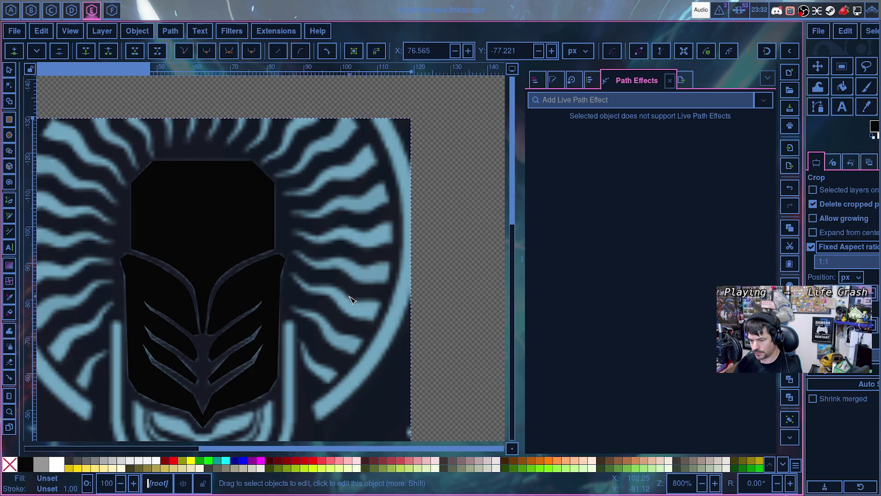
scroll(350, 299, down, 3)
scroll(357, 306, up, 3)
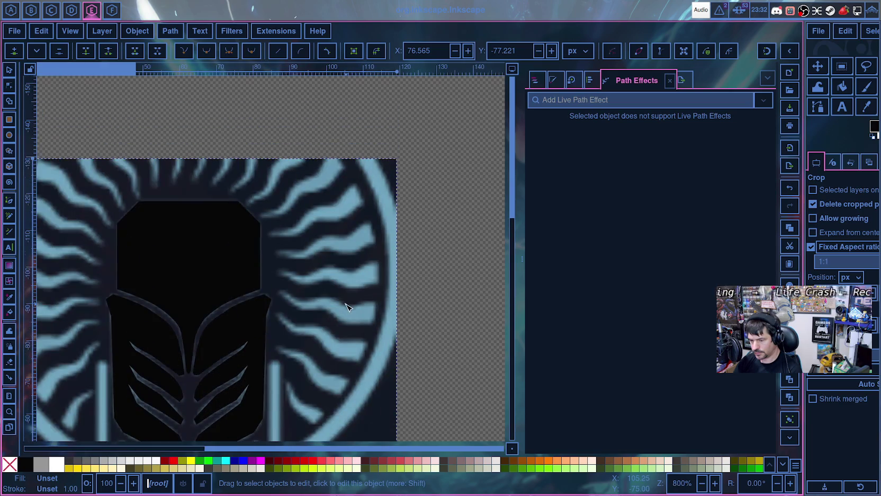
scroll(314, 330, down, 5)
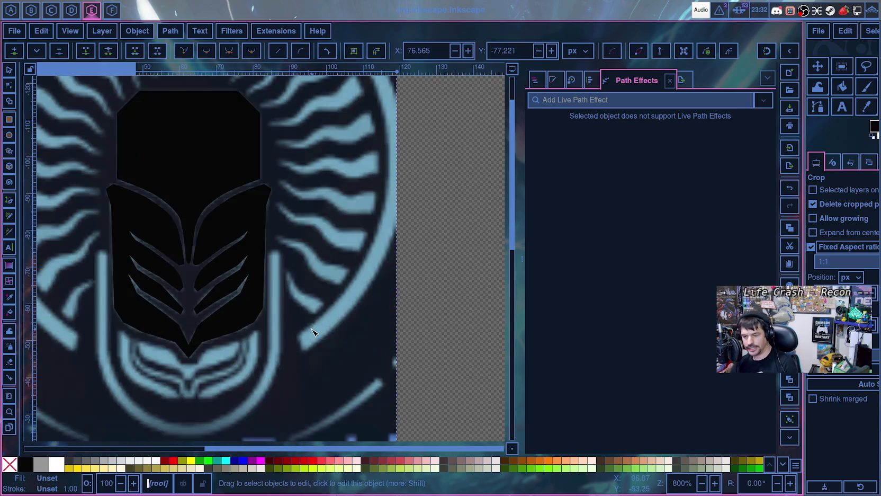
scroll(312, 332, up, 3)
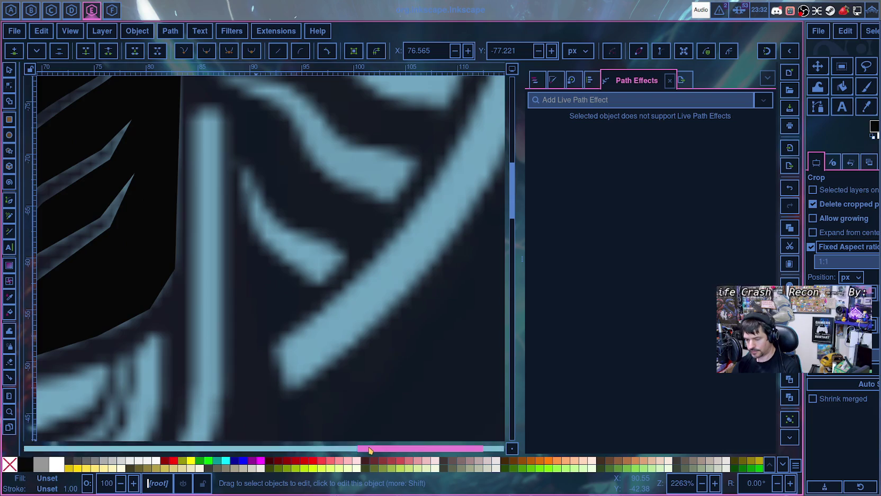
scroll(277, 449, left, 10)
drag(334, 255, 291, 271)
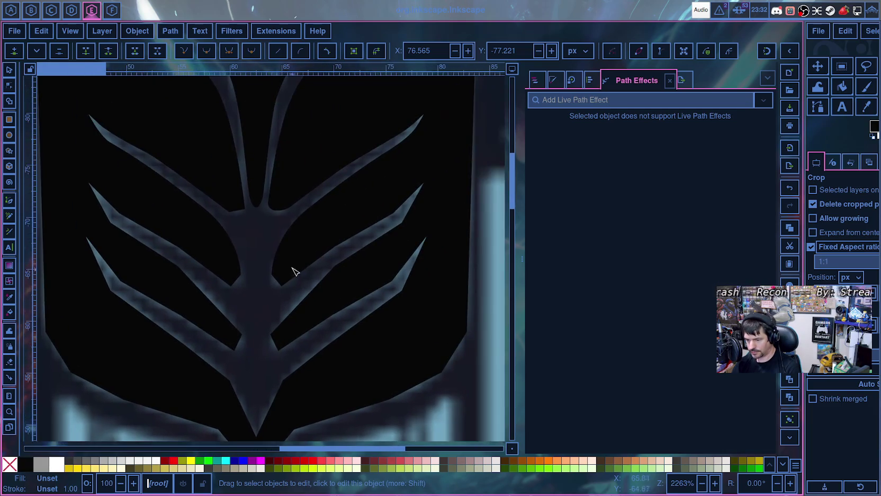
click(295, 269)
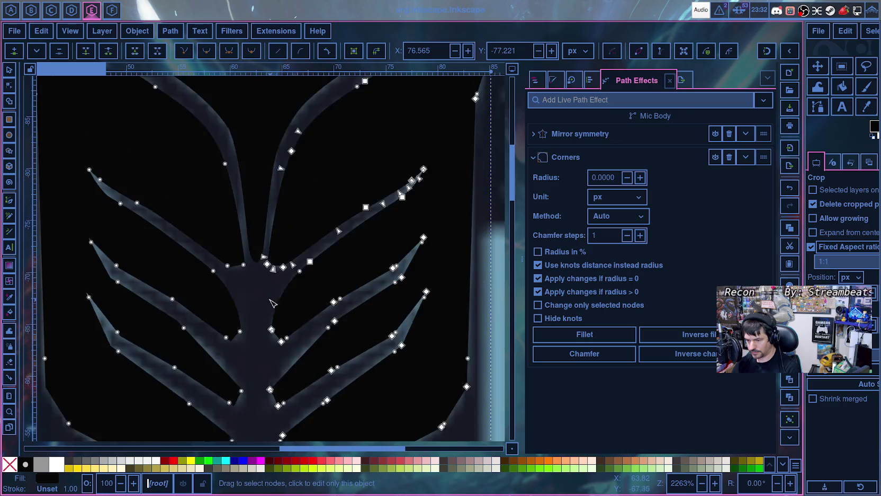
click(259, 248)
scroll(261, 244, up, 2)
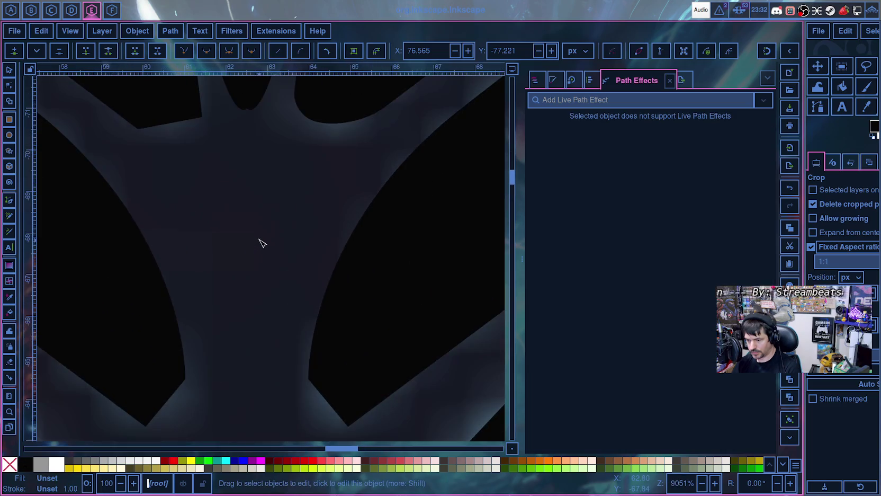
scroll(275, 235, up, 1)
scroll(291, 232, up, 1)
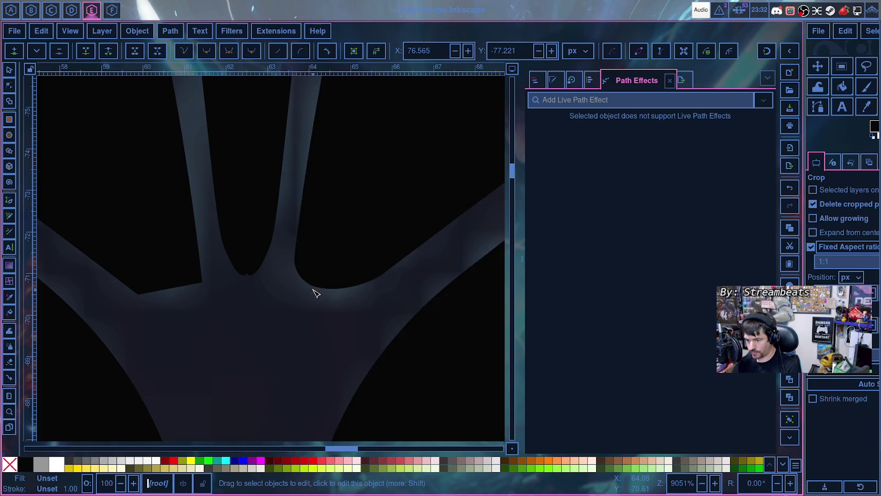
scroll(327, 307, down, 2)
scroll(322, 313, down, 3)
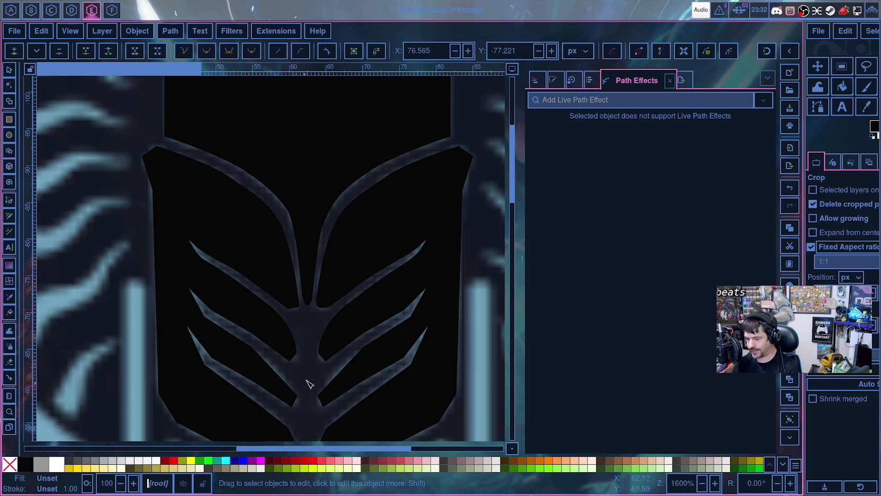
- Fillet the inner corner where the branch meets the stem and enlarge its radius
scroll(311, 370, up, 1)
scroll(314, 366, up, 2)
scroll(325, 352, up, 2)
click(359, 298)
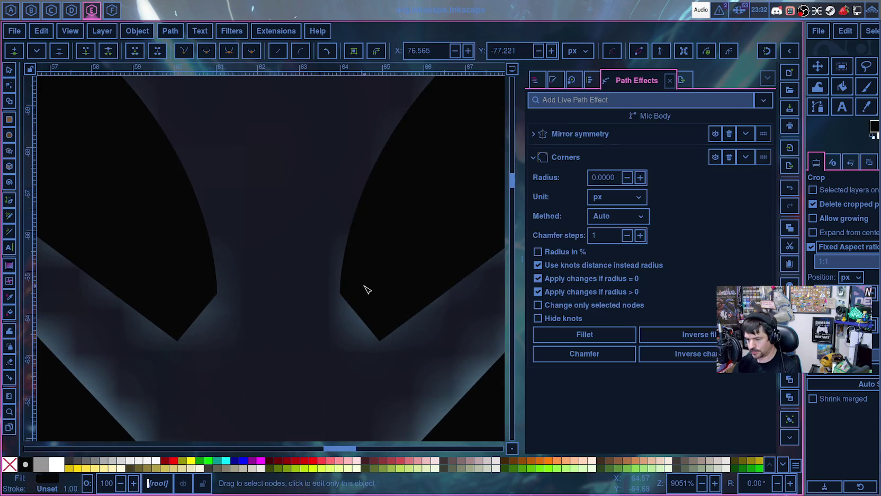
click(340, 294)
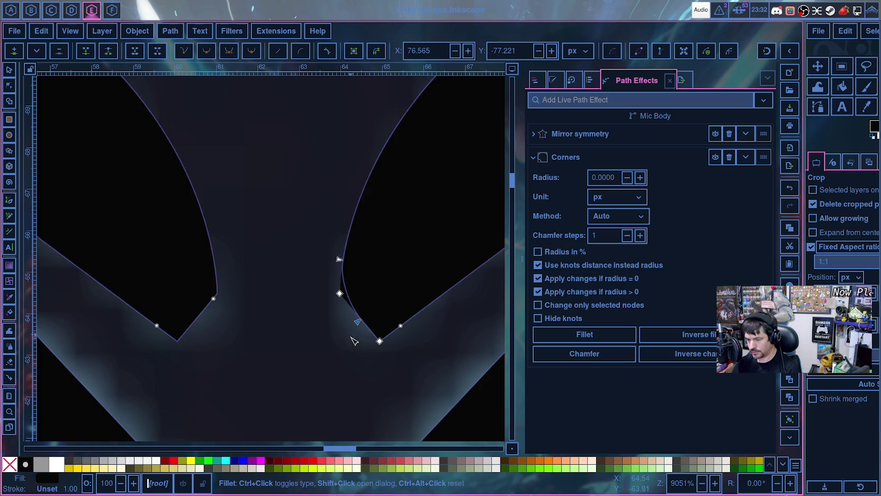
drag(340, 294, 320, 310)
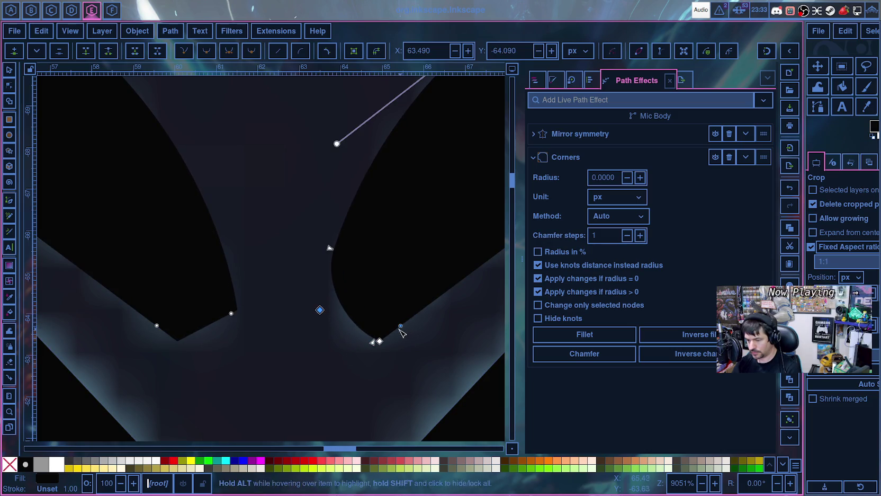
- Undo the oversized rounding and readjust the junction fillet
click(385, 352)
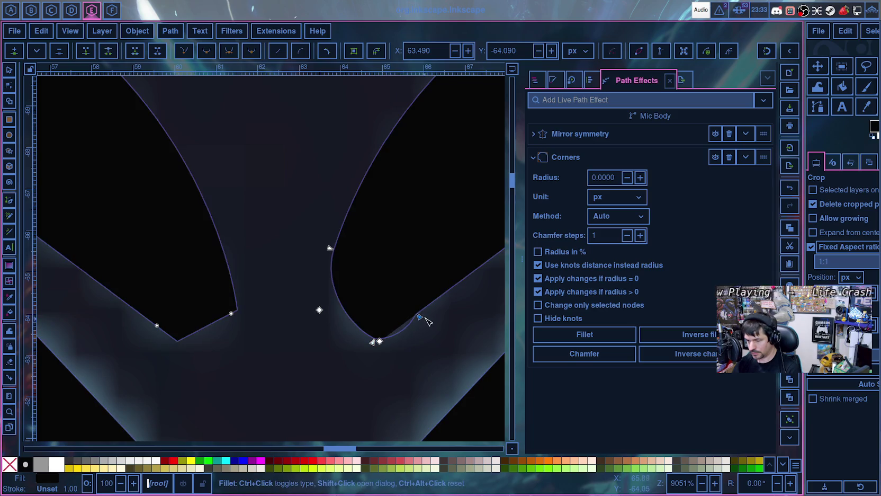
click(403, 328)
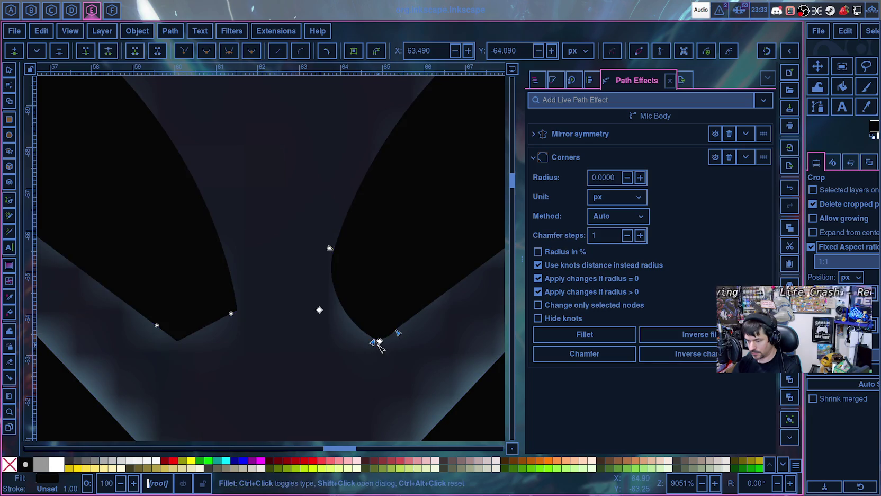
key(ctrl+z)
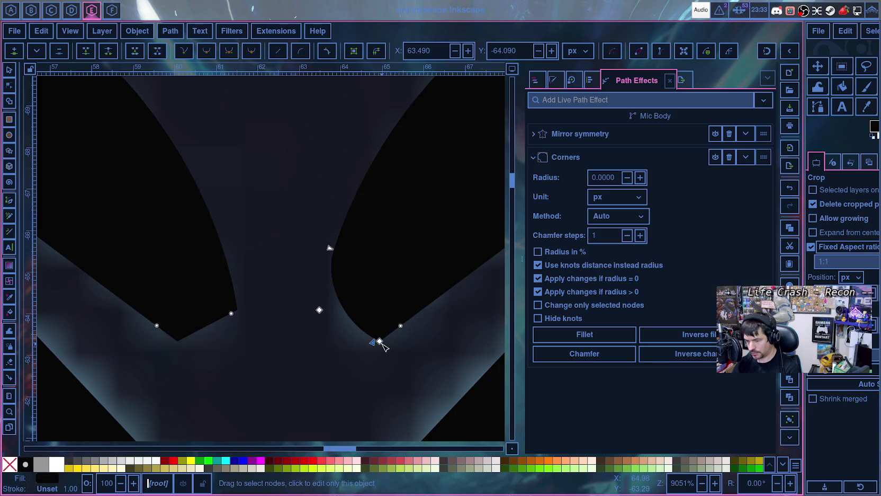
drag(370, 344, 356, 334)
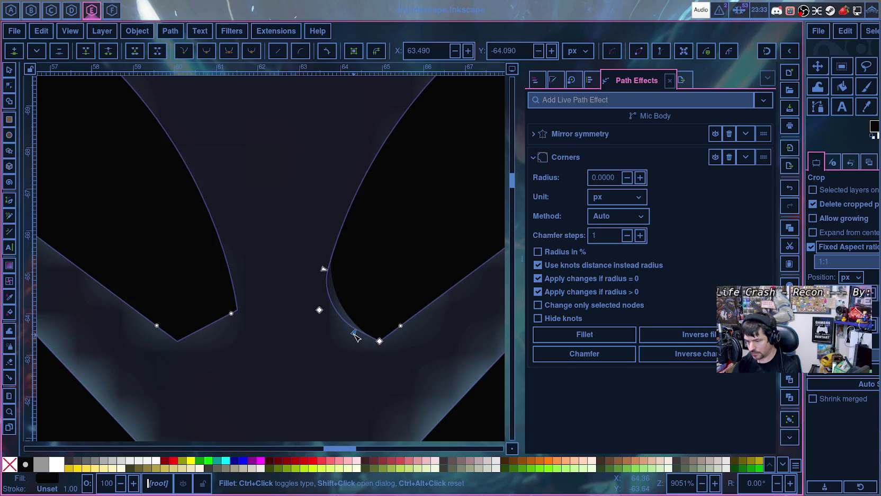
- Nudge the rounded junction corner slightly lower to refine the inner curve
click(407, 347)
click(394, 334)
click(380, 341)
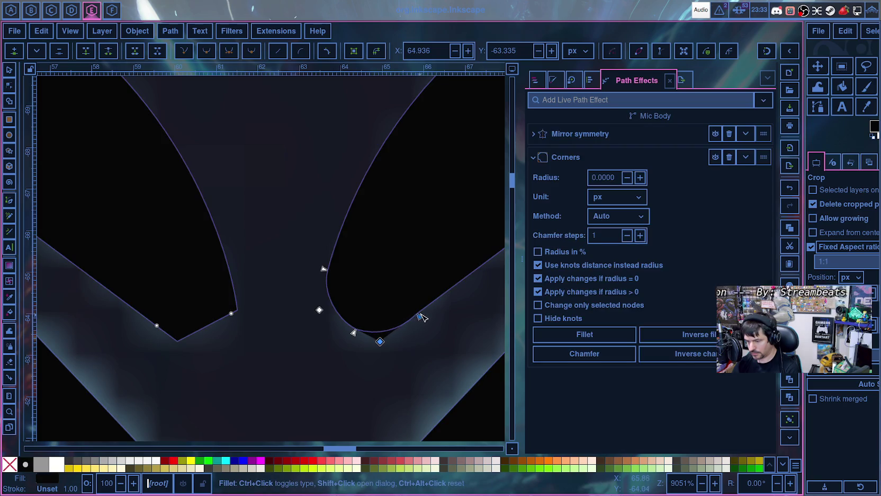
drag(380, 342, 386, 370)
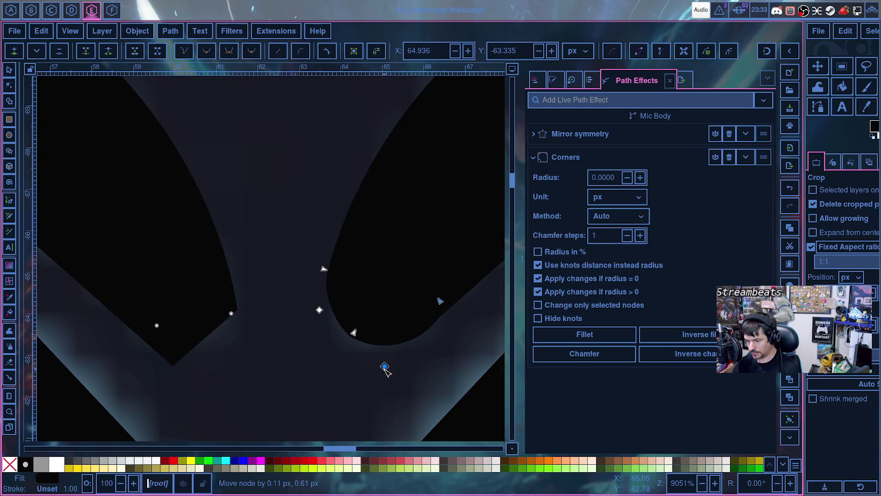
click(354, 378)
scroll(306, 316, up, 5)
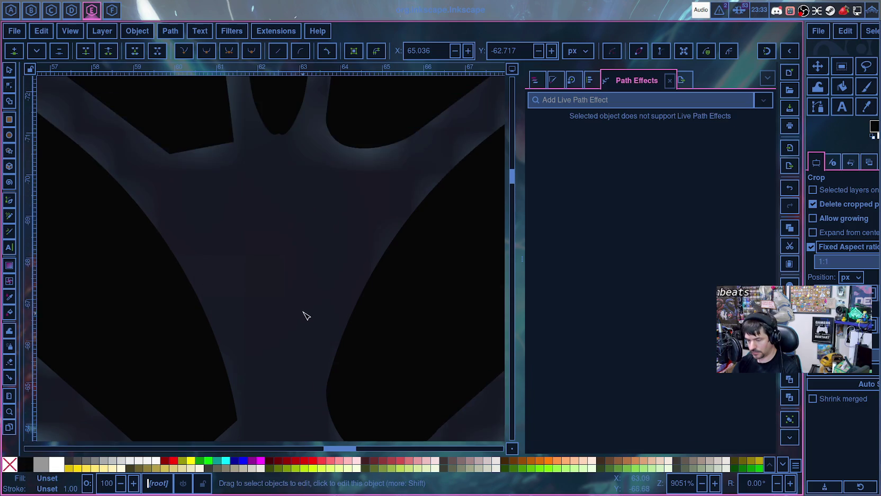
scroll(305, 312, down, 2)
scroll(305, 313, down, 1)
scroll(305, 313, down, 2)
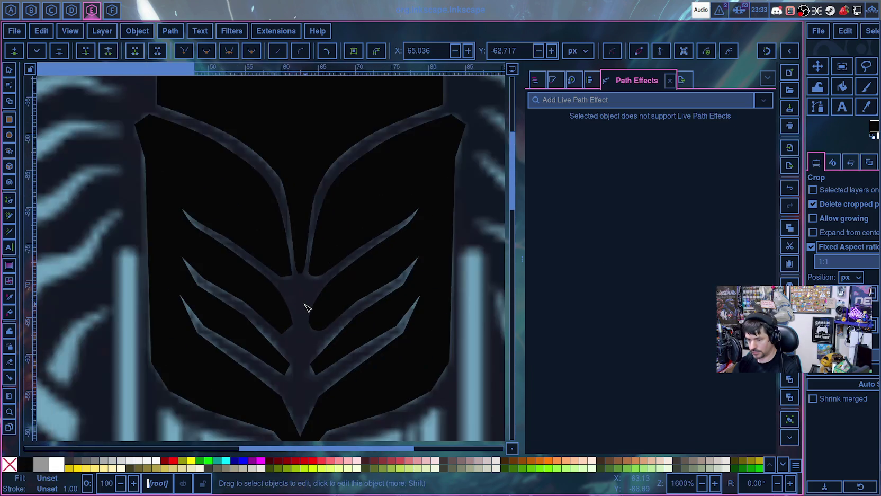
scroll(305, 312, down, 2)
scroll(305, 313, down, 1)
scroll(298, 328, up, 6)
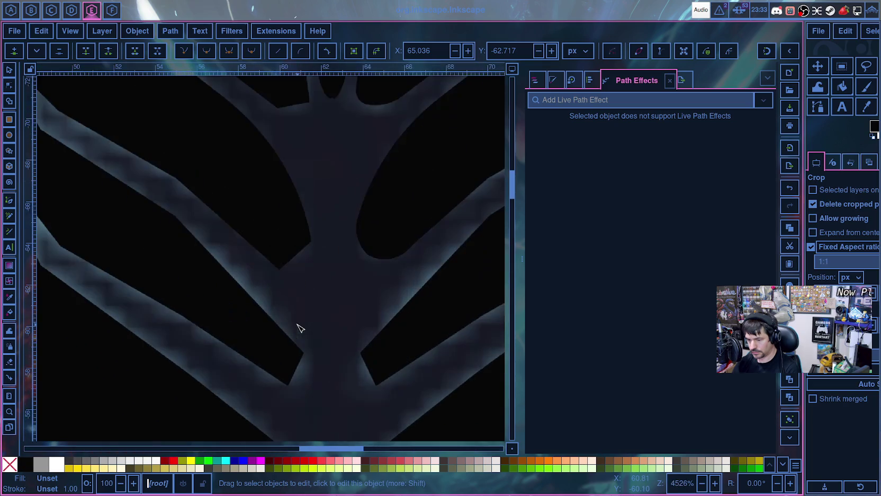
scroll(311, 308, up, 5)
scroll(318, 299, up, 5)
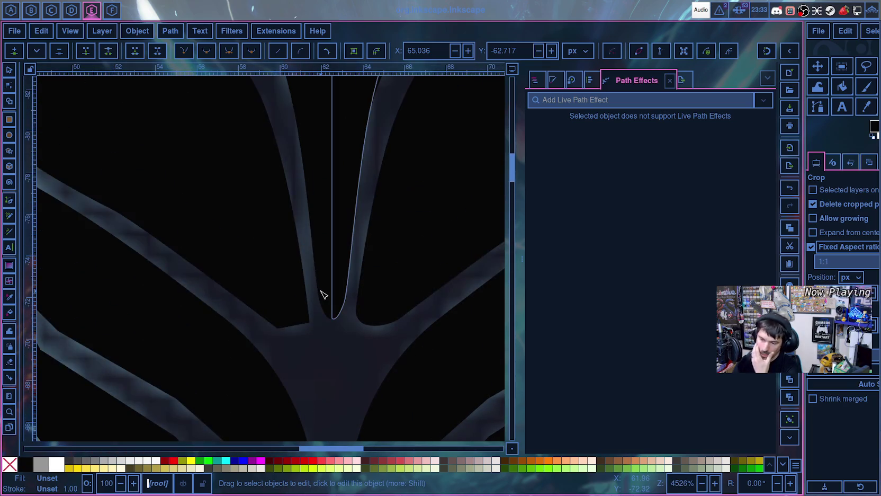
scroll(323, 307, up, 2)
scroll(324, 344, down, 10)
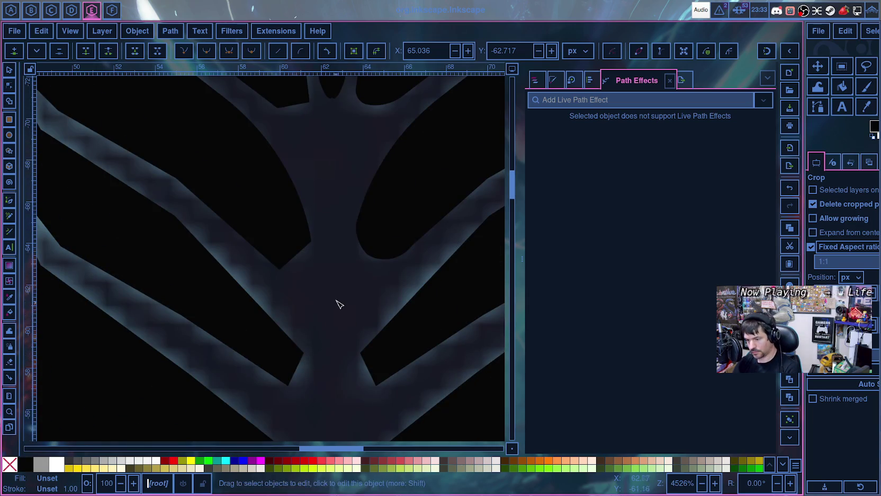
ctrl+scroll(340, 299, down, 8)
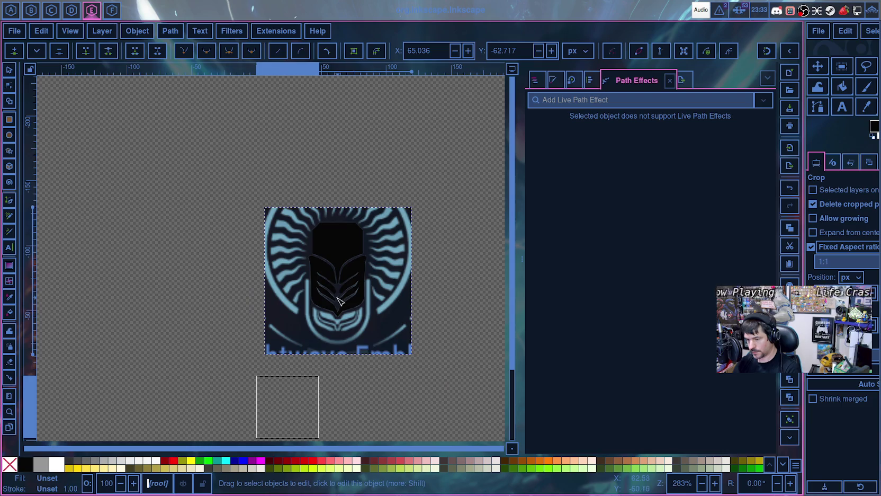
scroll(339, 310, up, 4)
scroll(339, 310, down, 4)
ctrl+scroll(339, 310, up, 4)
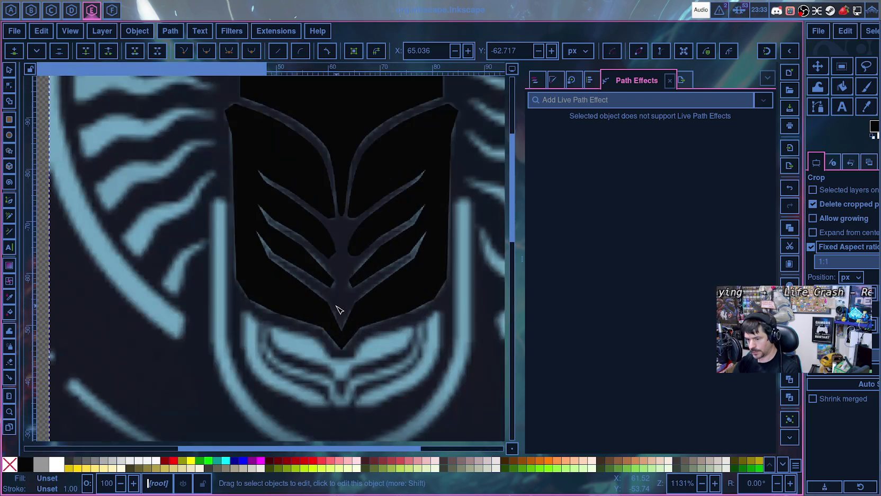
ctrl+scroll(339, 310, up, 1)
scroll(339, 310, up, 4)
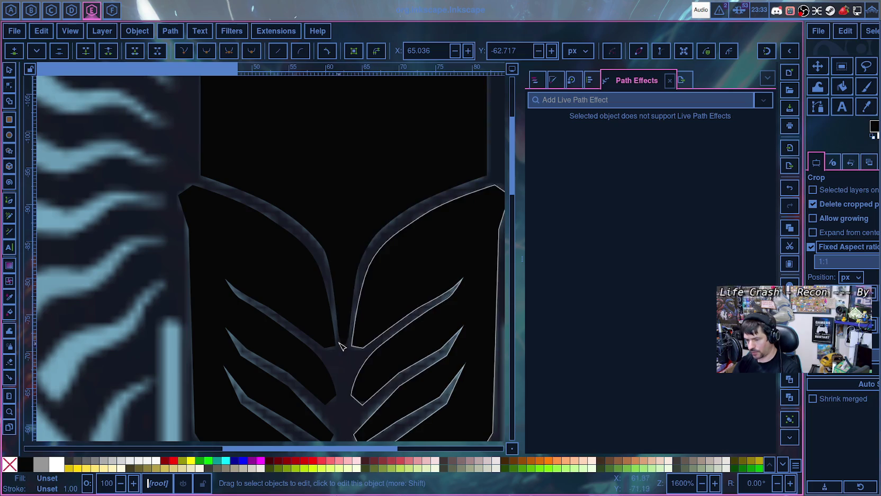
scroll(352, 350, up, 4)
scroll(353, 358, down, 7)
scroll(353, 349, up, 2)
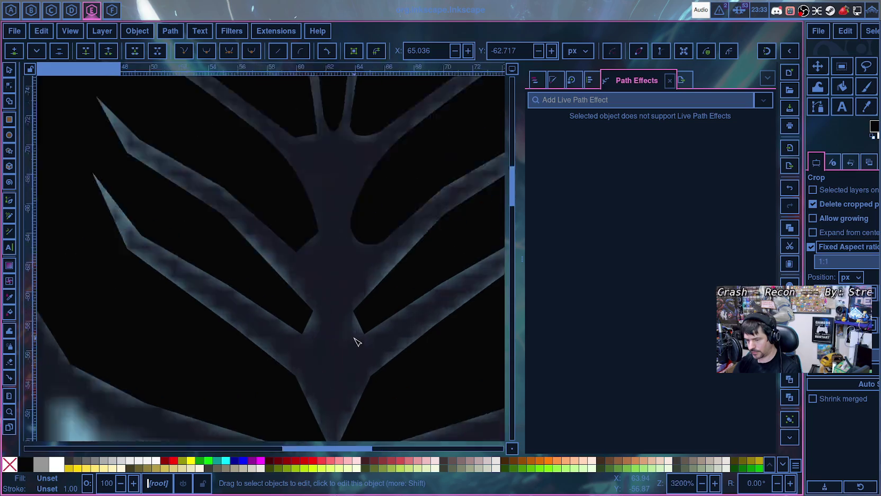
scroll(354, 328, up, 1)
scroll(356, 297, up, 1)
click(352, 293)
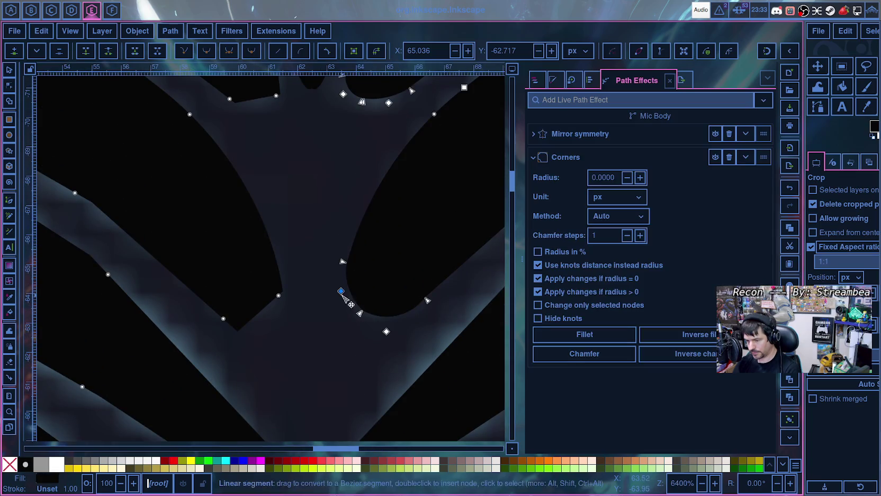
- Make the branch-junction node smooth, move it lower-right and bend the curves around it
click(344, 295)
click(341, 292)
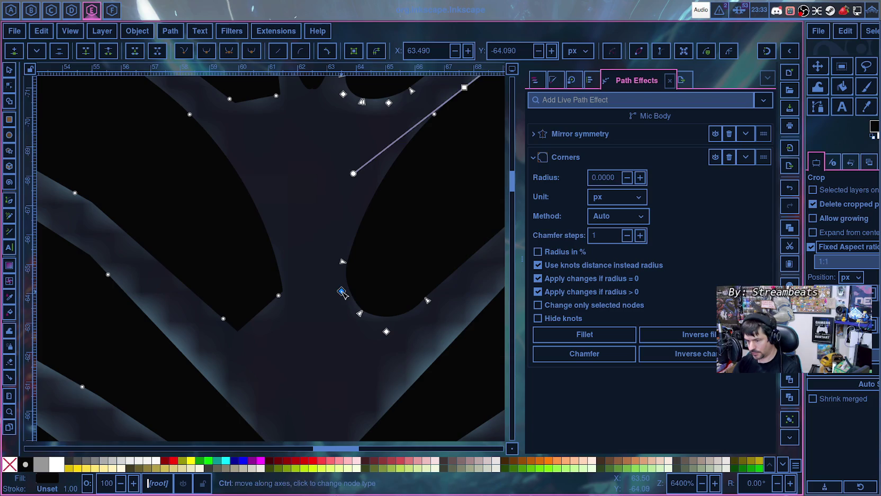
key(shift+s)
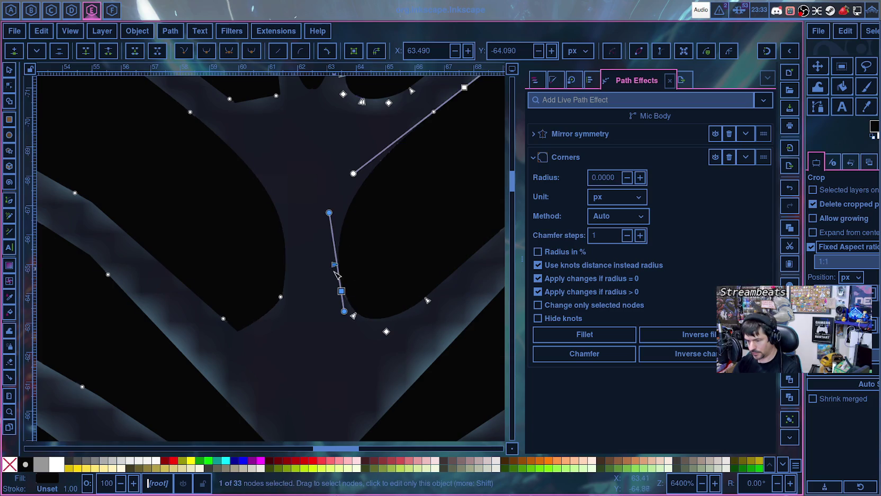
mouse_move(329, 213)
mouse_down()
mouse_move(378, 249)
mouse_move(369, 214)
mouse_up()
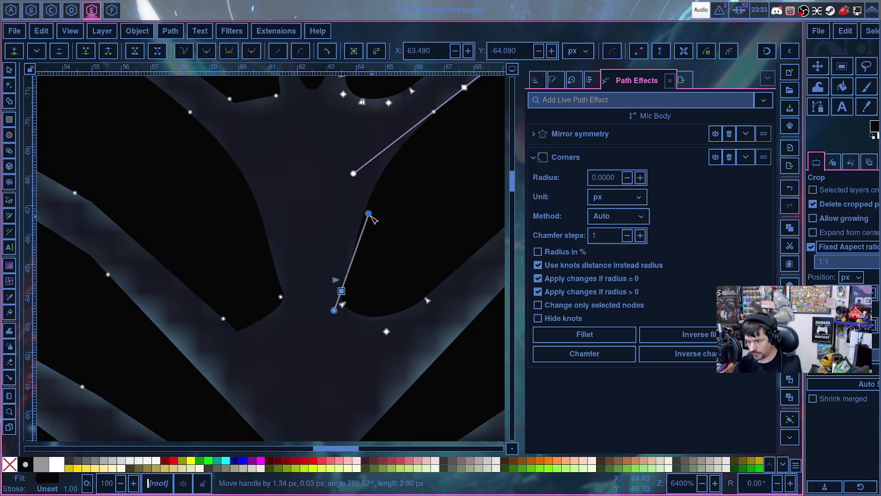
drag(334, 311, 339, 318)
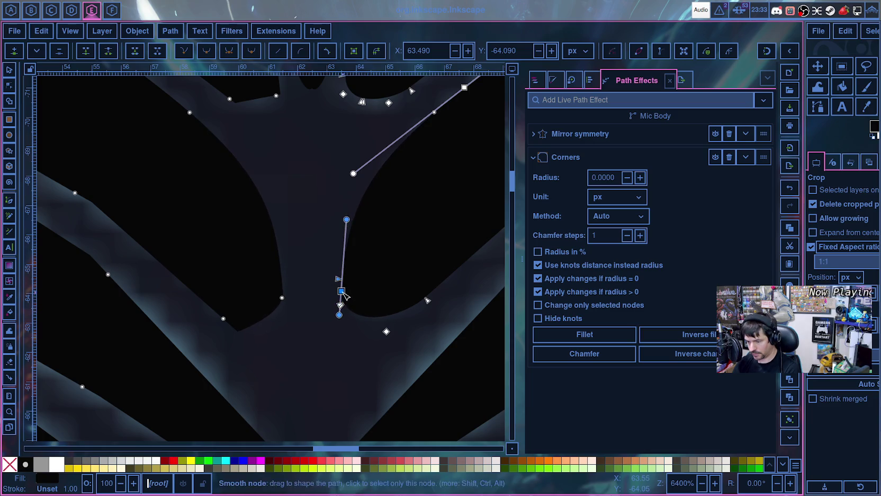
mouse_move(341, 291)
mouse_down()
mouse_move(361, 306)
mouse_move(347, 306)
mouse_up()
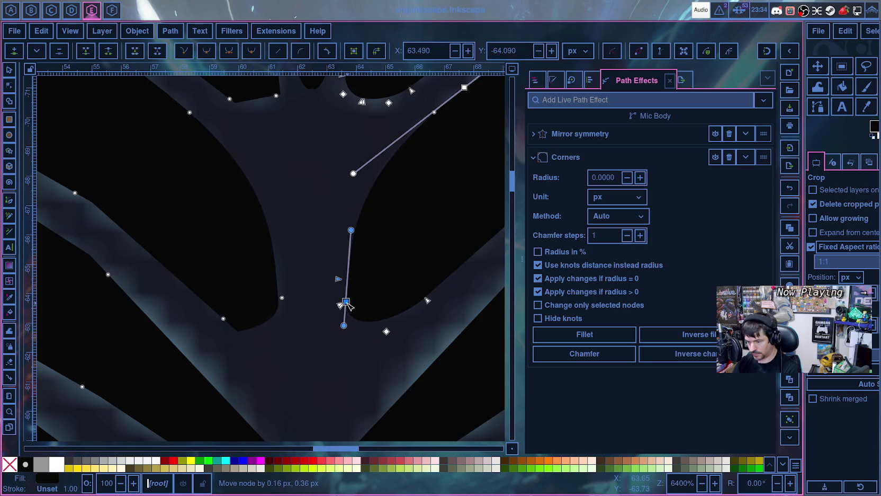
drag(351, 228, 366, 222)
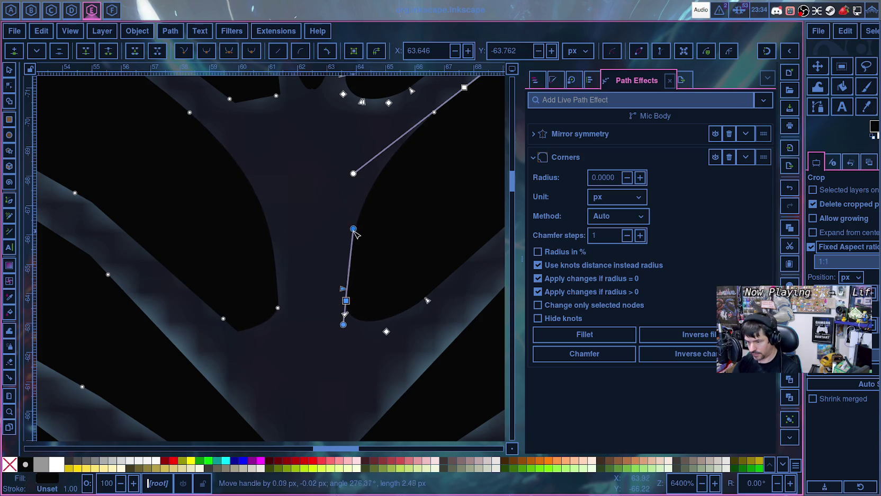
- Smooth the gap's bottom corner node, shorten its handles, then deselect and zoom out to review
click(386, 331)
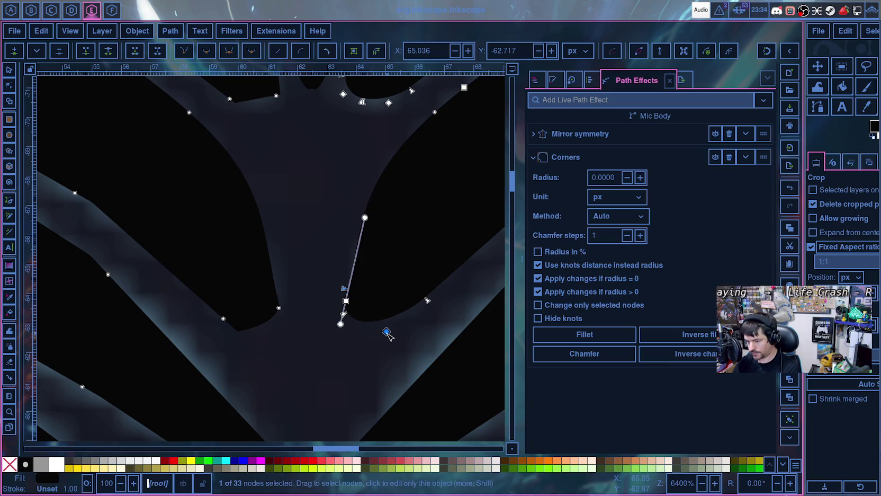
ctrl+click(388, 332)
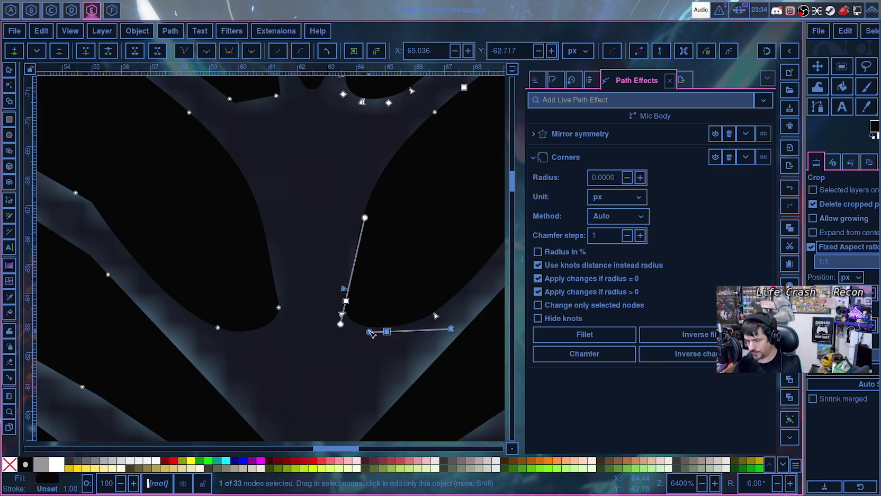
mouse_move(451, 329)
mouse_down()
mouse_move(372, 334)
mouse_move(386, 332)
mouse_up()
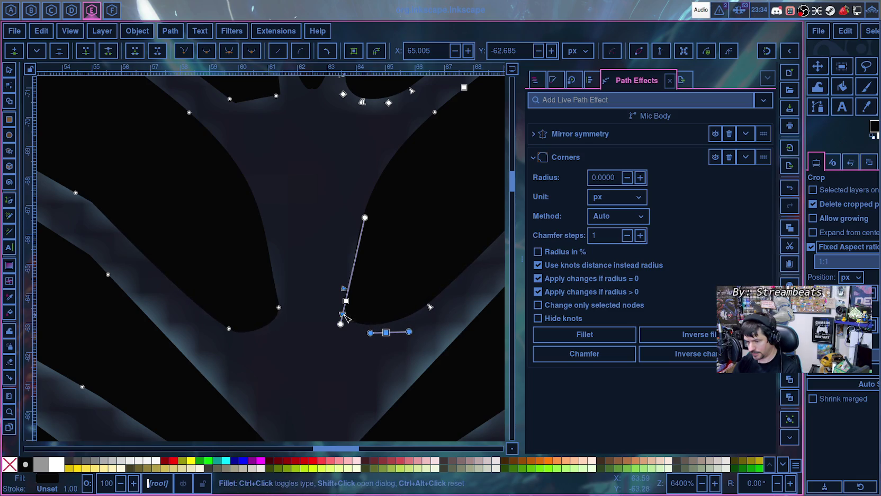
drag(365, 218, 351, 252)
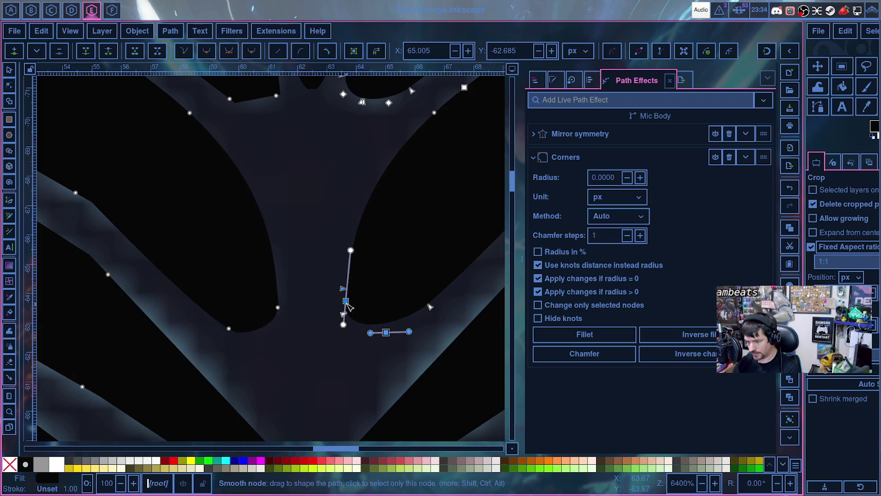
drag(348, 303, 349, 304)
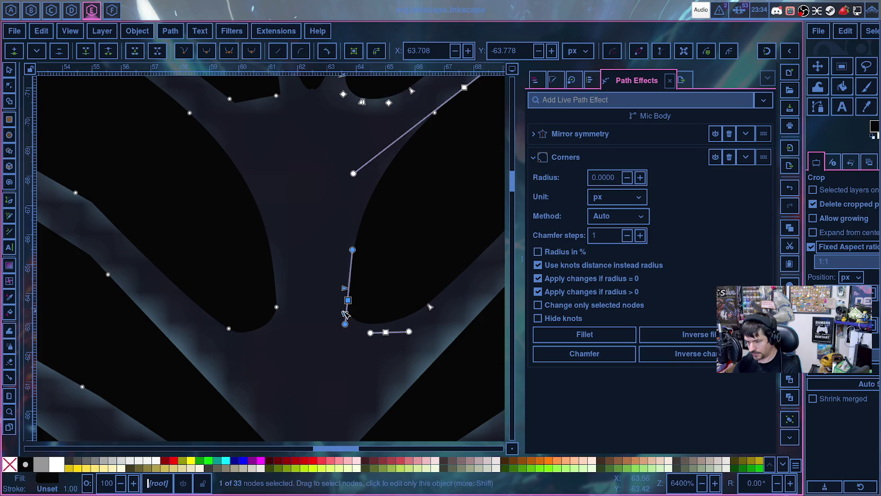
click(321, 368)
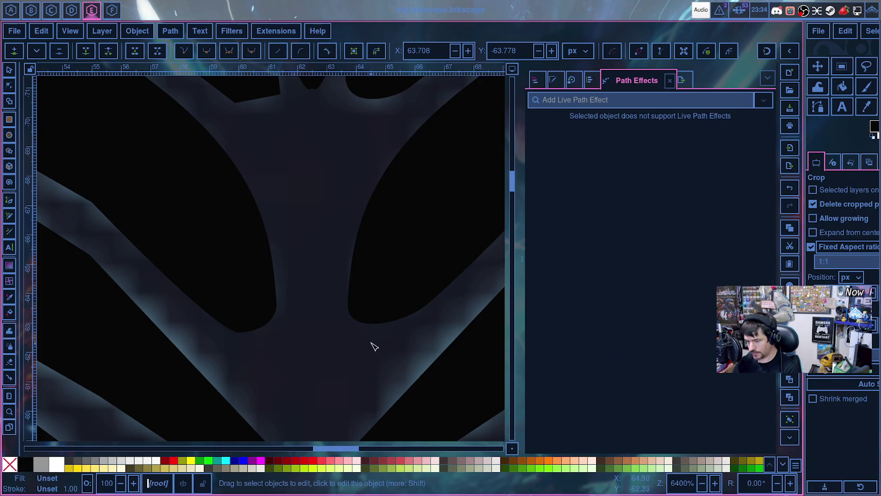
click(387, 324)
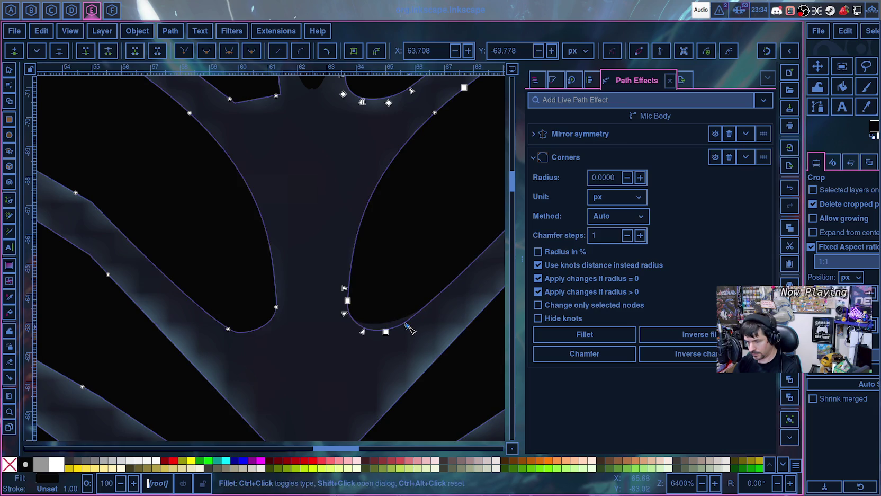
click(350, 348)
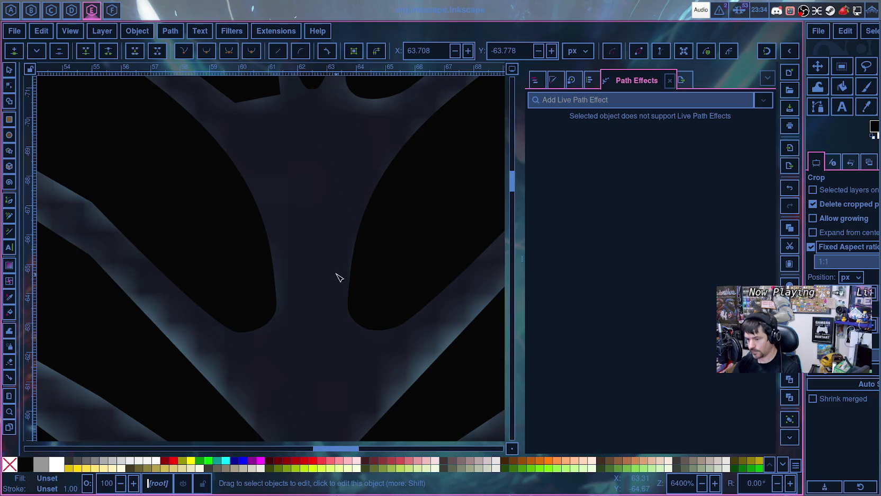
scroll(340, 277, down, 4)
scroll(331, 281, down, 1)
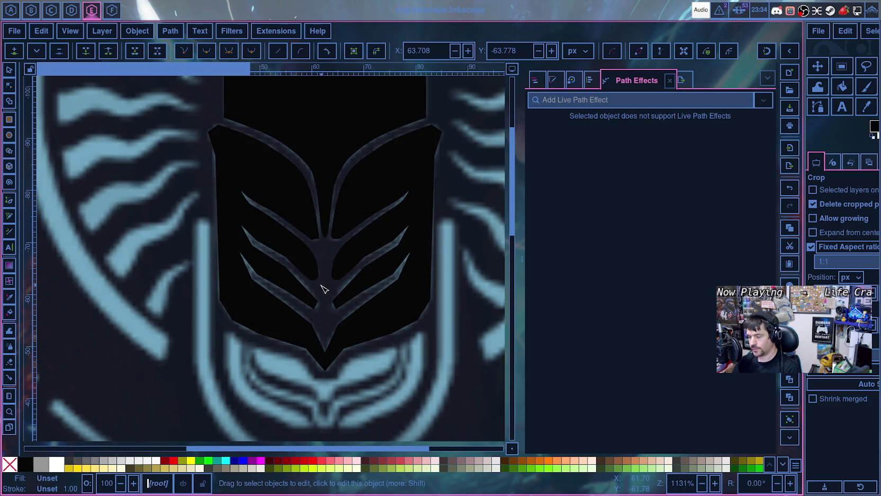
- Show the Layers and Objects list and hide Mic Body to reveal the reference image
click(534, 81)
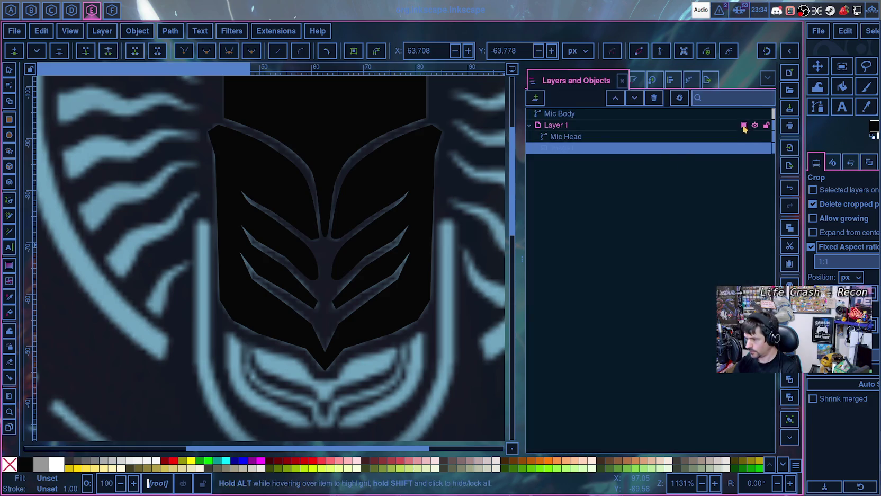
click(744, 125)
click(745, 126)
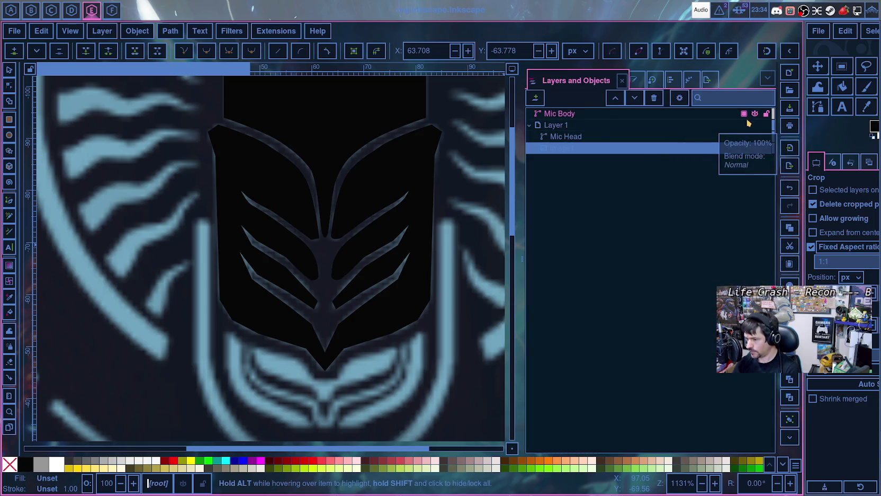
click(756, 114)
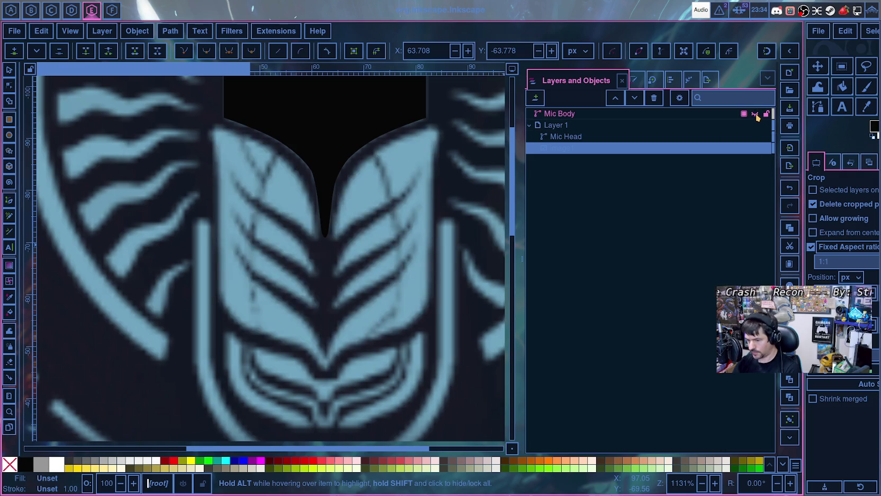
click(755, 114)
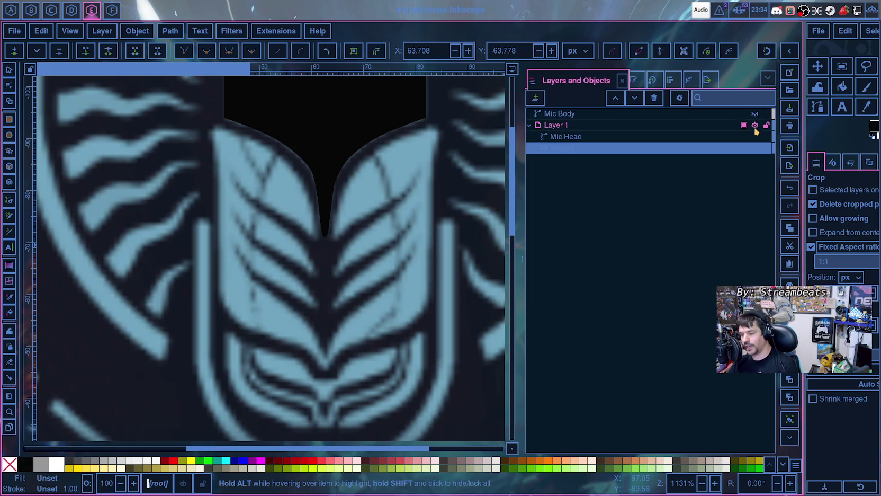
- Zoom around comparing with the reference, then make Mic Body visible again
ctrl+scroll(349, 269, up, 2)
ctrl+scroll(311, 214, up, 2)
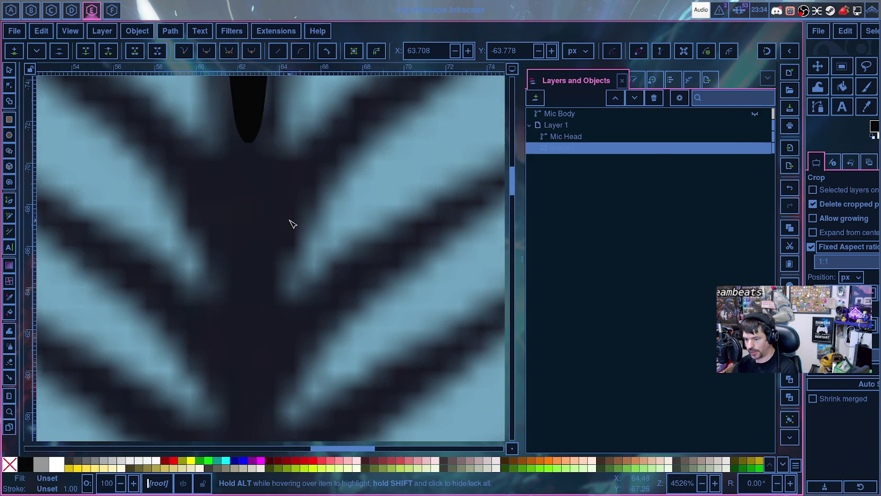
ctrl+scroll(378, 208, down, 3)
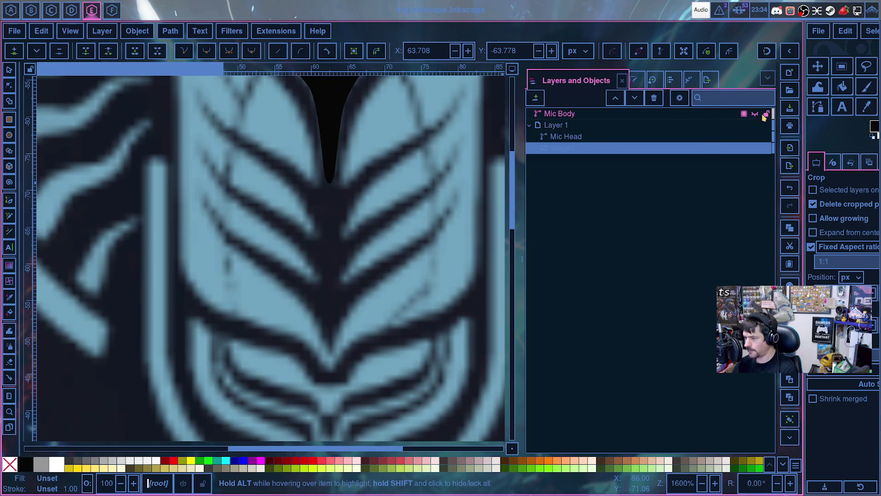
click(755, 114)
scroll(393, 249, up, 5)
scroll(396, 244, up, 5)
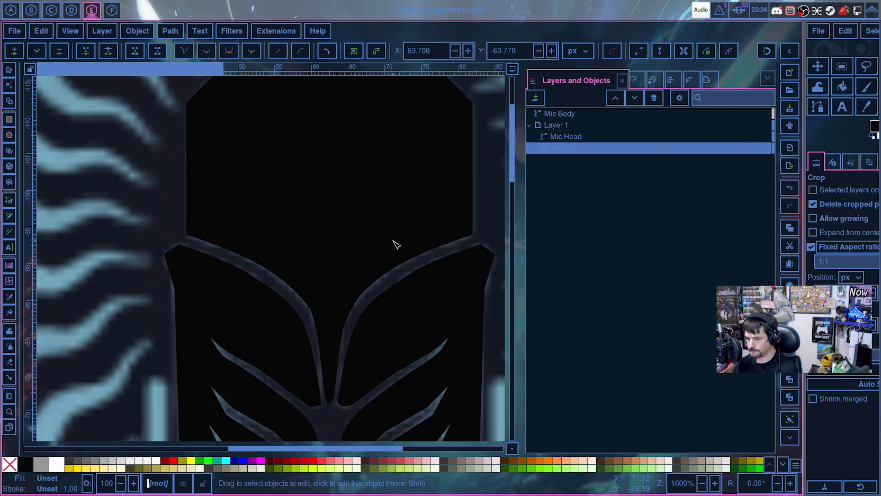
scroll(396, 244, down, 5)
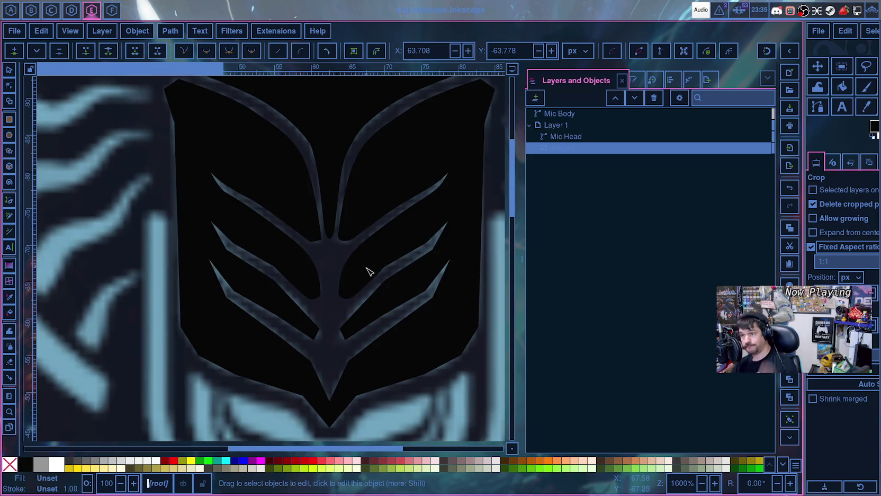
ctrl+scroll(374, 281, up, 2)
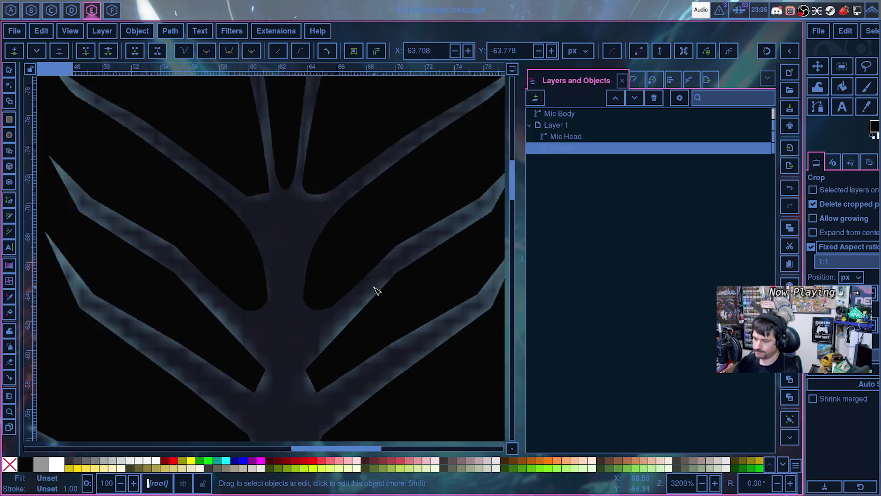
- Make the right-branch edge node smooth and select the node on the branch's lower edge
click(395, 247)
click(396, 247)
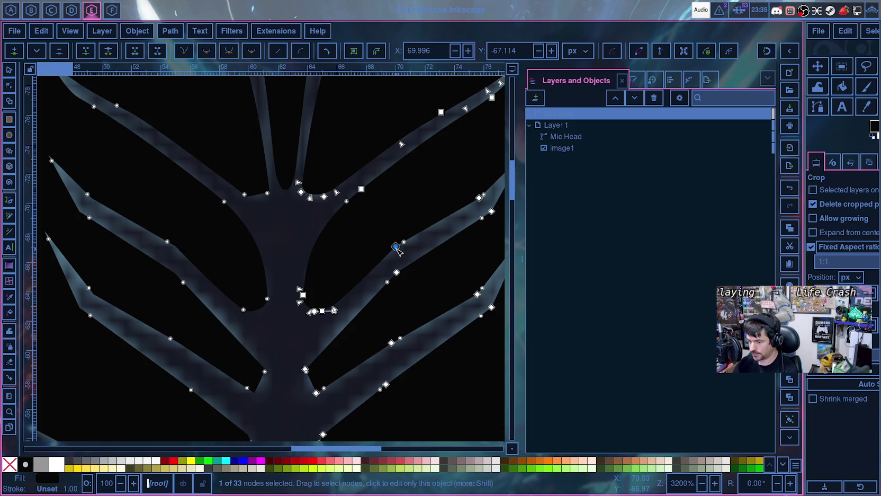
key(shift+s)
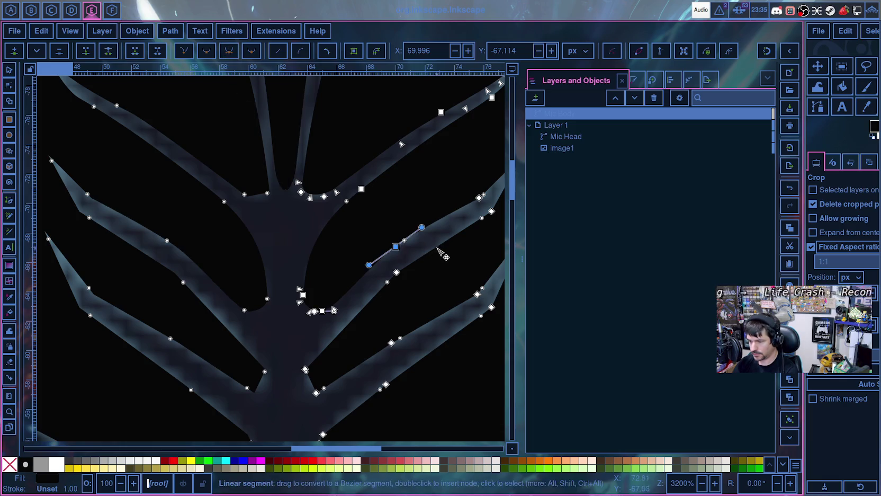
ctrl+click(396, 273)
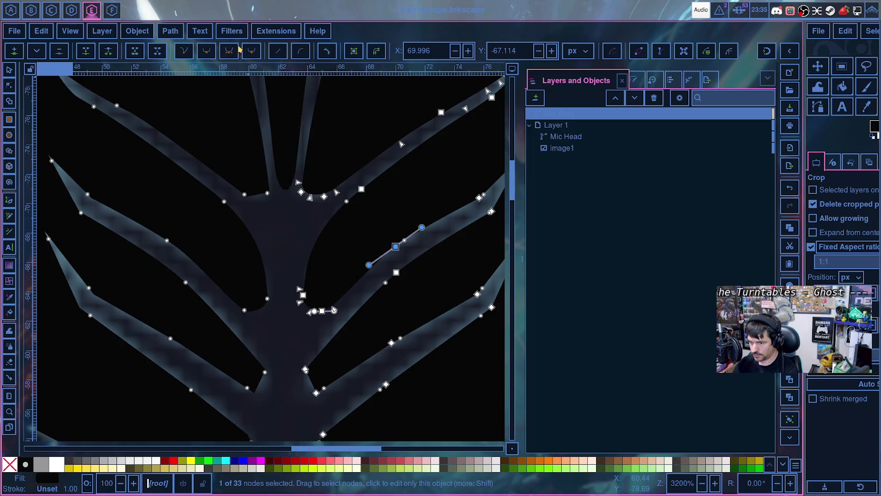
click(396, 247)
shift+click(397, 272)
shift+click(398, 273)
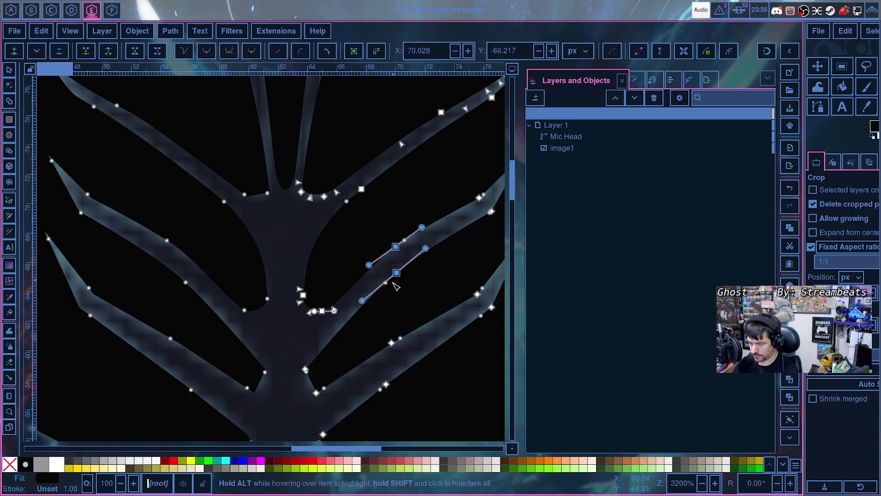
- Add junction and branch-edge nodes to the selection, then reset to only the lower-edge node
shift+click(305, 369)
shift+click(316, 393)
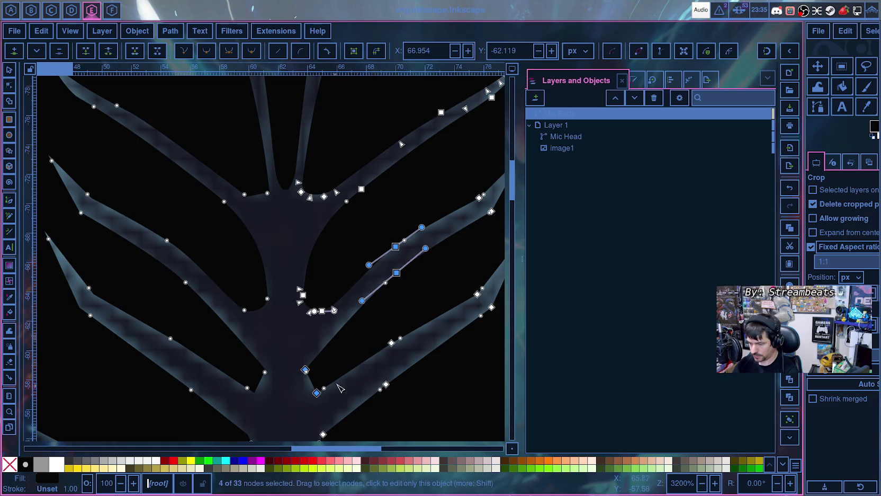
shift+click(392, 344)
shift+click(477, 293)
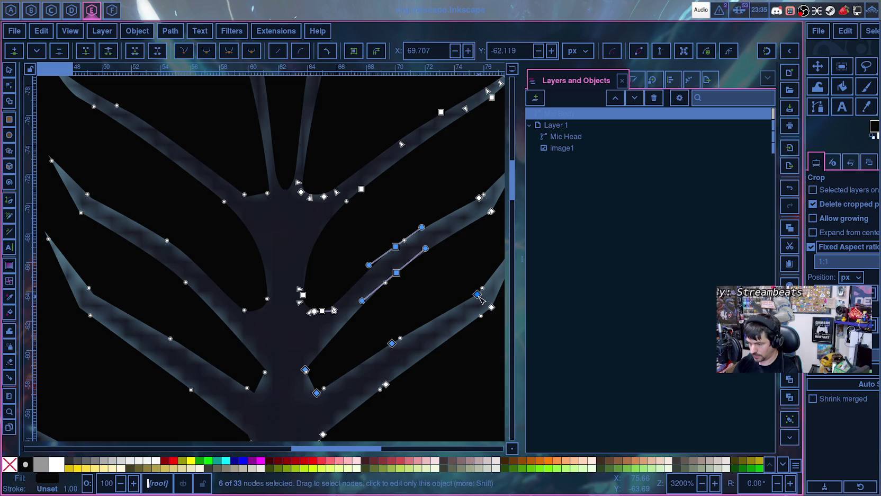
shift+click(491, 212)
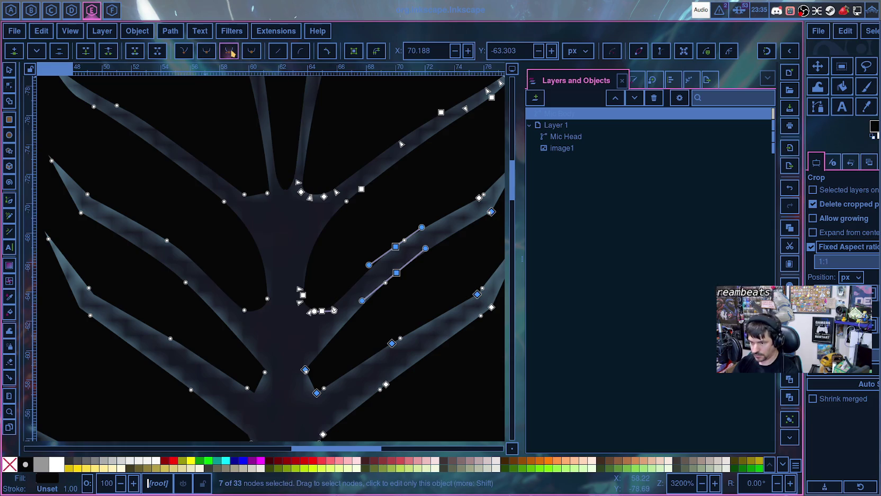
click(318, 342)
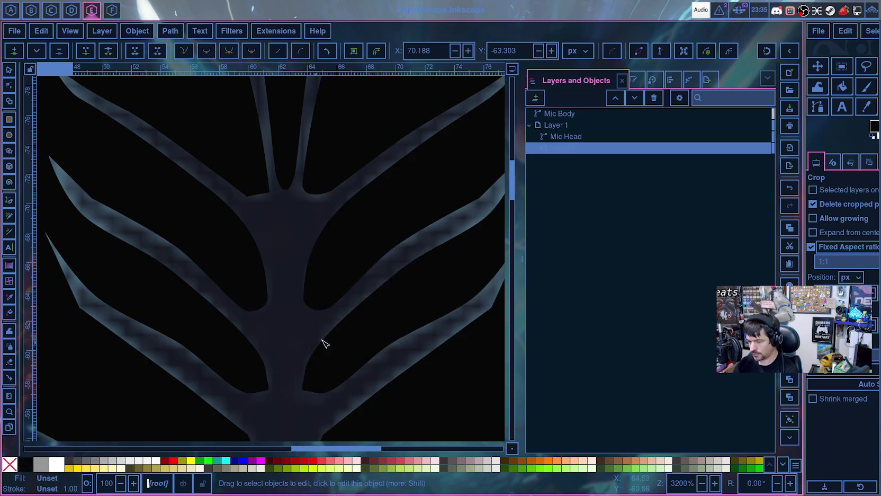
click(400, 273)
click(396, 273)
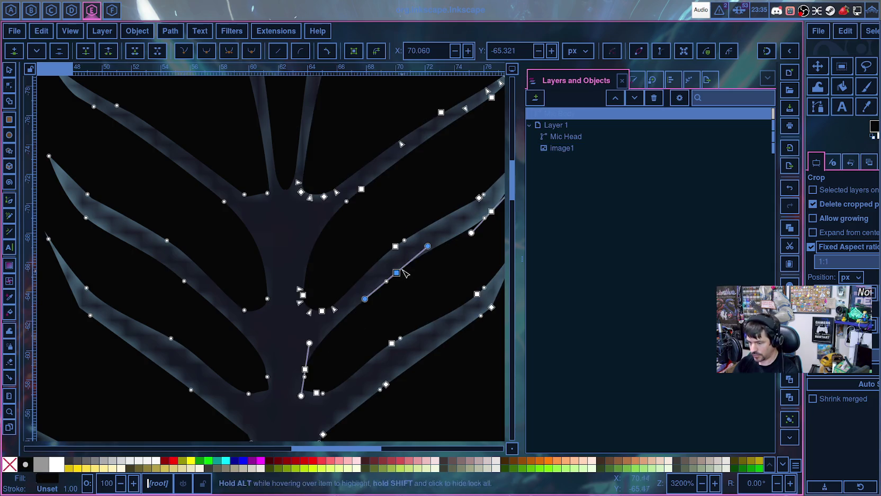
scroll(429, 293, down, 3)
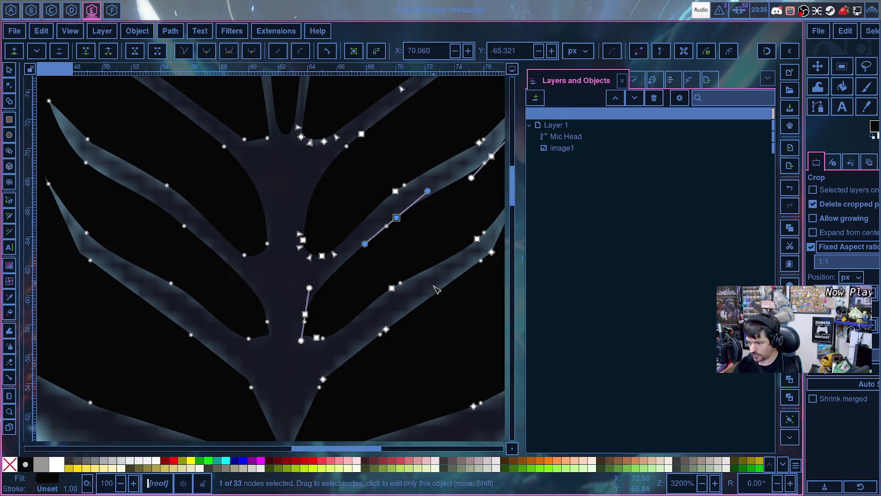
ctrl+scroll(422, 303, up, 2)
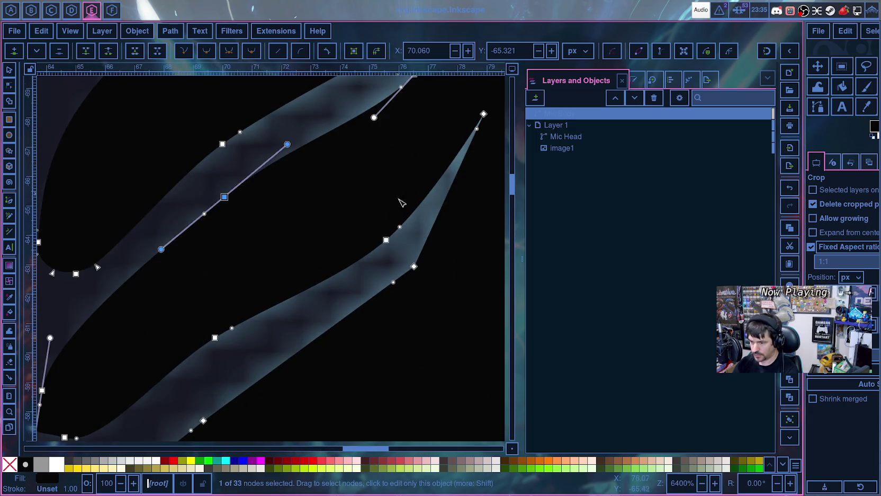
- Bend the upper right branch edge and nudge three of its edge nodes left
scroll(401, 202, up, 5)
mouse_move(374, 226)
mouse_down()
mouse_move(381, 217)
mouse_move(349, 233)
mouse_up()
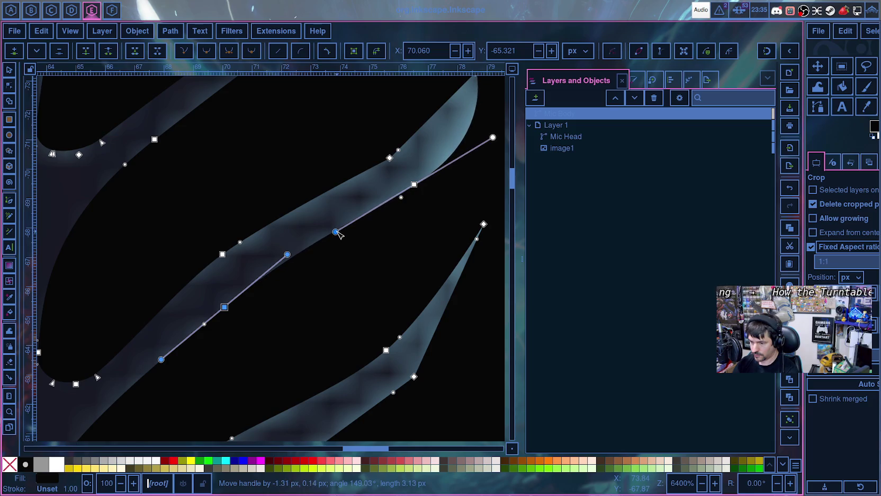
drag(349, 235, 335, 232)
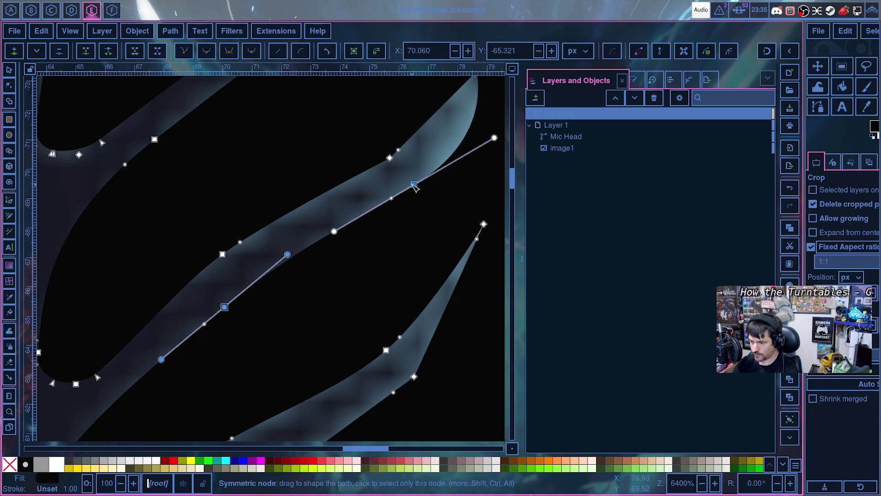
drag(414, 184, 402, 188)
drag(482, 141, 440, 163)
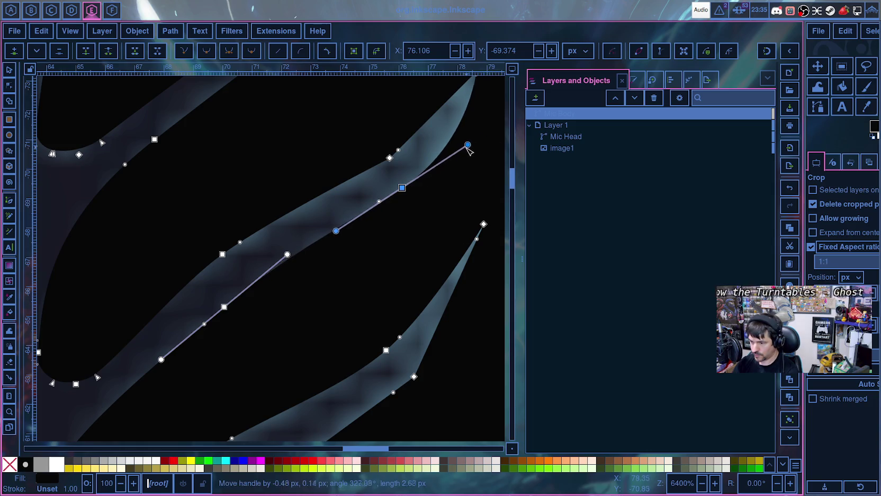
click(414, 189)
- Move a branch edge node onto the reference, lengthen its handle and raise the lower handles
mouse_move(402, 188)
mouse_down()
mouse_move(387, 188)
mouse_move(416, 164)
mouse_up()
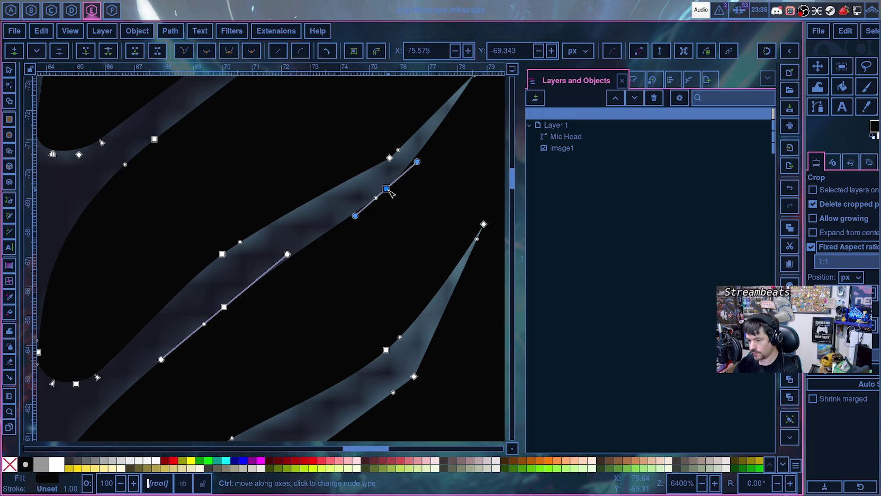
drag(417, 162, 424, 144)
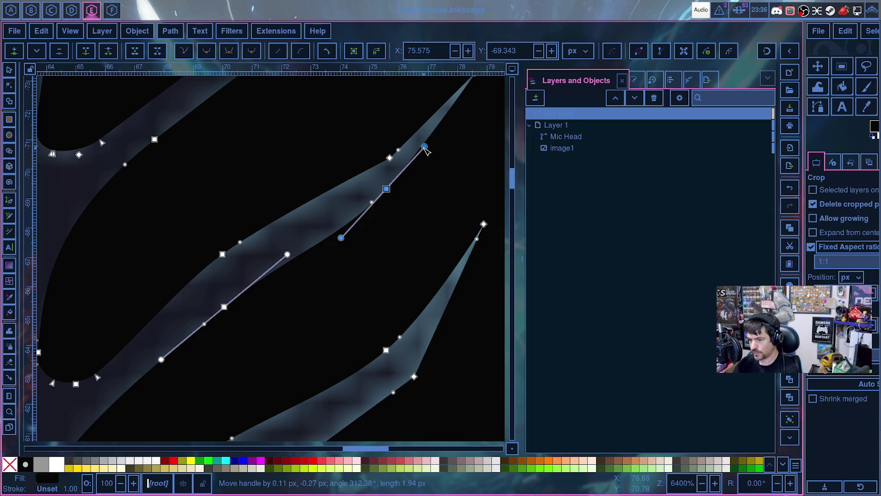
drag(341, 237, 341, 230)
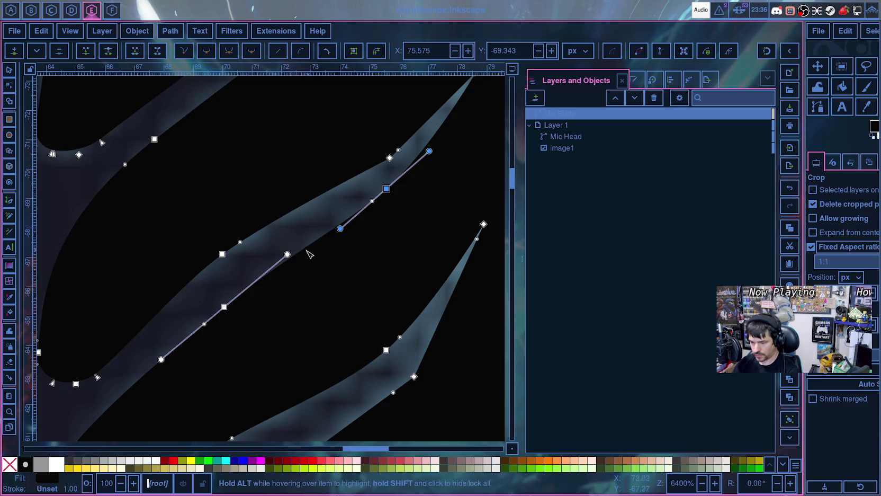
drag(287, 254, 286, 243)
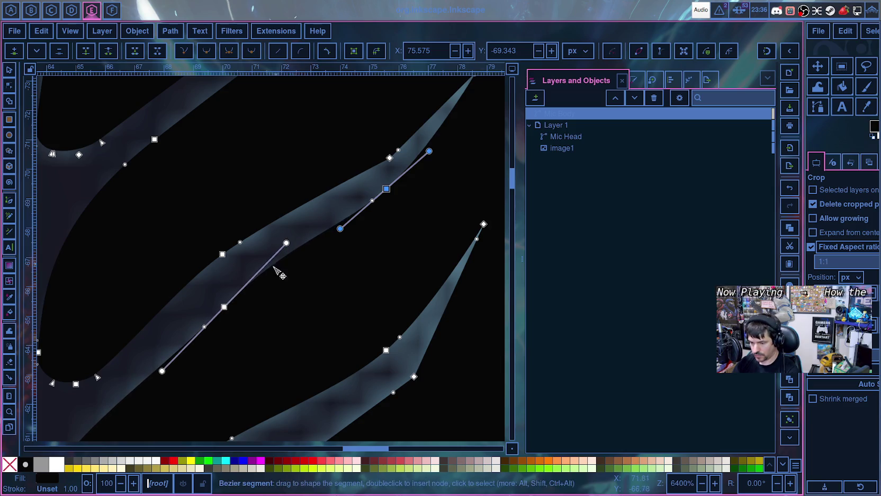
drag(227, 308, 219, 308)
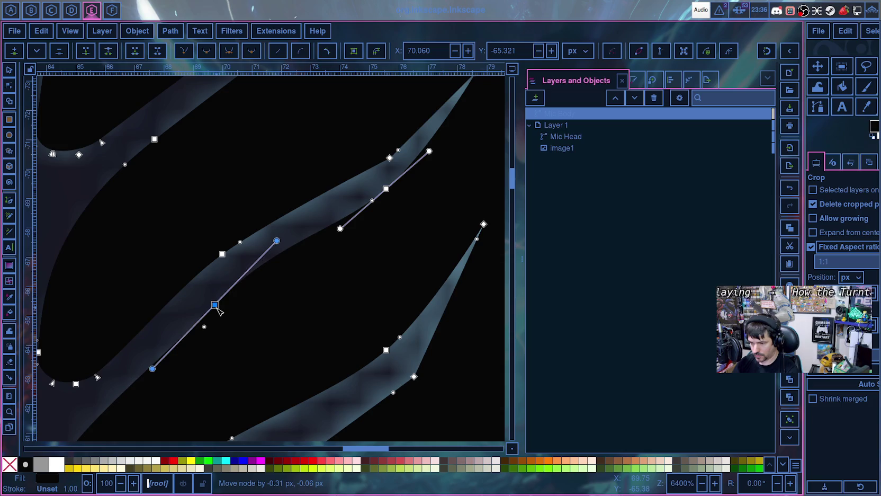
- Adjust the node's lower handle and straighten the handle line at the branch junction
scroll(175, 370, down, 5)
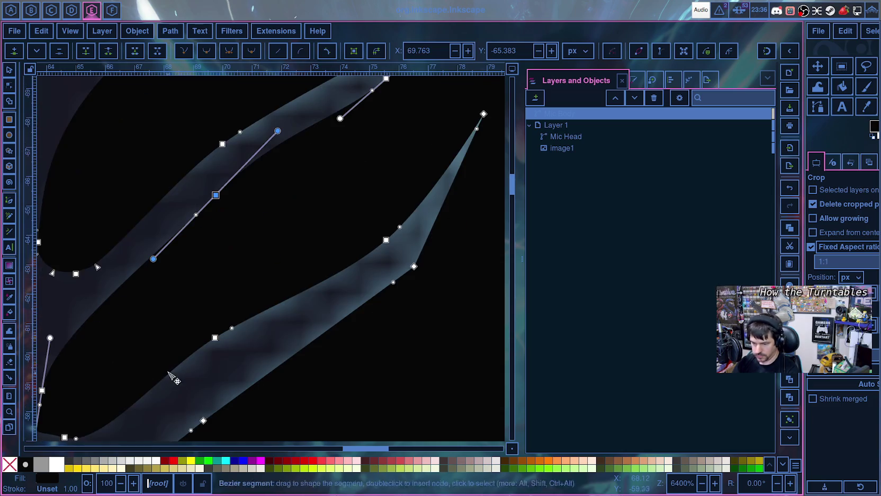
scroll(150, 335, left, 7)
drag(307, 241, 295, 243)
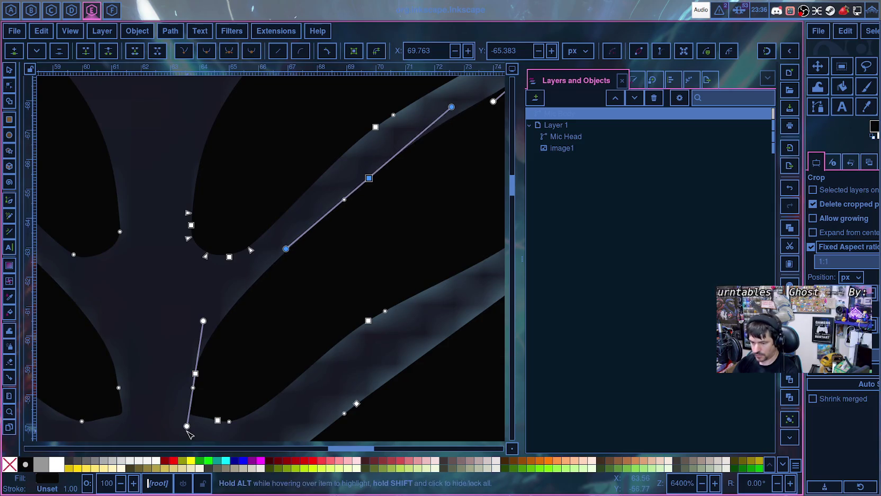
scroll(191, 389, down, 5)
mouse_move(187, 316)
mouse_down()
mouse_move(196, 325)
mouse_move(202, 305)
mouse_move(194, 312)
mouse_up()
click(217, 310)
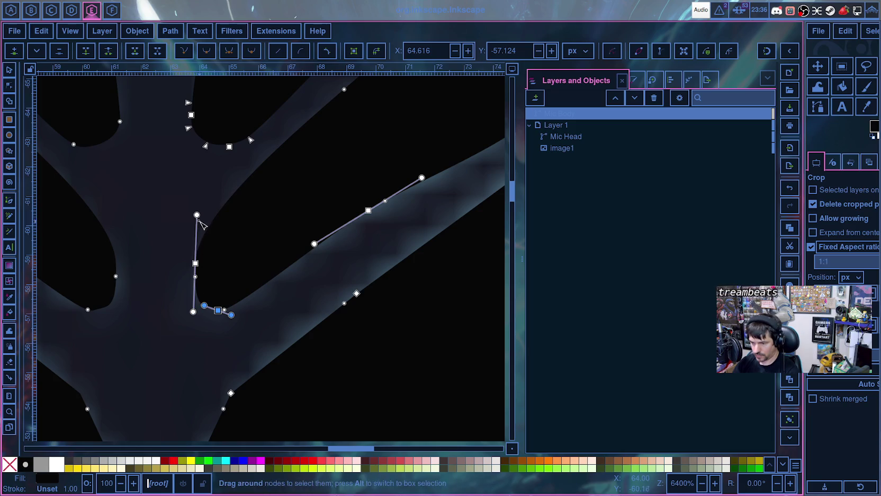
- Select both branch-junction nodes, then select the reference image beneath
click(201, 224)
click(195, 262)
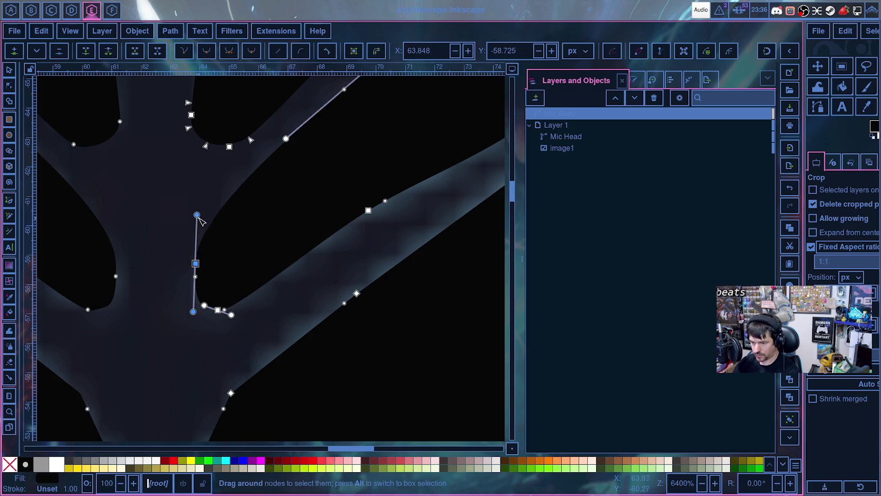
drag(228, 323, 163, 252)
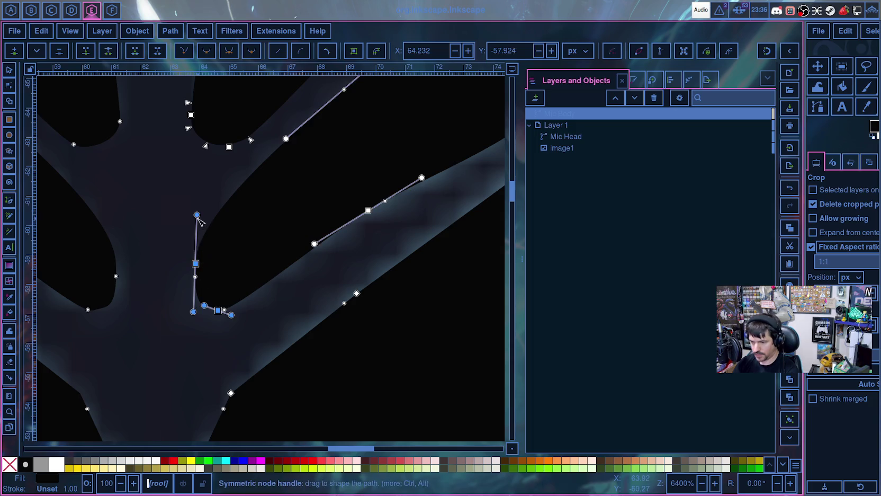
scroll(237, 248, left, 1)
click(264, 246)
scroll(250, 285, left, 1)
- Round the inner corner where the branch joins the trunk by tilting and lengthening its handles
scroll(249, 289, left, 2)
ctrl+scroll(247, 292, up, 1)
ctrl+scroll(245, 294, up, 1)
click(299, 230)
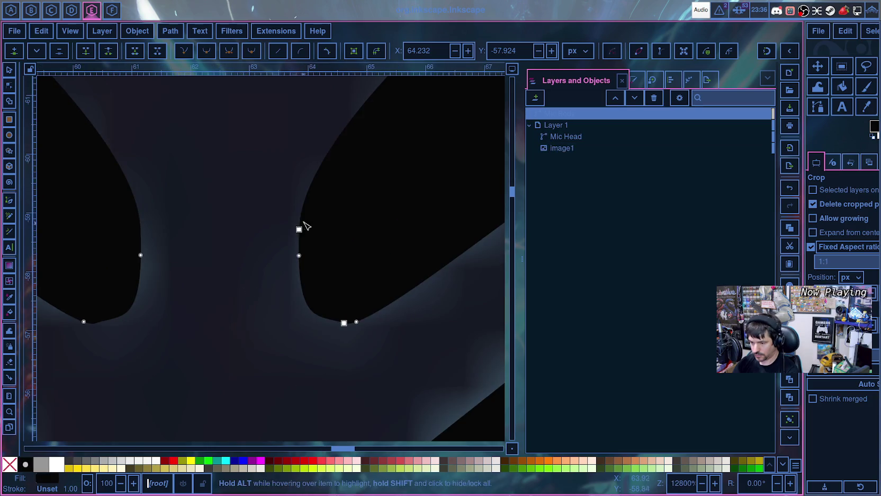
mouse_move(301, 132)
mouse_down()
mouse_move(293, 130)
mouse_move(307, 127)
mouse_up()
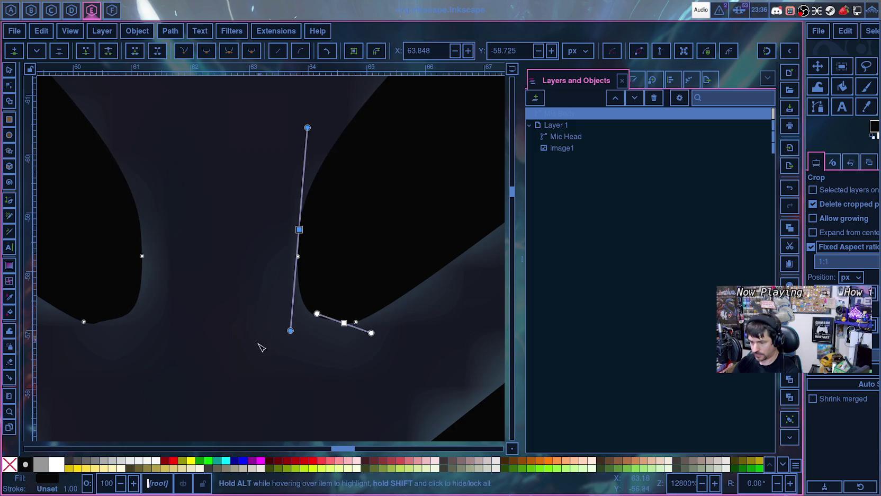
mouse_move(290, 331)
mouse_down()
mouse_move(286, 316)
mouse_move(318, 318)
mouse_move(315, 324)
mouse_up()
click(345, 322)
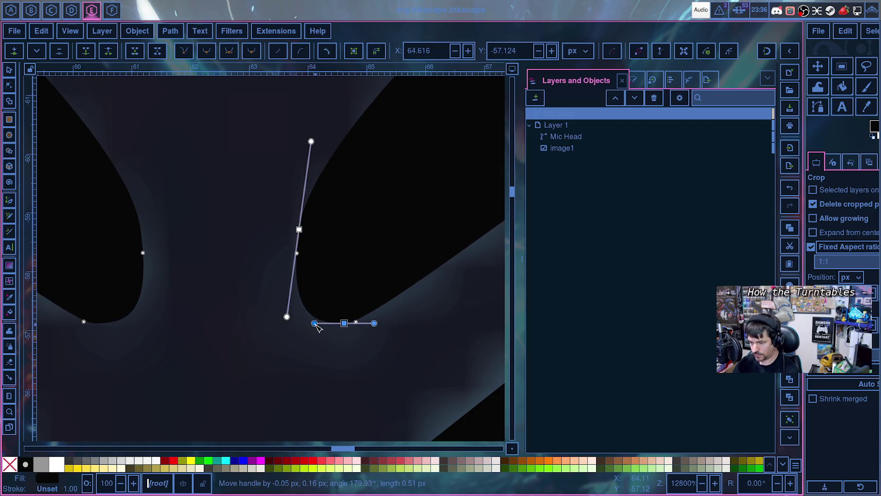
mouse_move(375, 323)
mouse_down()
mouse_move(385, 324)
mouse_move(350, 324)
mouse_move(373, 337)
mouse_up()
click(396, 341)
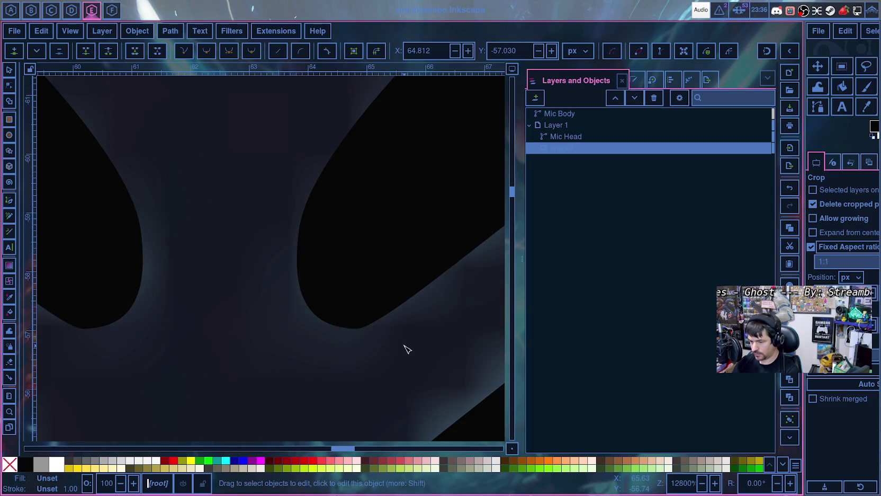
- Move a lower right branch node to X 70.137 and reshape its handles to smooth that edge
scroll(405, 342, down, 1)
scroll(407, 342, down, 1)
scroll(406, 341, down, 1)
scroll(403, 339, right, 5)
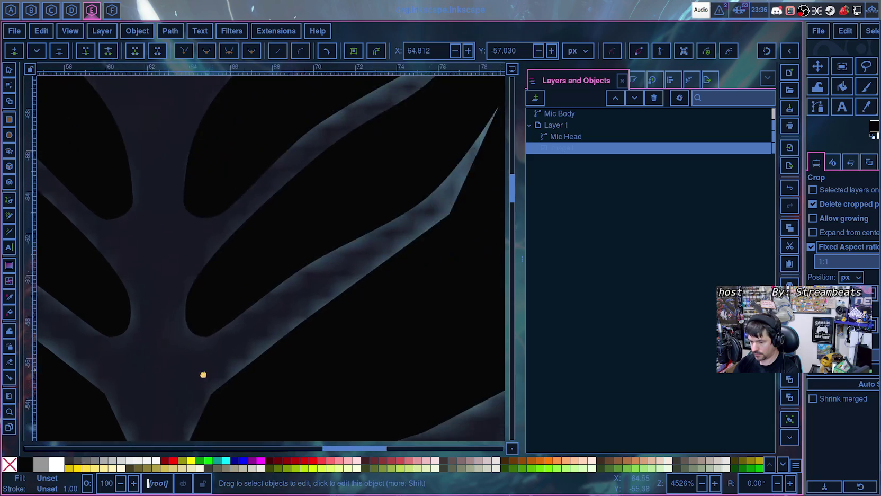
scroll(318, 323, up, 2)
click(243, 295)
click(234, 298)
drag(271, 279, 282, 272)
drag(234, 300, 246, 302)
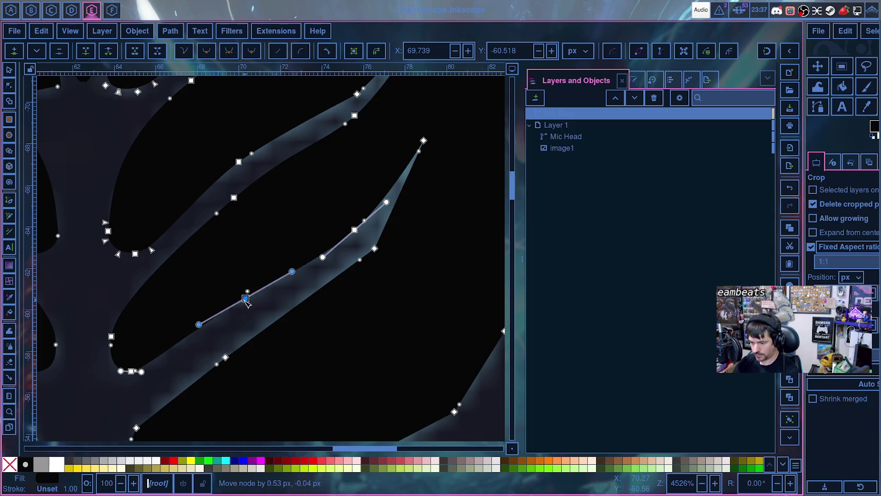
drag(195, 324, 189, 318)
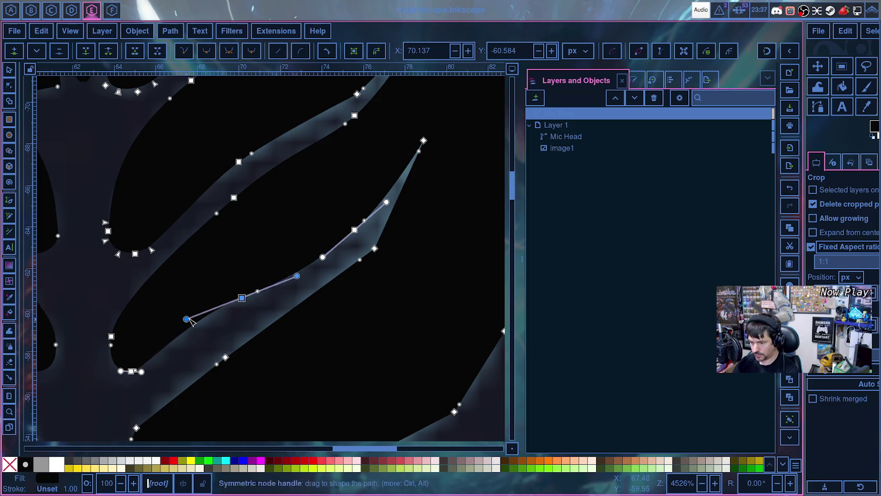
drag(323, 257, 314, 264)
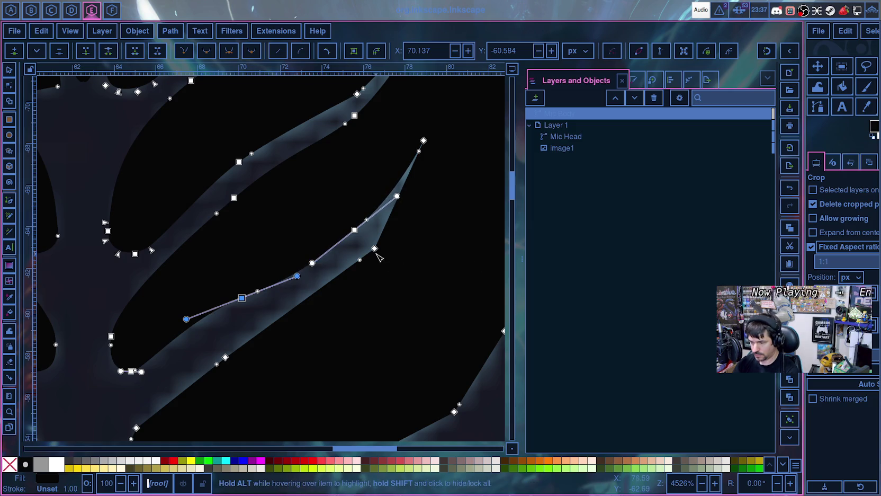
click(290, 307)
scroll(304, 310, down, 3)
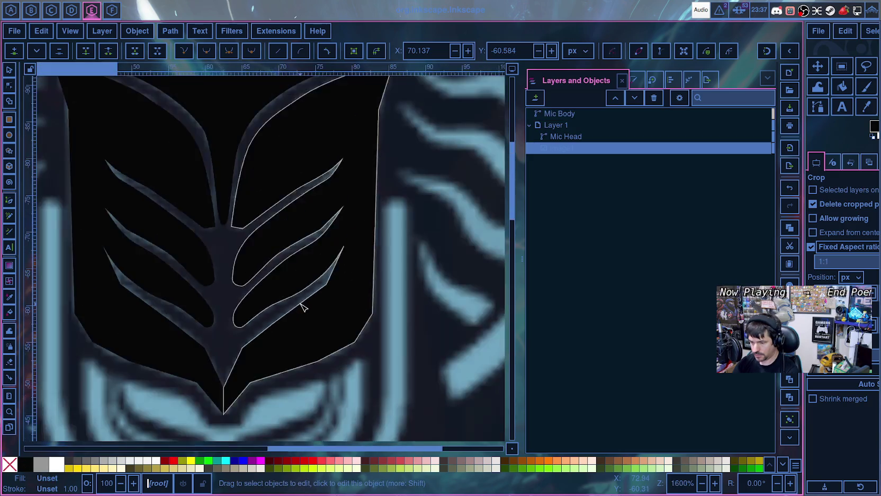
- Toggle Mic Body's visibility to compare it with the reference emblem
scroll(303, 310, down, 2)
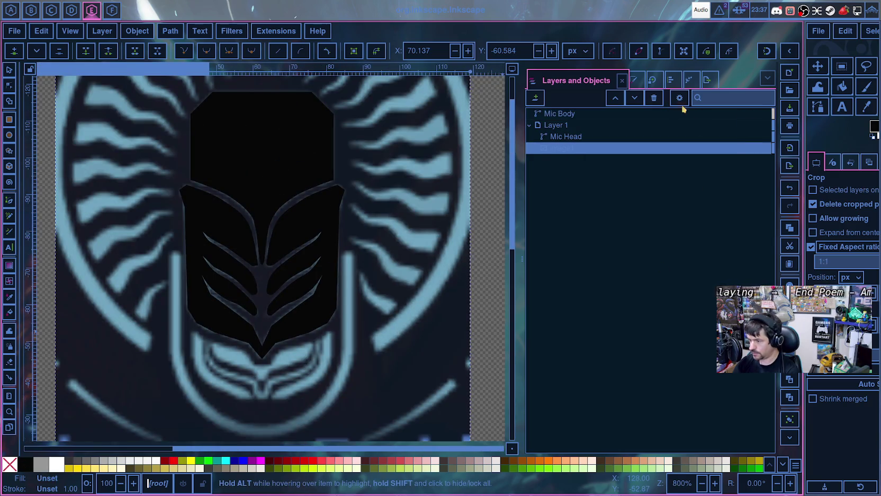
click(756, 114)
click(756, 114)
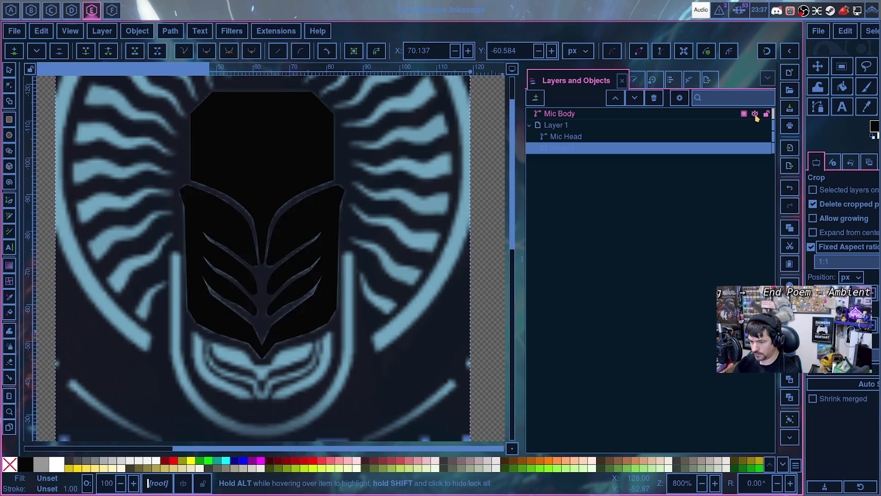
click(755, 114)
- Move a branch edge node and adjust its handle to smooth the curve, nudging another node right
click(281, 309)
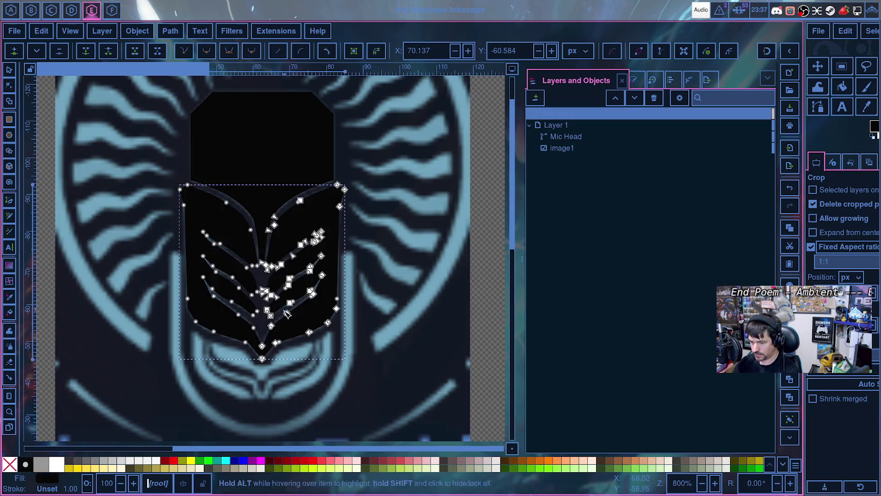
scroll(288, 318, up, 1)
scroll(294, 323, up, 4)
click(280, 210)
drag(223, 229, 241, 231)
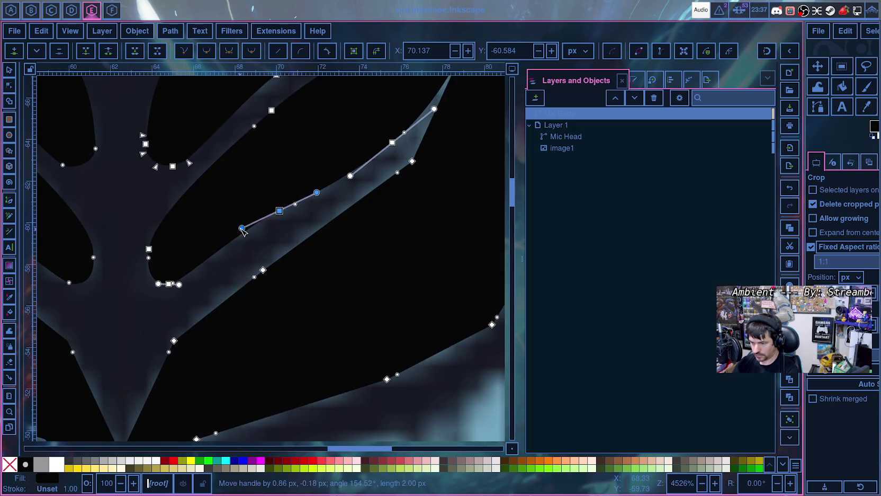
drag(279, 210, 233, 240)
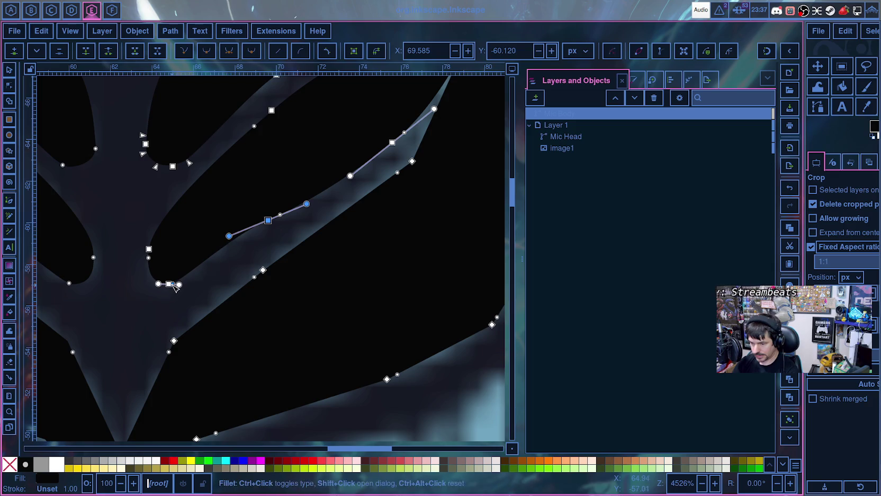
drag(168, 284, 175, 286)
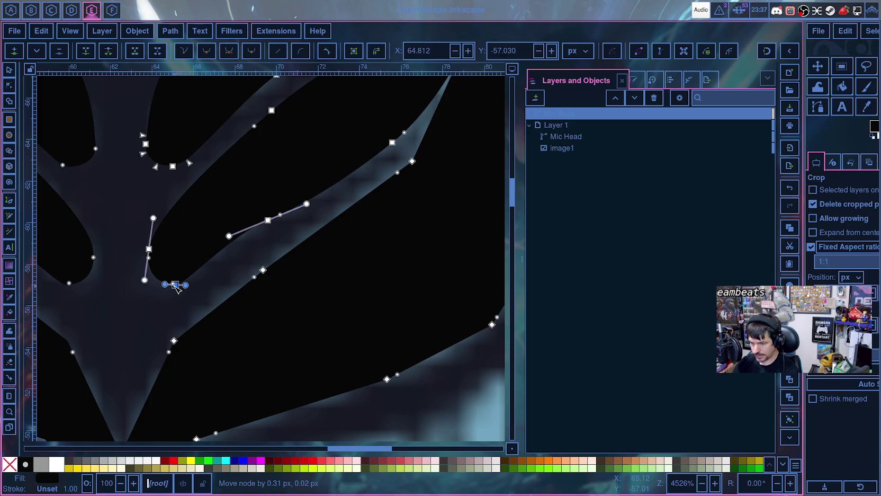
- Inspect the reference image while zooming around, then reselect Mic Body for node editing
click(331, 212)
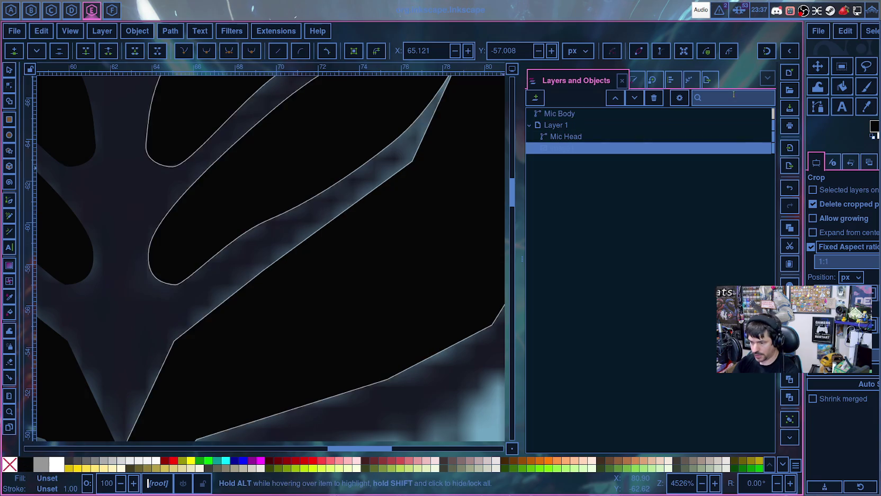
scroll(305, 246, down, 2)
scroll(307, 249, down, 4)
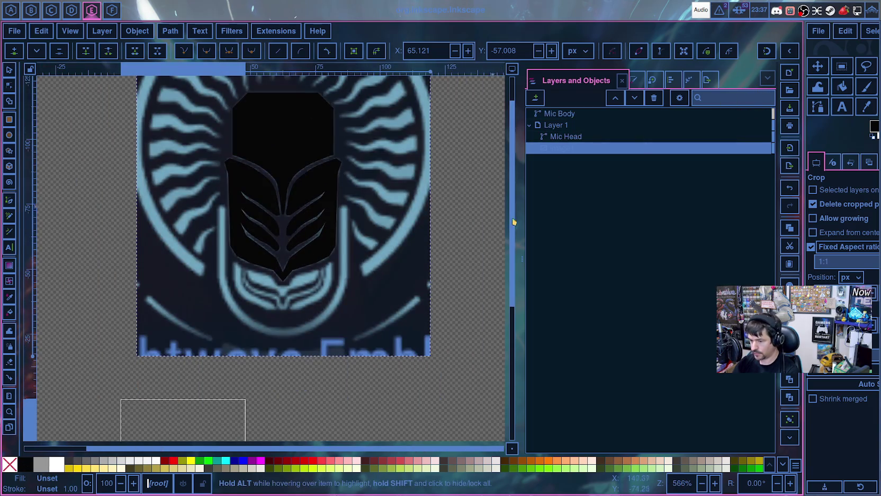
scroll(433, 301, down, 1)
scroll(429, 307, down, 3)
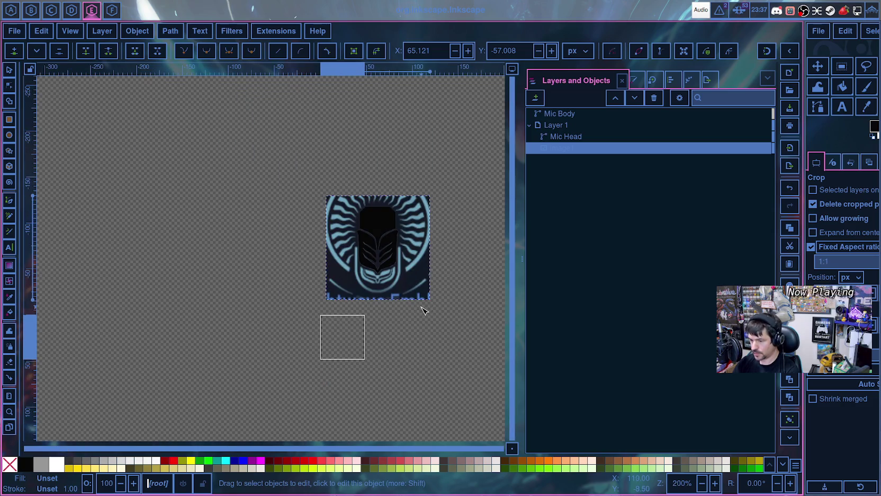
scroll(427, 318, up, 1)
scroll(366, 319, up, 2)
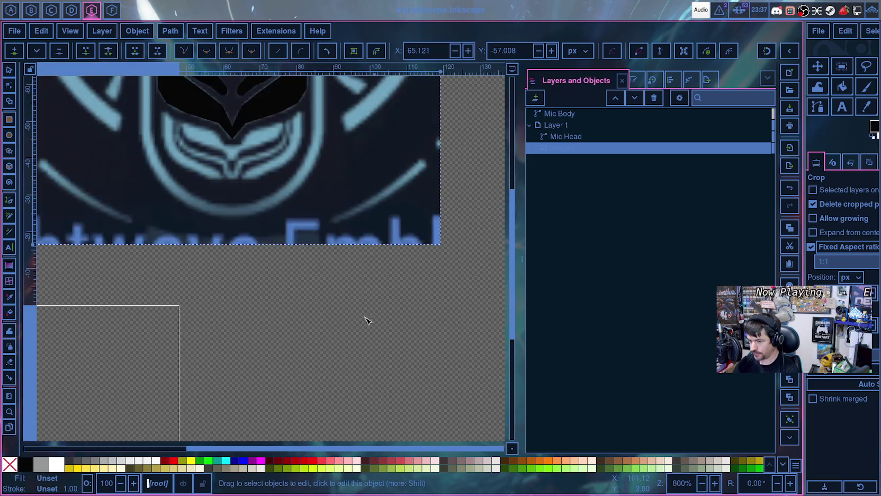
scroll(321, 320, up, 2)
scroll(310, 325, up, 2)
scroll(275, 315, up, 3)
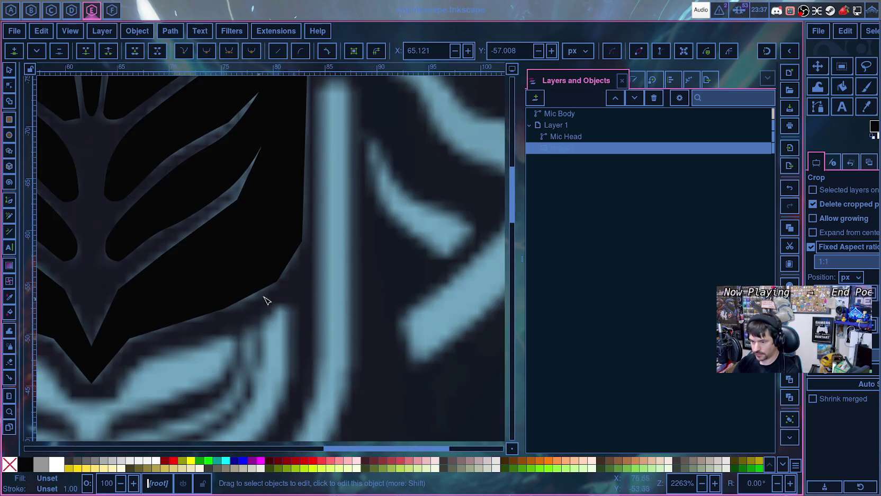
scroll(261, 186, up, 2)
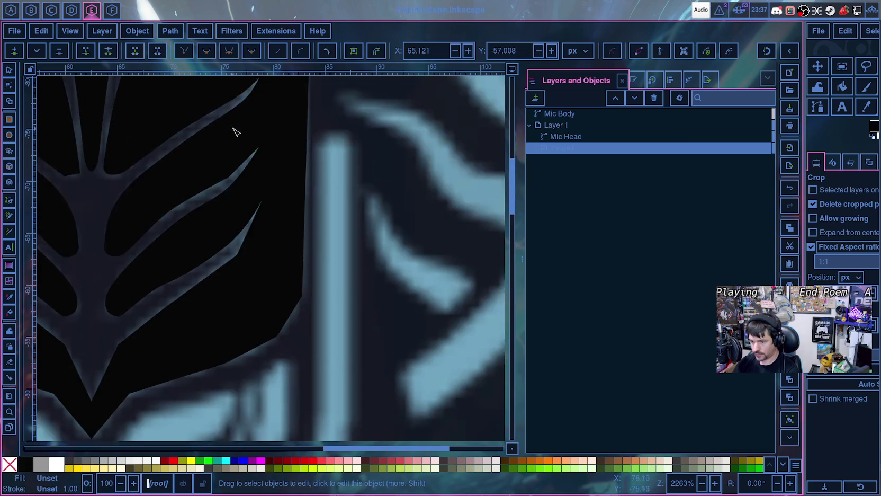
scroll(238, 154, down, 1)
scroll(238, 167, down, 2)
scroll(169, 228, down, 2)
scroll(134, 232, down, 1)
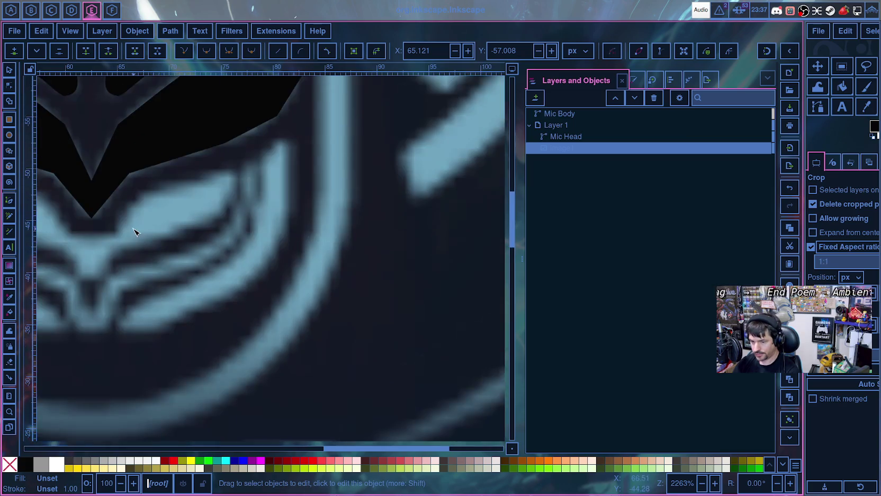
scroll(134, 231, up, 3)
scroll(252, 393, left, 3)
scroll(301, 344, up, 2)
scroll(350, 319, up, 2)
click(355, 325)
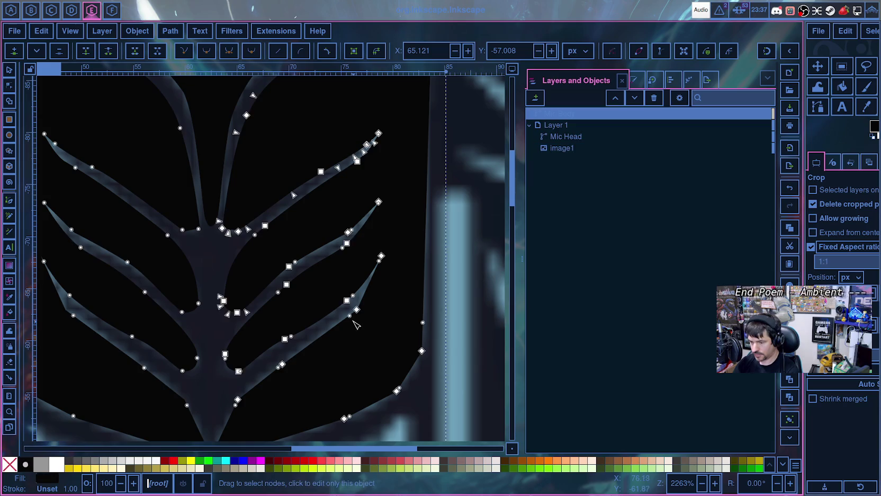
- Make the three lower-right branch nodes, including its base node, symmetric
click(357, 309)
shift+click(282, 364)
shift+click(237, 399)
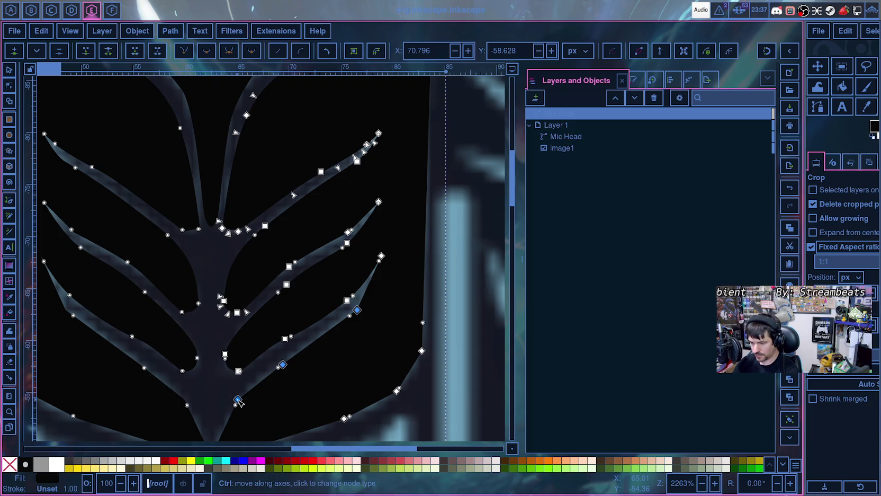
click(229, 52)
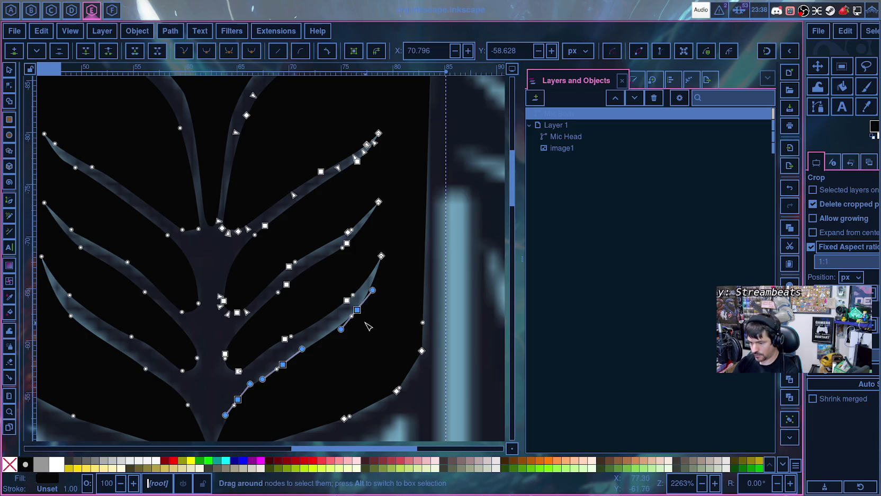
scroll(371, 337, up, 3)
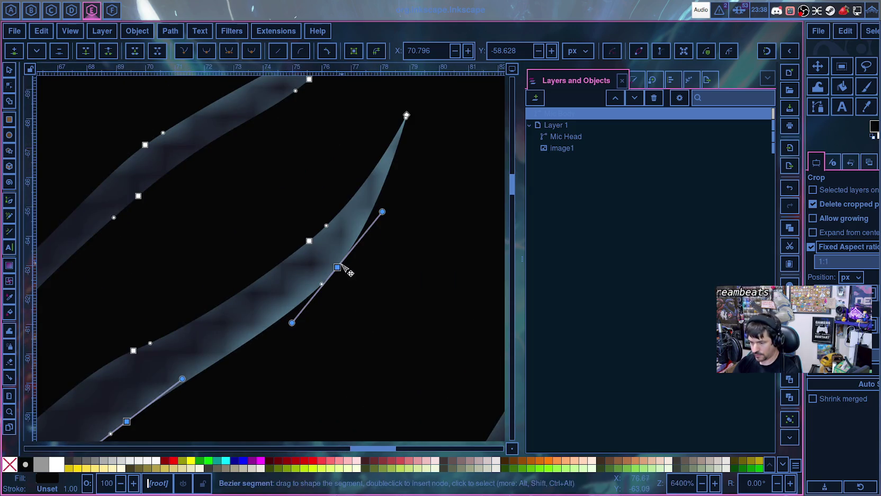
- Move the upper smoothed branch node up-left and realign its upper and lower curve handles
mouse_move(337, 268)
mouse_down()
mouse_move(315, 246)
mouse_move(329, 266)
mouse_up()
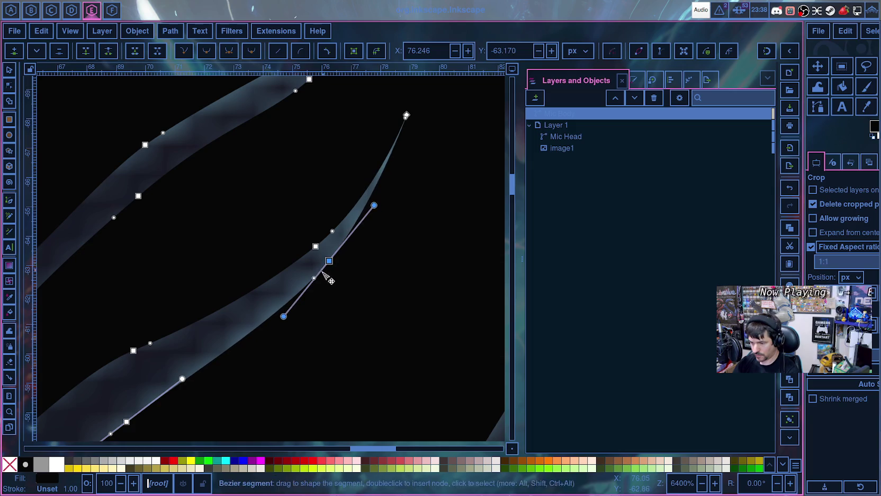
drag(284, 316, 271, 309)
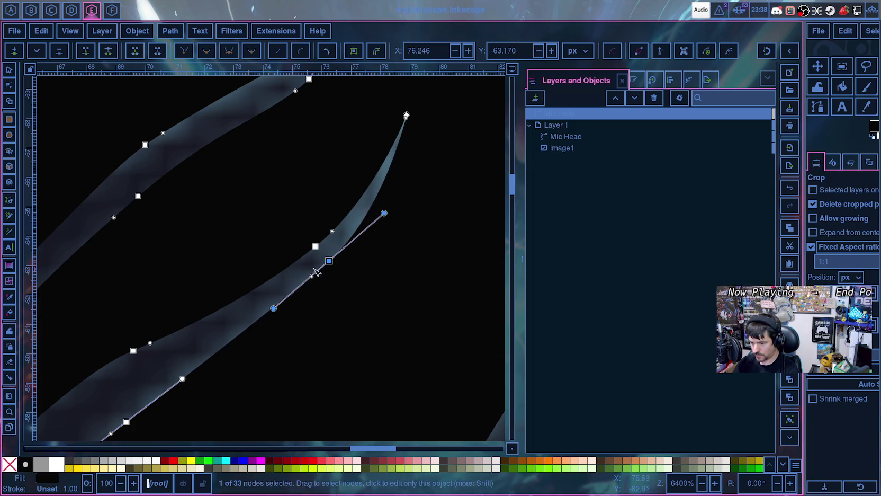
drag(329, 260, 323, 263)
drag(378, 217, 371, 220)
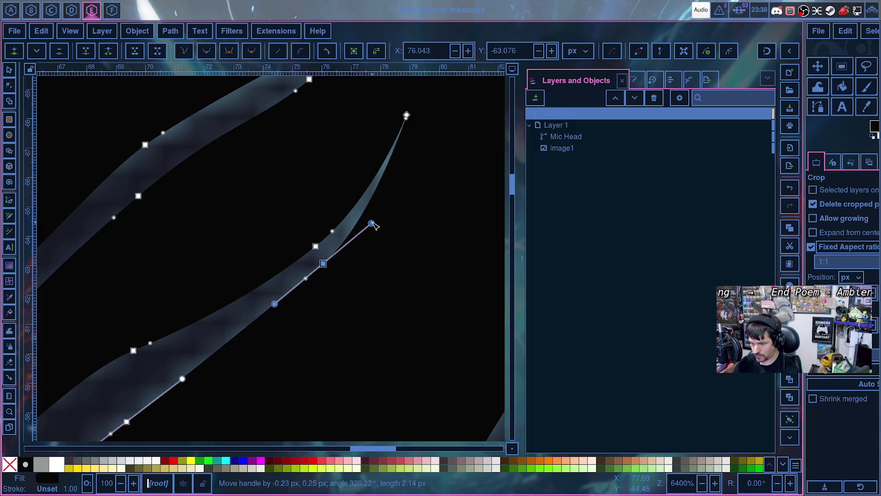
scroll(320, 301, down, 3)
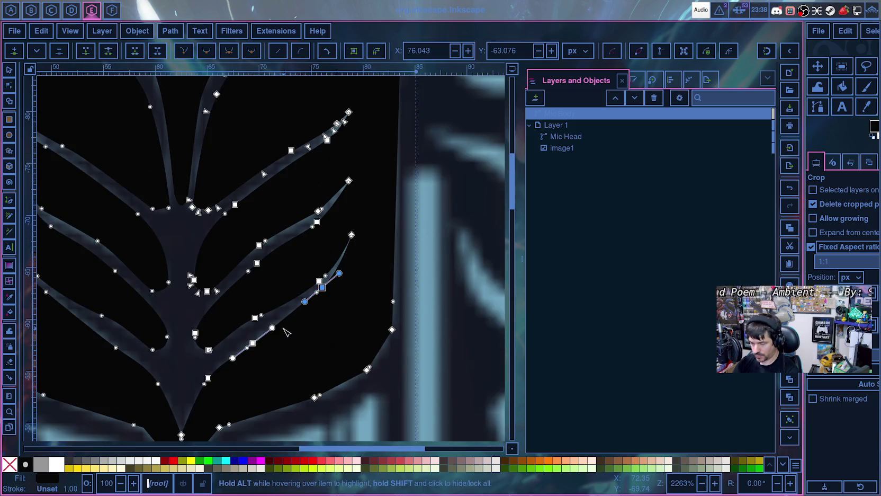
scroll(285, 331, up, 1)
scroll(284, 331, up, 2)
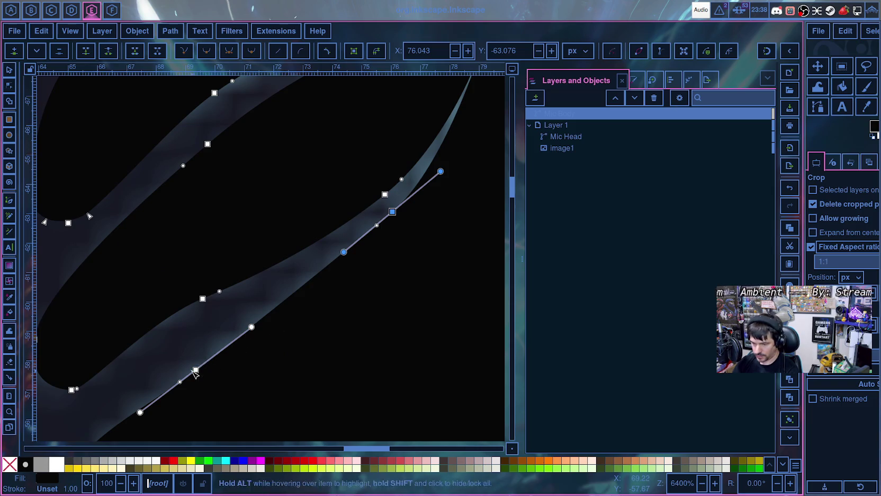
- Refine the branch's lower-edge nodes and handles, lowering one node to Y -58.575
drag(195, 372, 215, 345)
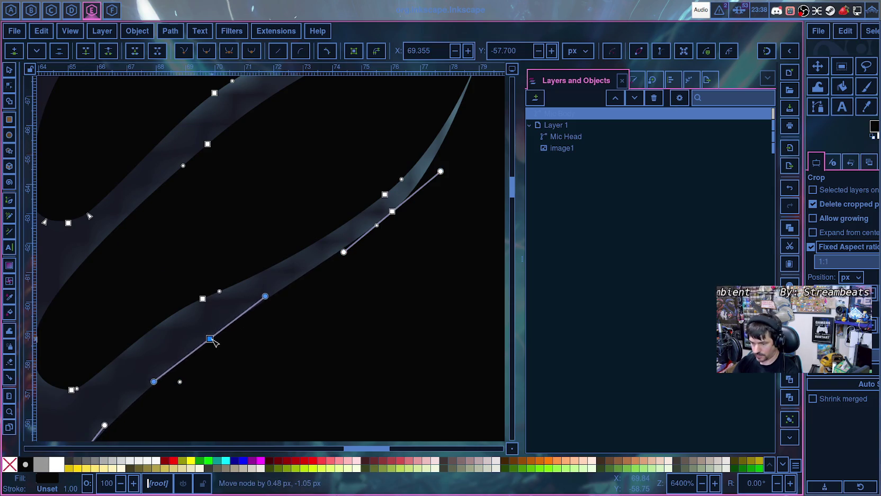
click(202, 299)
drag(150, 318, 155, 321)
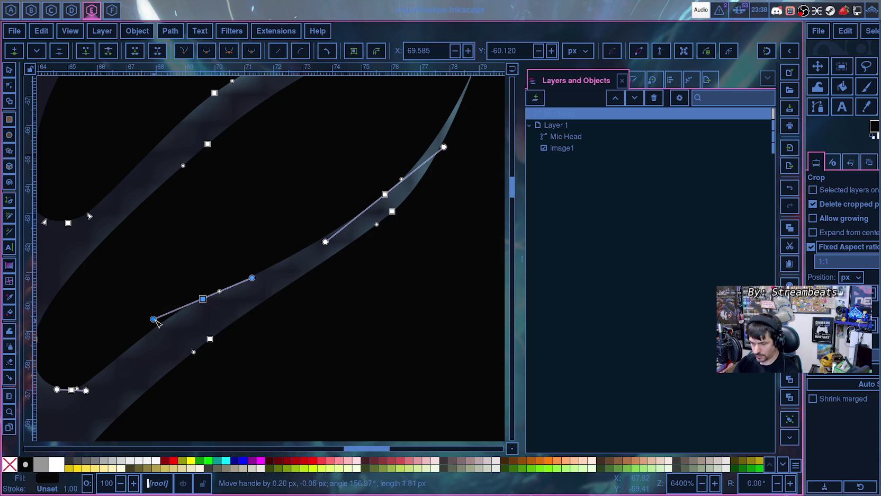
drag(203, 299, 200, 303)
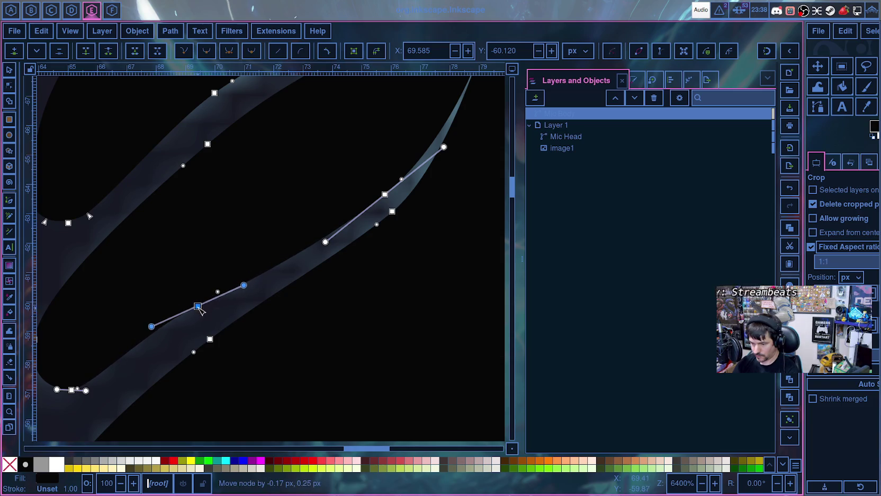
click(210, 339)
mouse_move(155, 382)
mouse_down()
mouse_move(159, 374)
mouse_move(161, 385)
mouse_up()
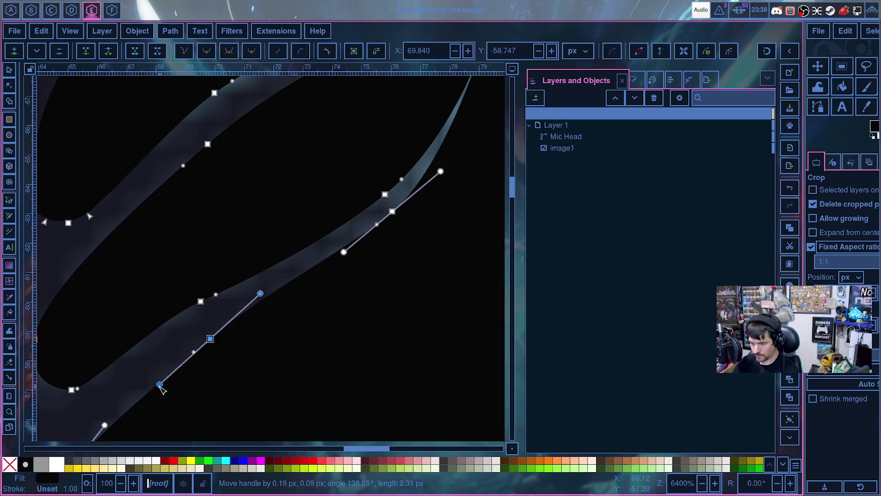
mouse_move(210, 339)
mouse_down()
mouse_move(190, 345)
mouse_move(200, 346)
mouse_up()
scroll(200, 347, down, 3)
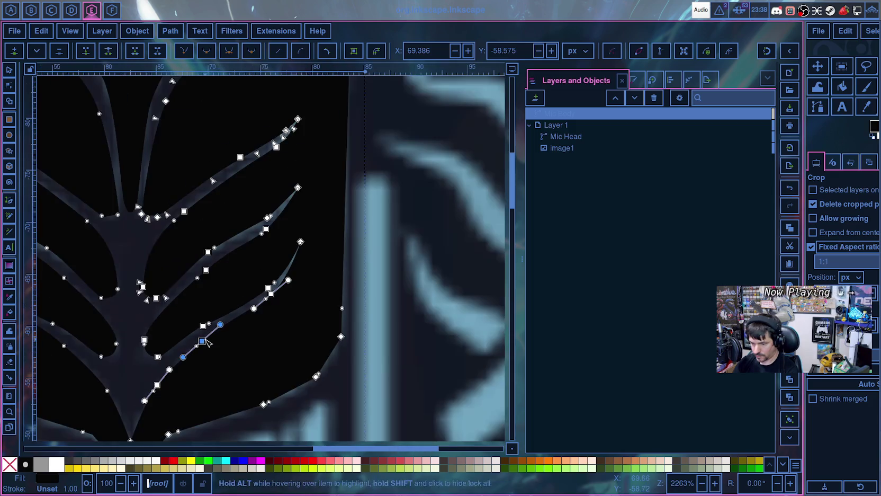
- Rotate the handles of the node where the lower branch meets the trunk
scroll(205, 348, up, 2)
scroll(203, 348, up, 2)
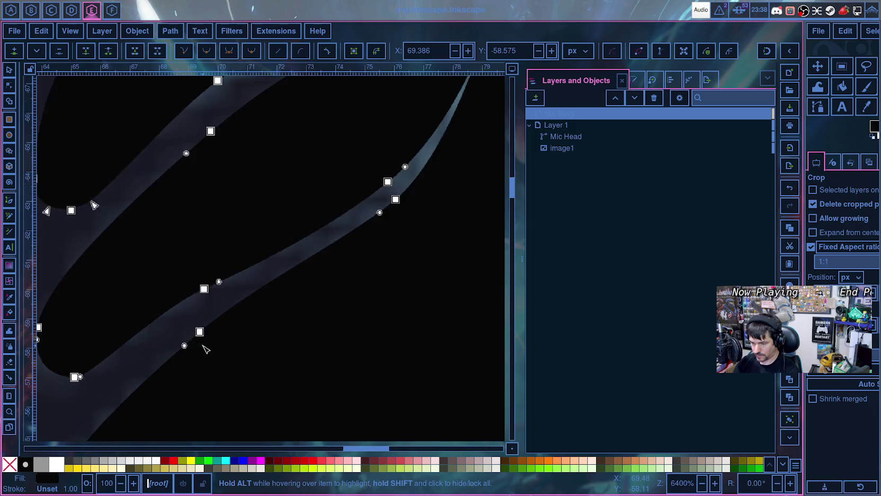
scroll(205, 344, up, 2)
click(195, 313)
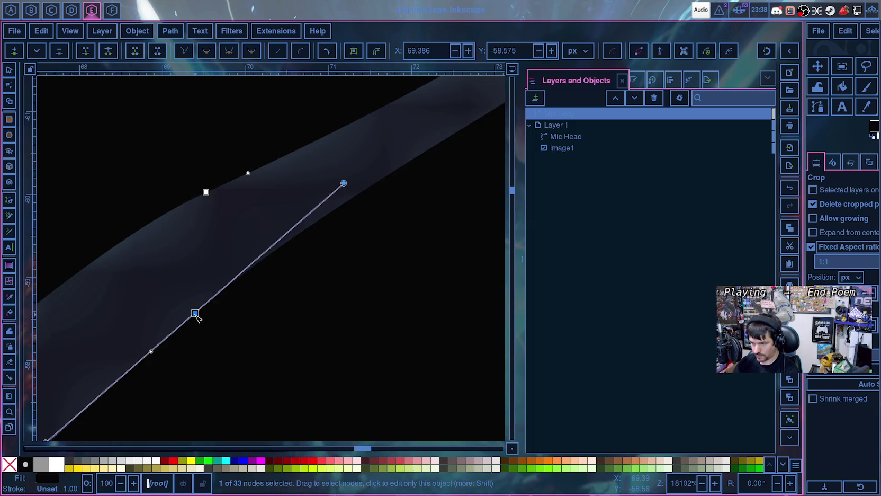
scroll(208, 345, down, 5)
scroll(208, 347, up, 1)
scroll(207, 348, left, 3)
scroll(264, 339, down, 2)
scroll(242, 343, down, 4)
scroll(241, 344, down, 2)
scroll(240, 344, down, 1)
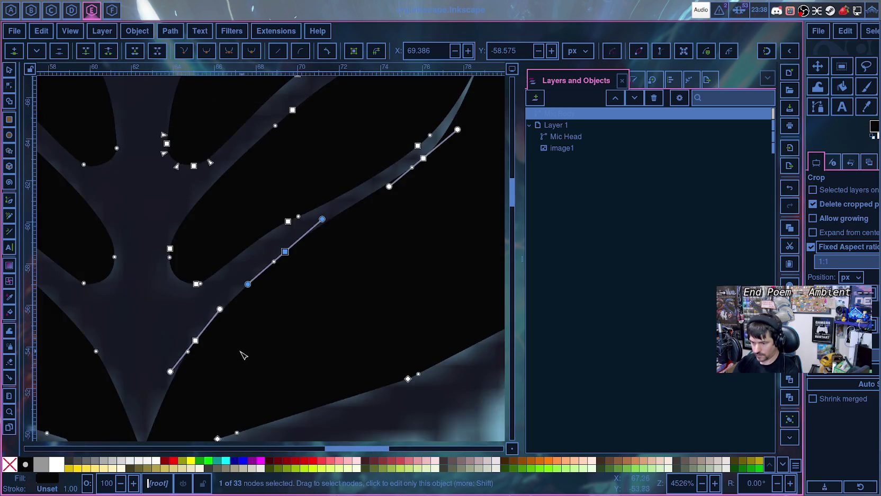
scroll(240, 350, down, 1)
drag(240, 350, 343, 322)
click(300, 302)
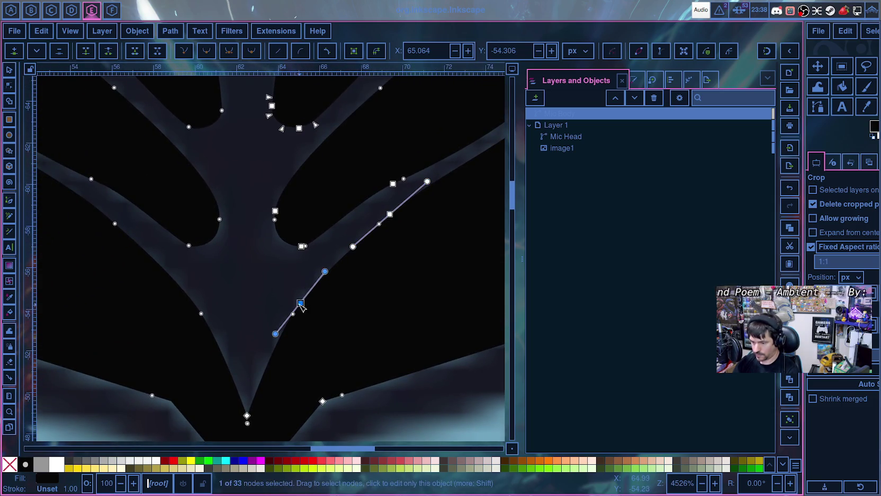
drag(326, 273, 322, 269)
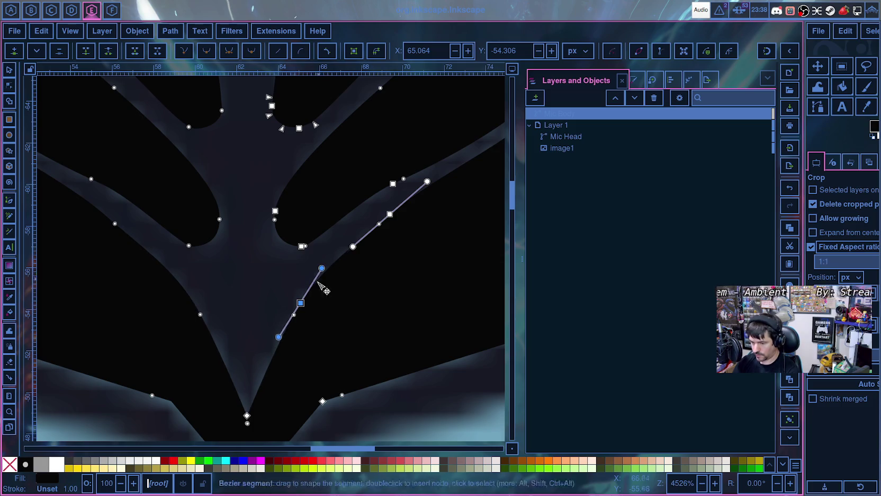
drag(278, 337, 281, 342)
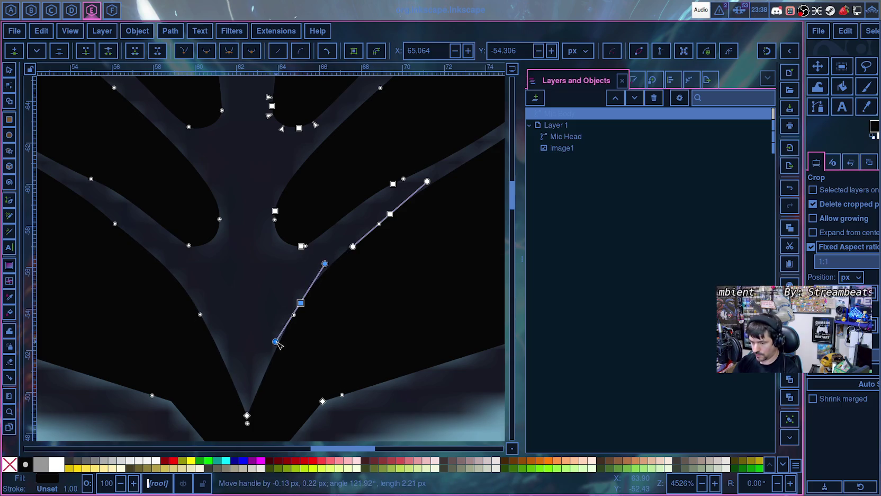
- Move the node above the V tip to X 63.518, Y -52.604 and extend its upper handle
scroll(280, 354, down, 5)
scroll(265, 265, down, 3)
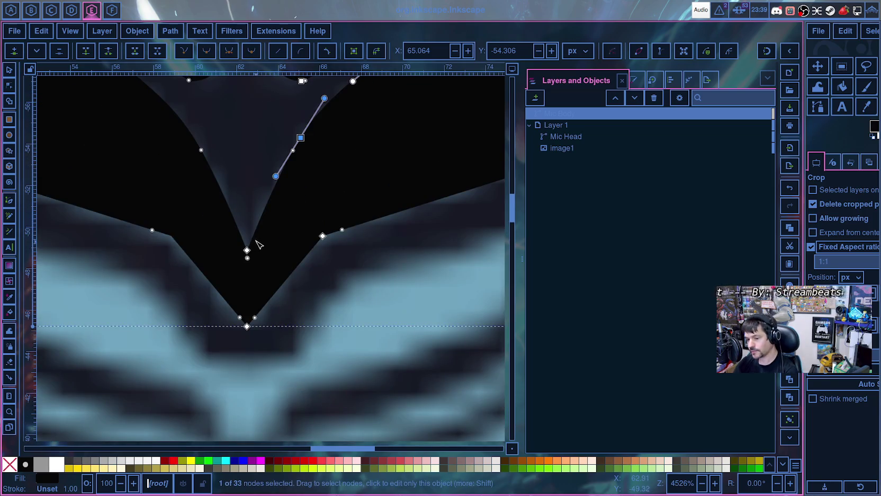
drag(300, 138, 281, 168)
drag(302, 125, 299, 125)
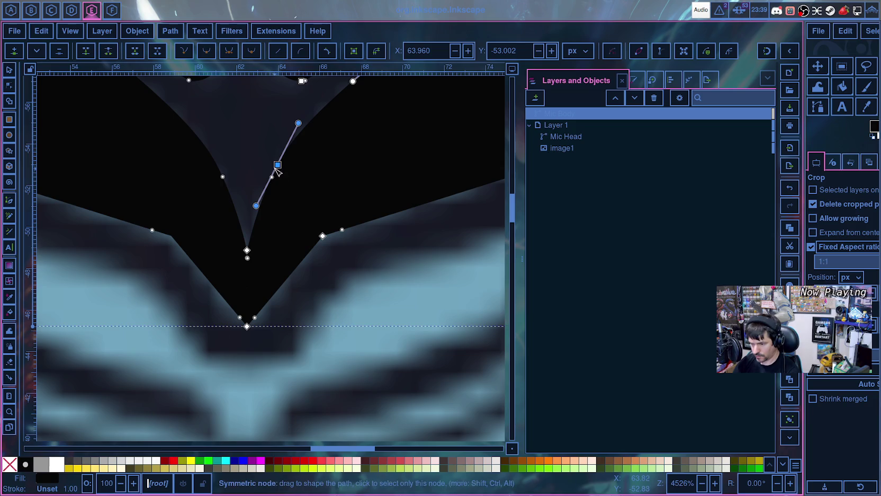
drag(278, 168, 269, 175)
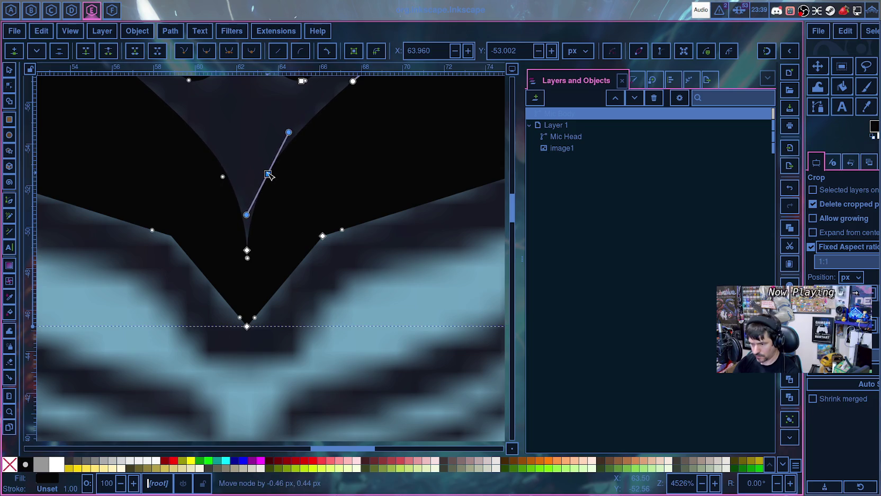
drag(288, 133, 294, 127)
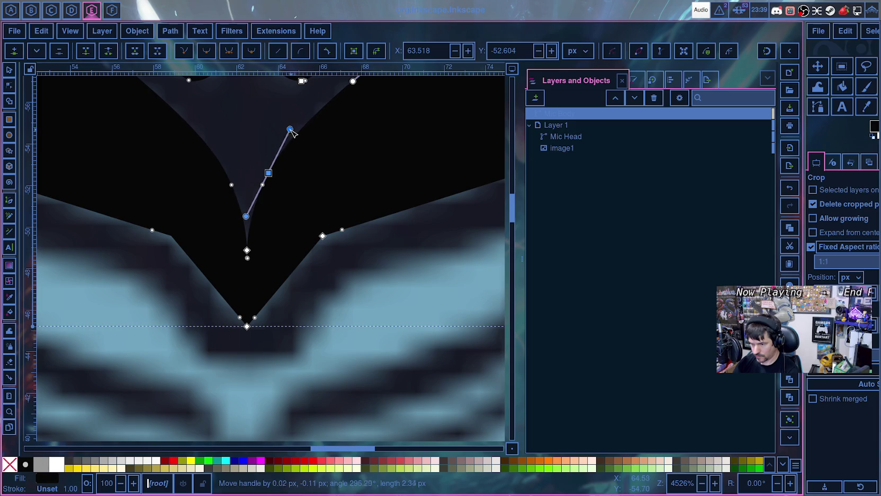
scroll(305, 153, up, 6)
scroll(305, 157, up, 3)
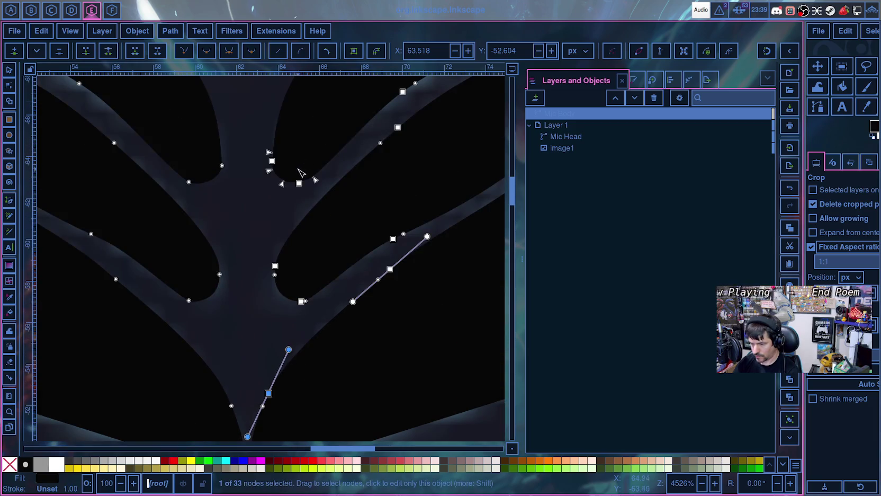
click(260, 313)
scroll(262, 315, down, 2)
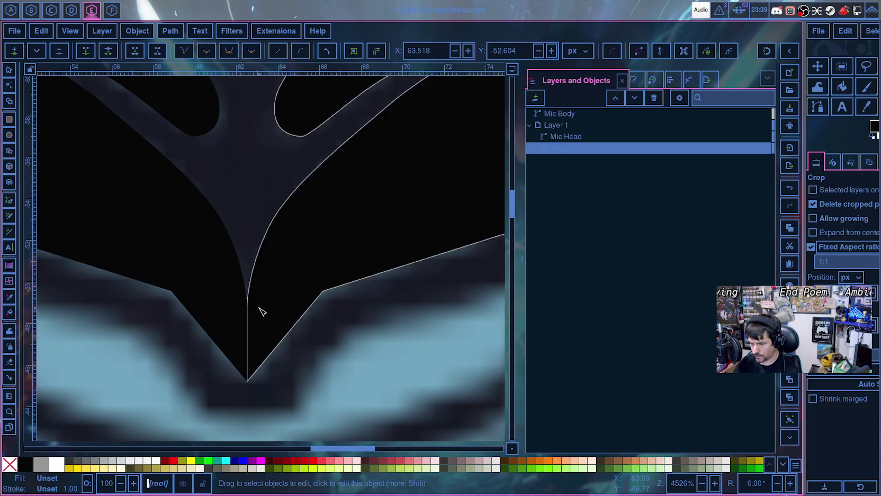
scroll(259, 310, down, 3)
scroll(334, 301, down, 2)
scroll(334, 307, down, 2)
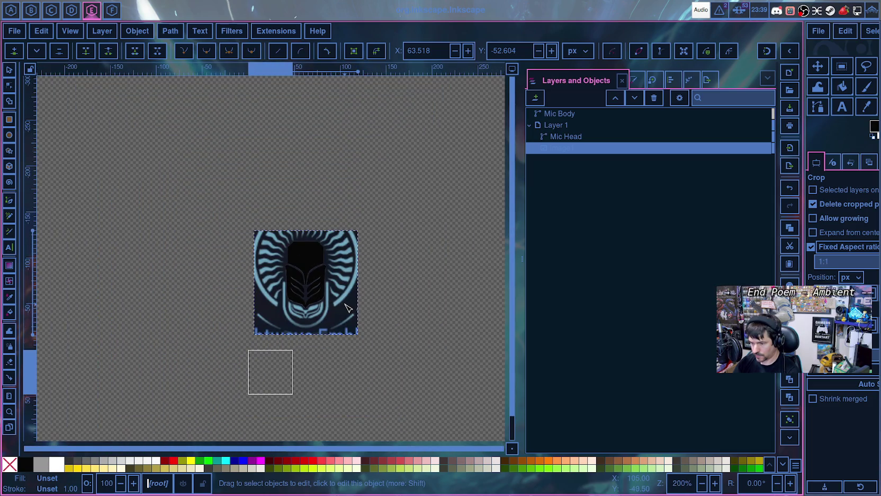
scroll(347, 307, up, 2)
scroll(345, 307, up, 2)
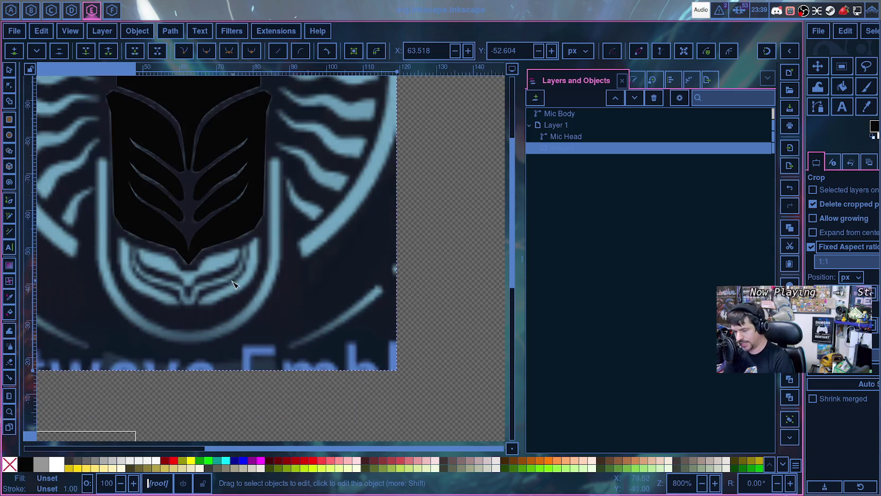
ctrl+scroll(212, 304, up, 4)
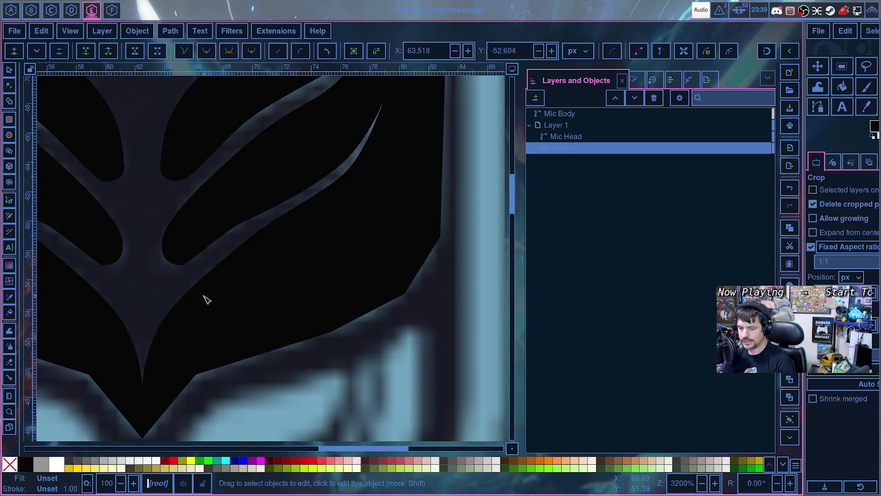
ctrl+scroll(211, 294, up, 1)
scroll(211, 293, up, 10)
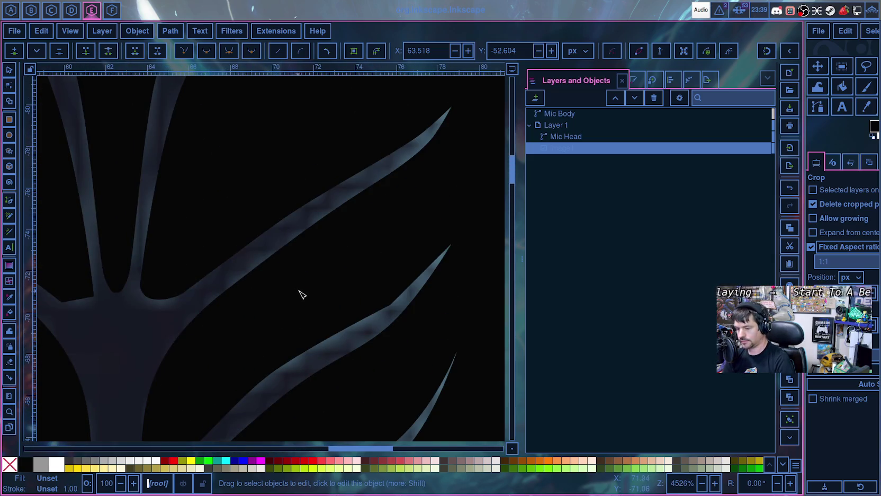
click(401, 309)
- Make the lower right branch's edge node smooth with long curve handles
click(391, 306)
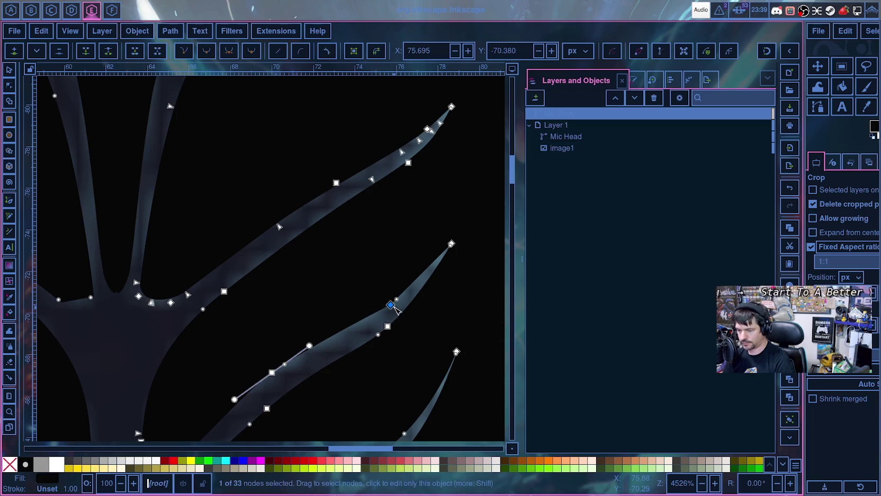
key(Escape)
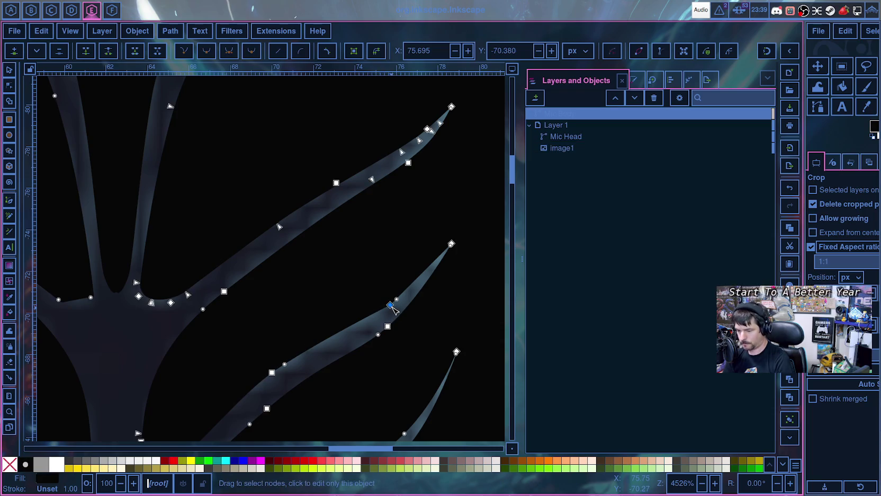
ctrl+scroll(375, 321, up, 1)
ctrl+scroll(375, 321, up, 2)
click(424, 280)
mouse_move(424, 280)
shift+mouse_down()
mouse_move(321, 357)
mouse_move(348, 338)
shift+mouse_up()
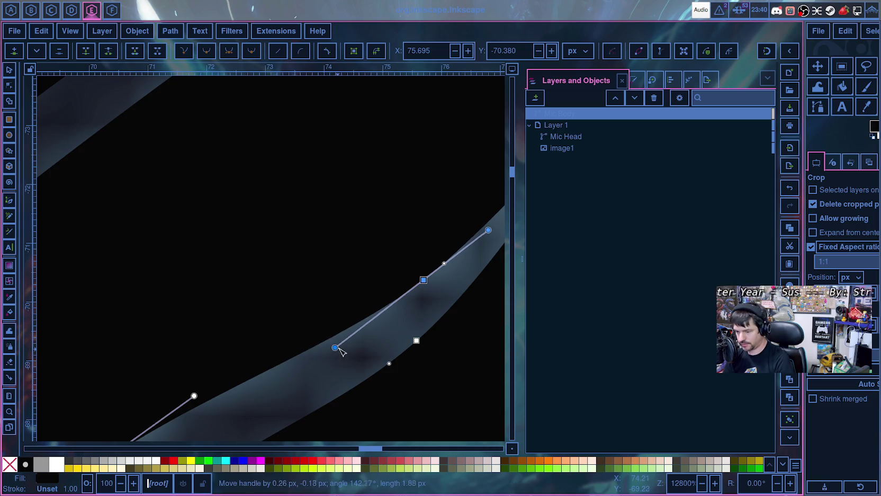
- Nudge the smoothed node and move the lower branch node up-right along the reference stroke
ctrl+scroll(379, 349, down, 1)
ctrl+scroll(415, 330, down, 2)
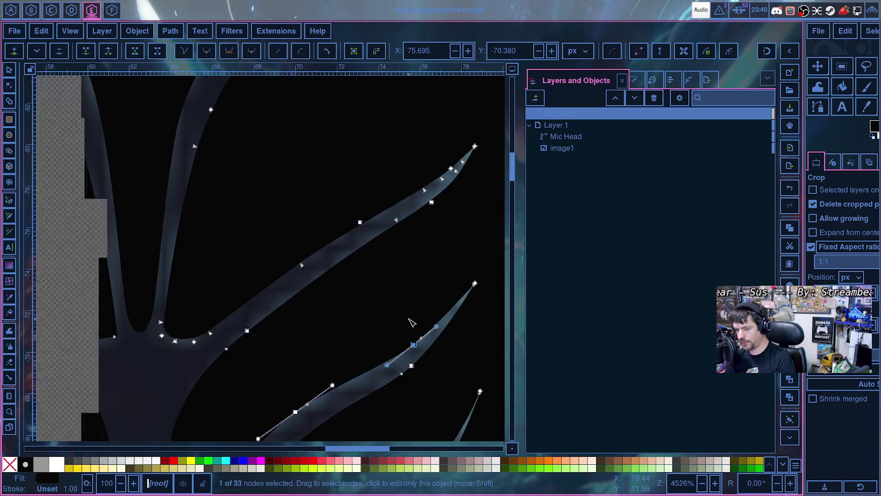
scroll(417, 340, up, 3)
scroll(430, 347, up, 1)
scroll(431, 344, down, 2)
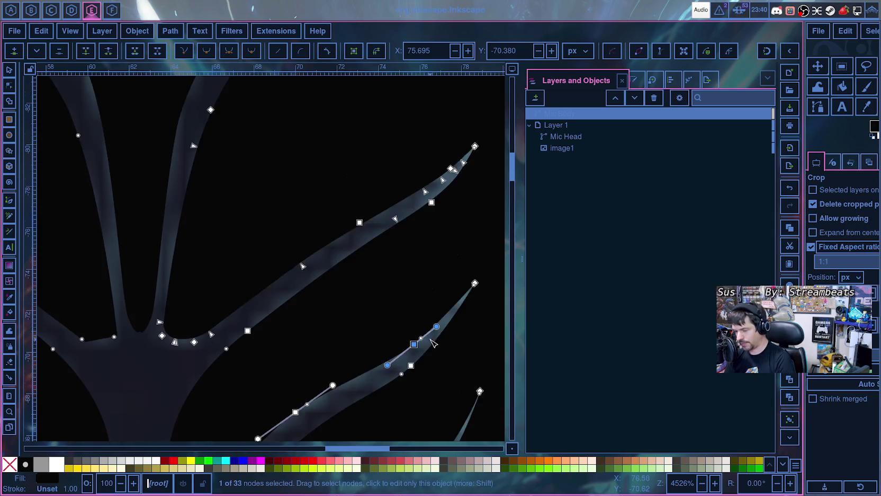
scroll(431, 342, down, 1)
ctrl+scroll(432, 342, up, 2)
ctrl+scroll(434, 342, up, 2)
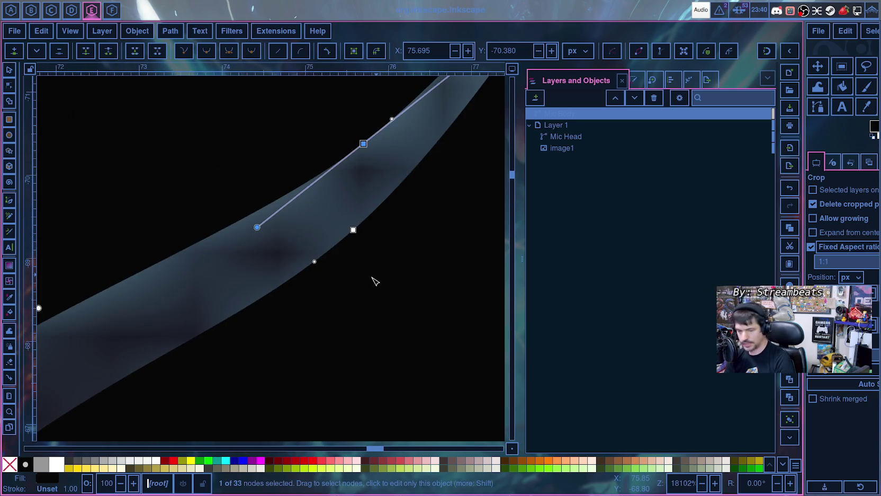
drag(377, 282, 270, 427)
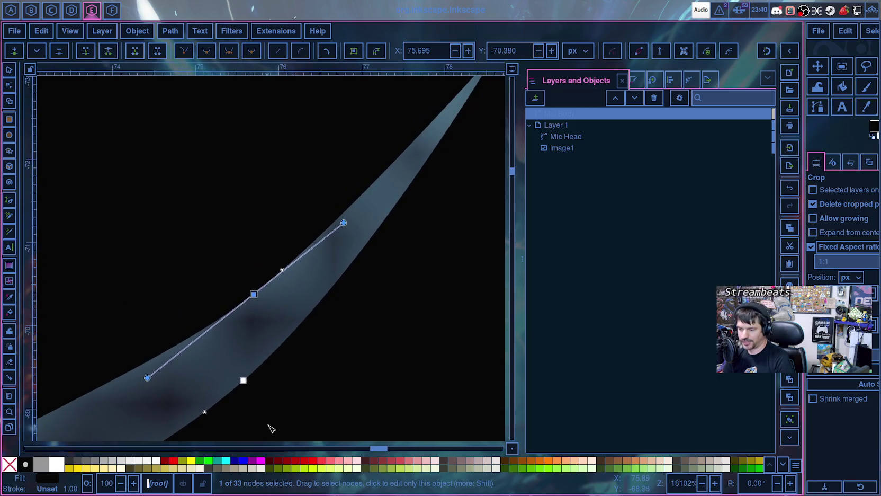
scroll(293, 339, up, 8)
scroll(311, 319, down, 8)
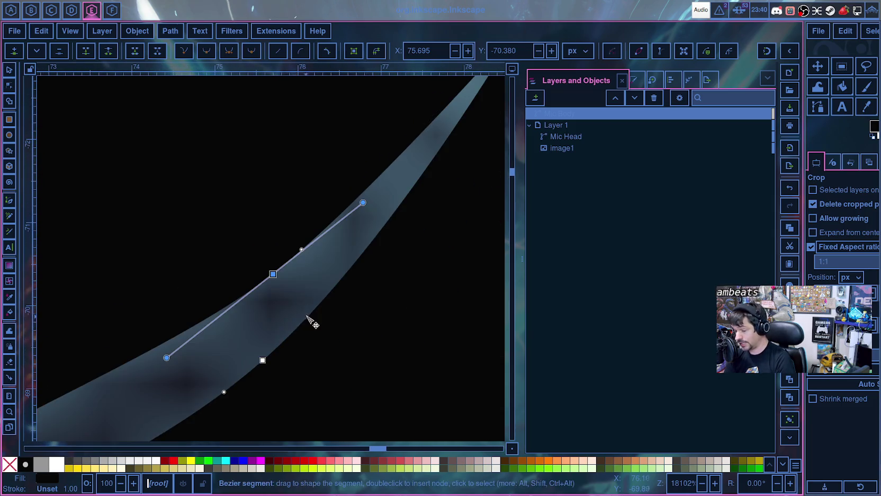
scroll(323, 330, down, 3)
scroll(335, 325, up, 2)
mouse_move(302, 266)
mouse_down()
mouse_move(319, 261)
mouse_move(318, 269)
mouse_up()
drag(292, 353, 300, 337)
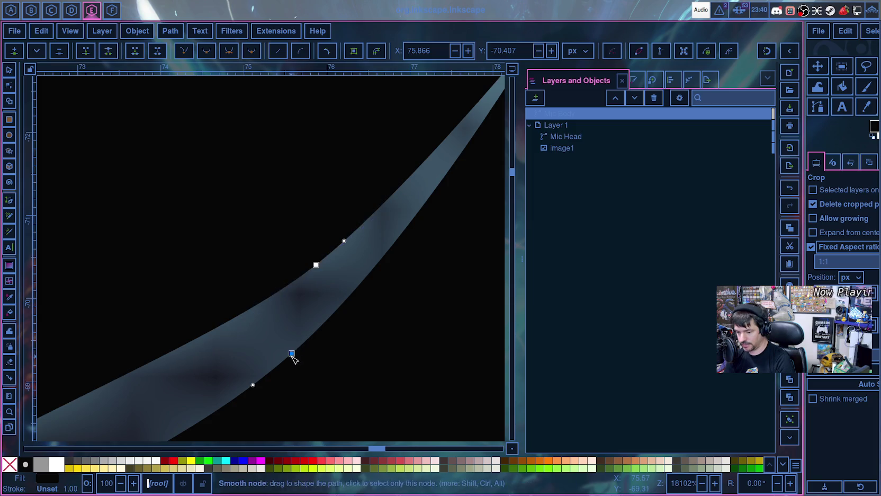
- Pan and zoom over the 33-node Mic Body to check the stem tapering above the V tip
ctrl+scroll(313, 350, down, 1)
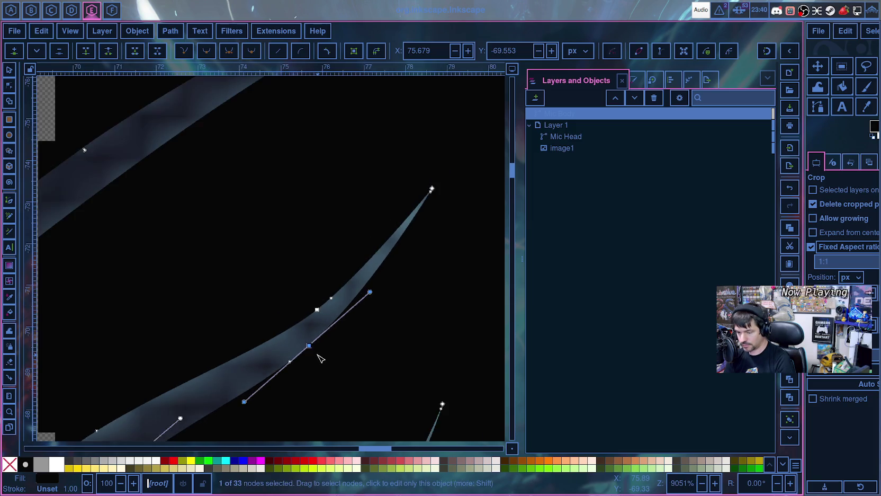
ctrl+scroll(320, 358, down, 1)
ctrl+scroll(328, 358, down, 1)
ctrl+scroll(345, 360, down, 1)
scroll(354, 362, down, 3)
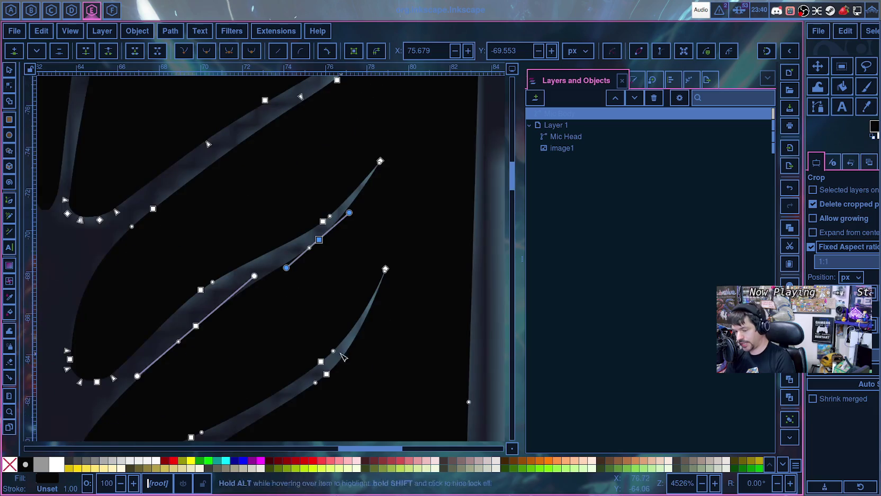
scroll(307, 344, down, 2)
scroll(255, 328, down, 3)
scroll(256, 325, down, 3)
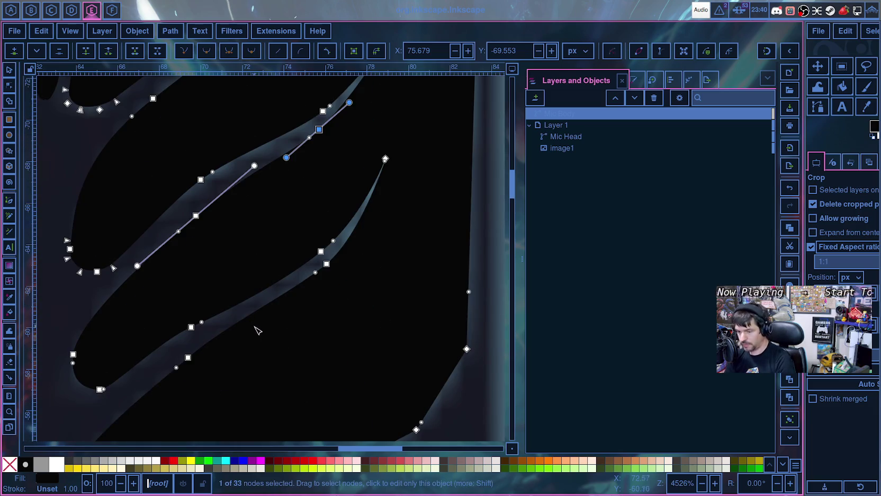
scroll(279, 345, down, 3)
scroll(149, 323, down, 10)
scroll(148, 323, left, 5)
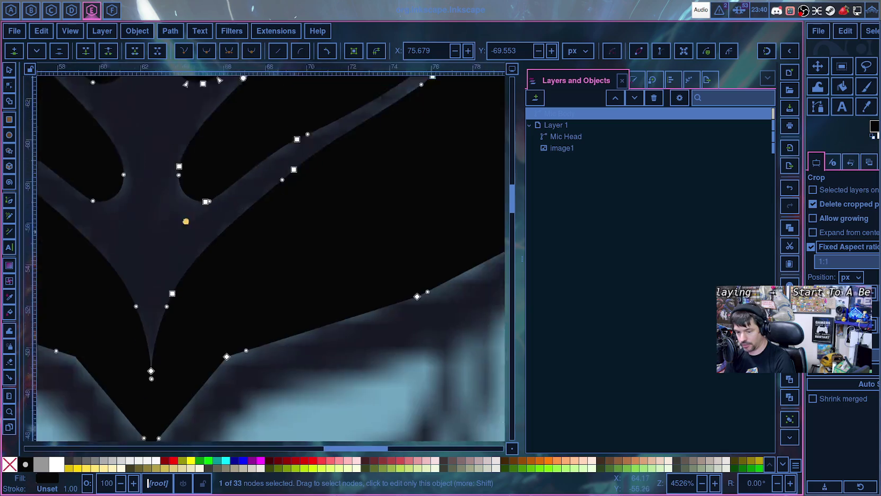
scroll(180, 292, left, 2)
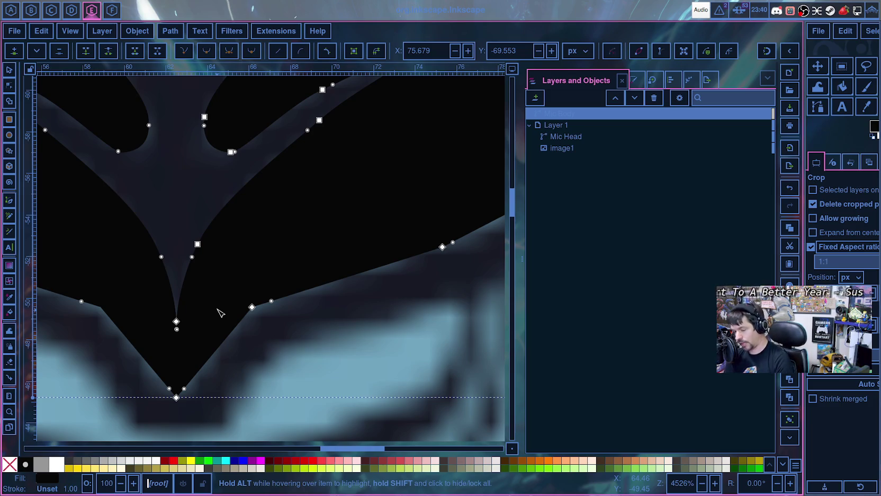
scroll(217, 356, down, 5)
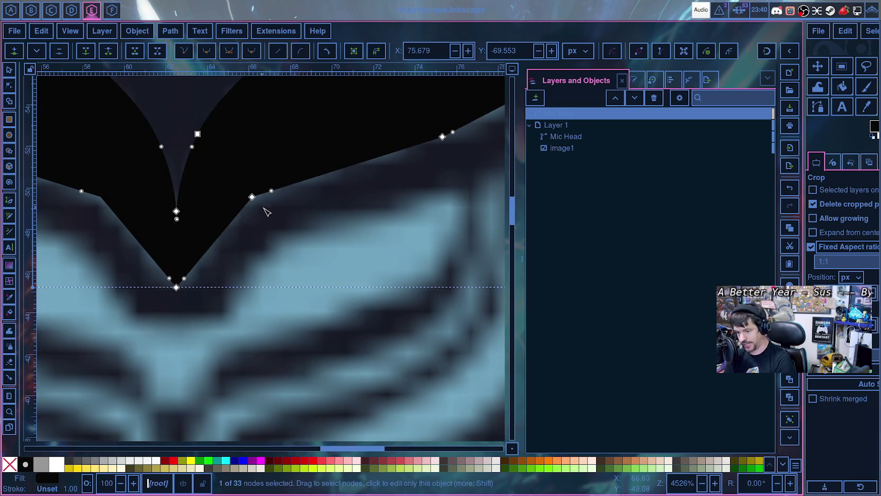
scroll(266, 212, up, 2)
scroll(287, 232, up, 5)
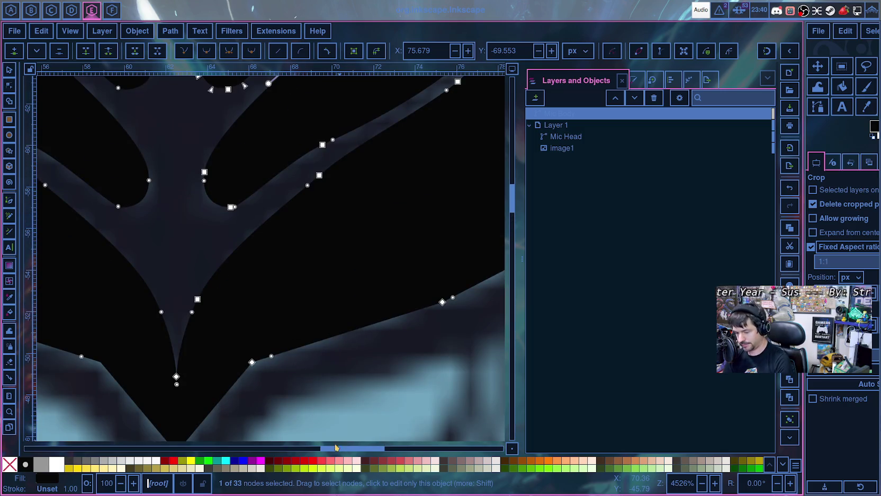
scroll(304, 399, down, 2)
ctrl+scroll(440, 293, up, 1)
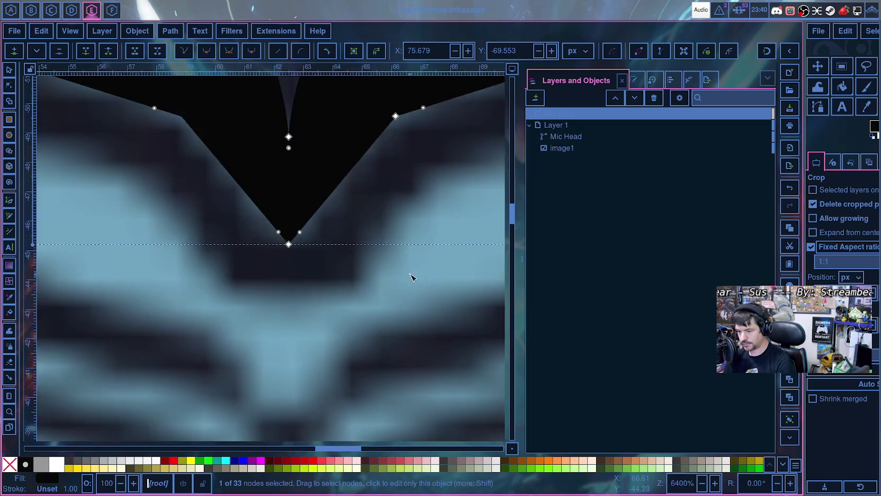
scroll(381, 237, right, 5)
ctrl+scroll(321, 281, up, 2)
scroll(293, 394, up, 6)
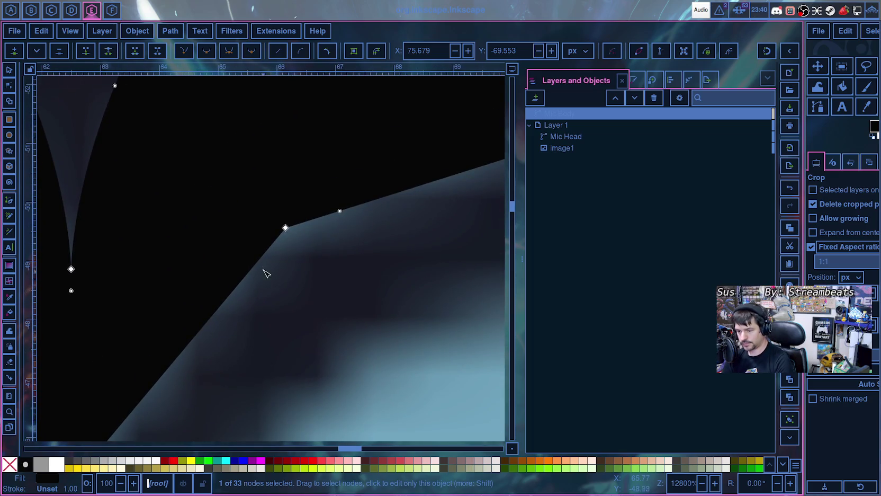
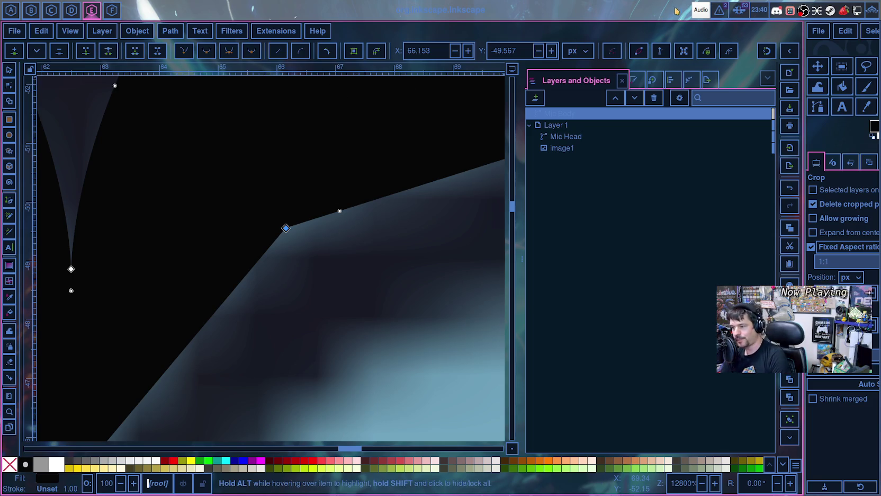
- Check the desktop audio device list
click(699, 13)
scroll(226, 121, down, 1)
scroll(226, 122, up, 1)
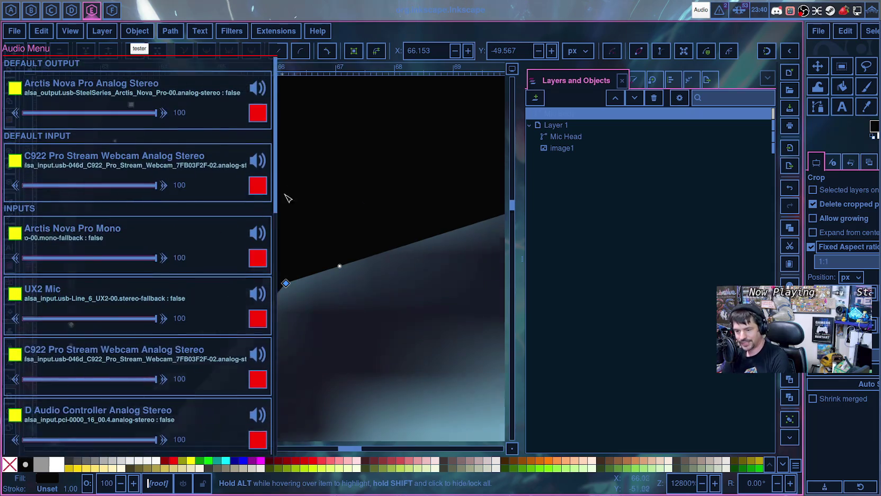
scroll(285, 197, up, 5)
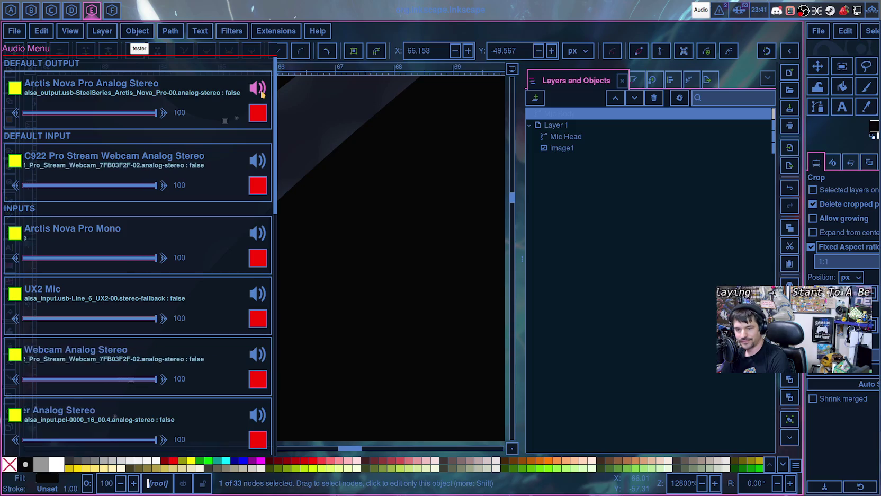
scroll(159, 185, down, 1)
scroll(159, 186, down, 3)
scroll(159, 212, down, 7)
scroll(158, 249, down, 3)
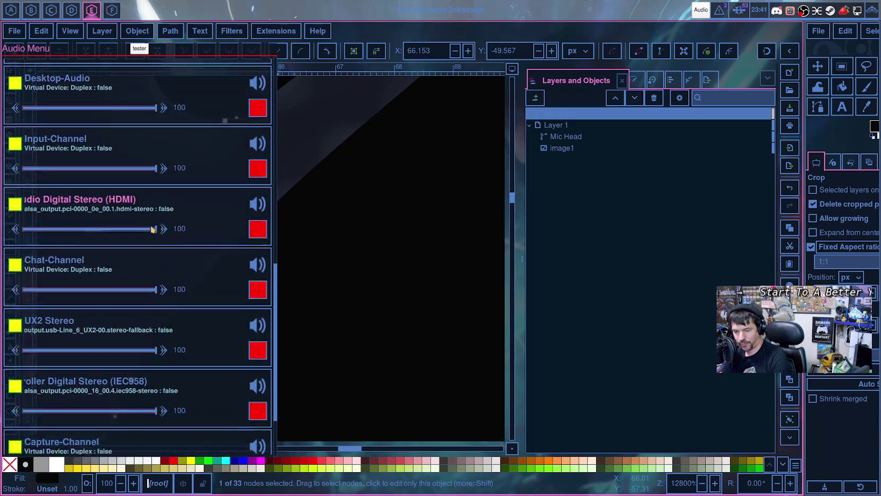
scroll(159, 280, down, 3)
scroll(159, 283, up, 4)
scroll(186, 296, up, 5)
scroll(191, 295, up, 3)
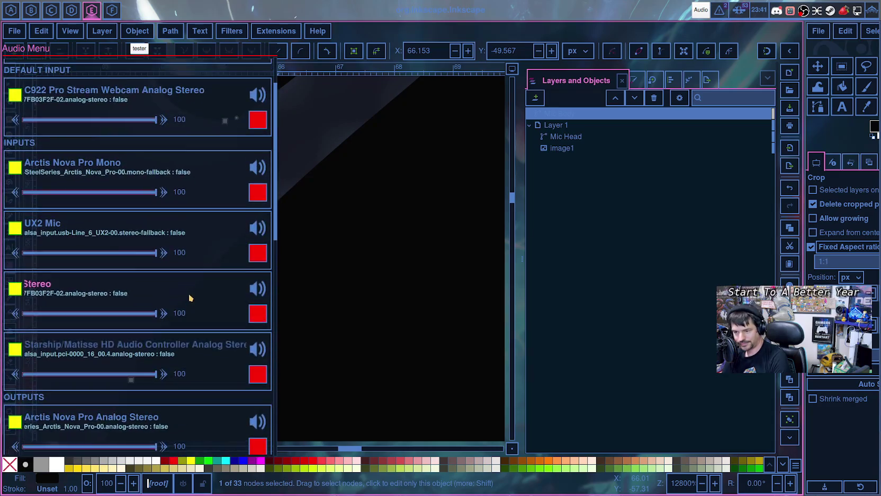
scroll(191, 295, up, 2)
scroll(282, 112, up, 1)
scroll(282, 112, up, 1)
scroll(279, 129, up, 1)
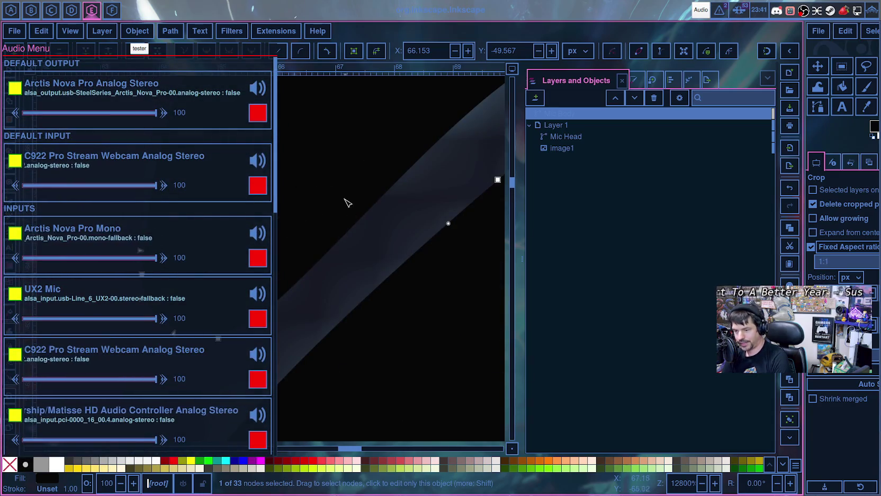
- Select two more right-edge nodes of the Mic Body and make them smooth
scroll(348, 163, down, 5)
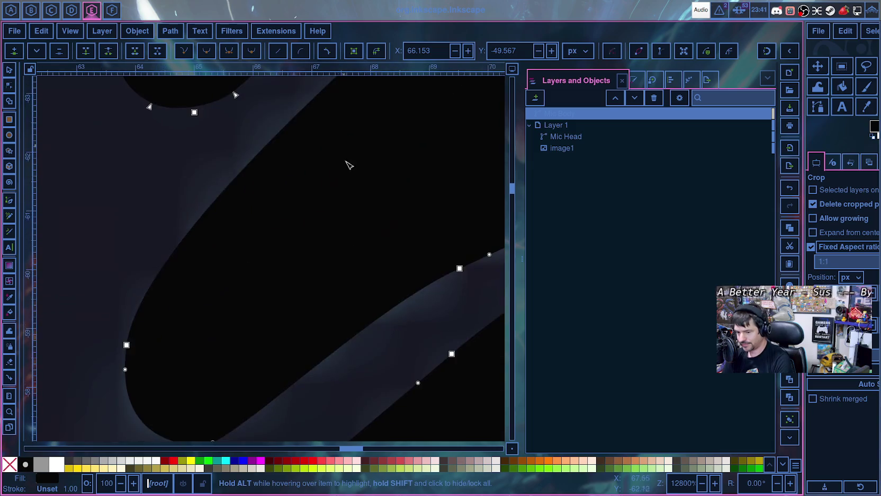
scroll(291, 322, down, 4)
scroll(290, 322, down, 1)
scroll(257, 309, down, 5)
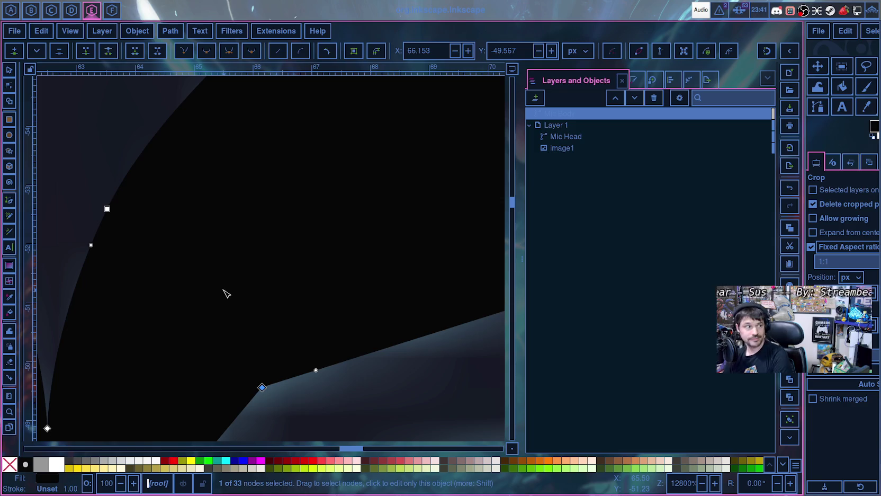
scroll(221, 298, left, 2)
scroll(371, 323, down, 3)
scroll(412, 333, down, 1)
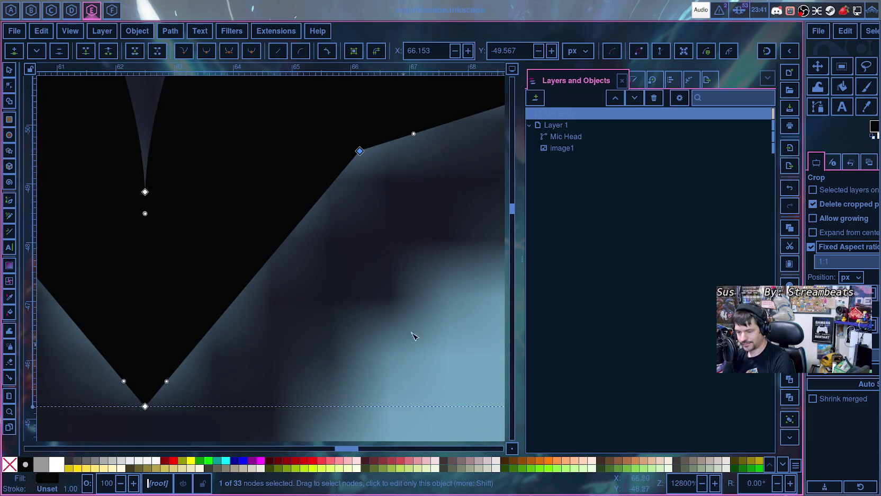
scroll(371, 317, right, 1)
scroll(322, 303, up, 1)
scroll(275, 285, right, 1)
scroll(230, 267, up, 2)
scroll(291, 353, down, 3)
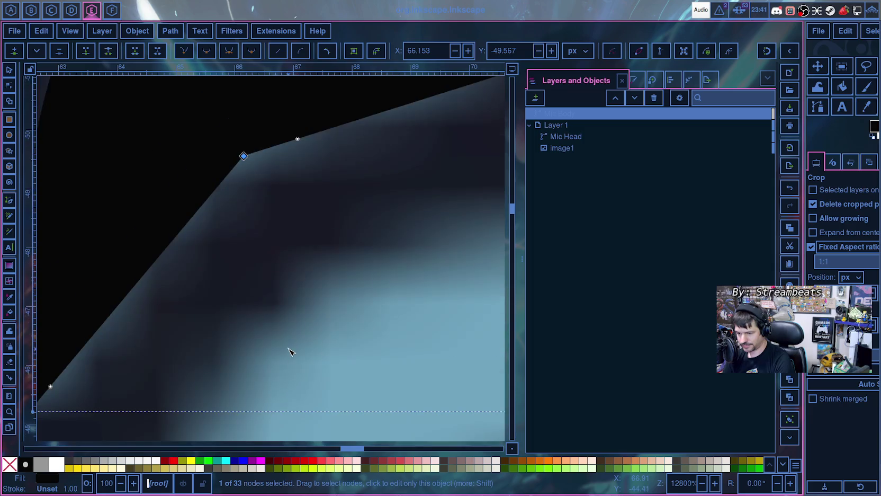
scroll(291, 339, down, 2)
scroll(297, 318, down, 2)
shift+click(413, 233)
shift+click(488, 195)
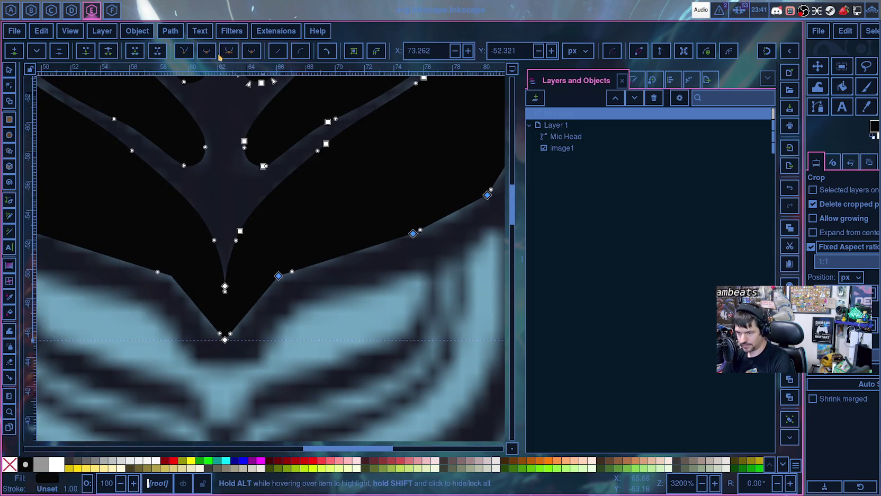
click(229, 52)
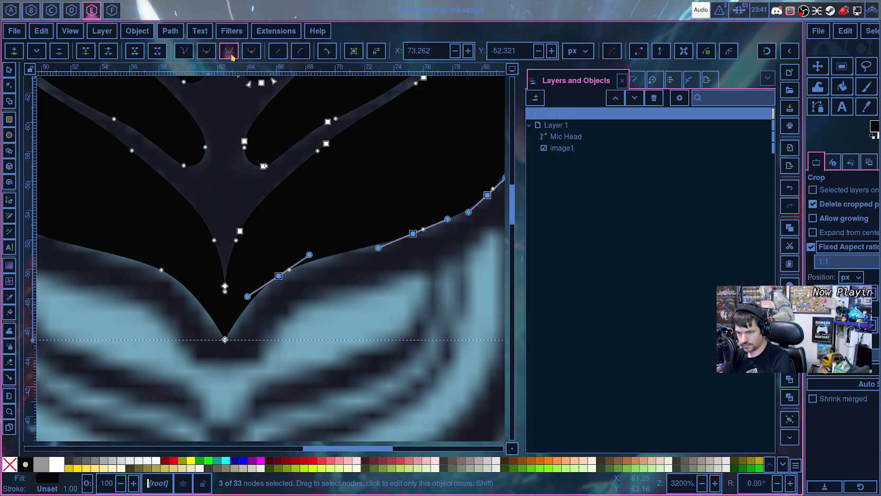
- Adjust a handle and nudge the smoothed node, then undo the moves and clear the selection
drag(309, 256, 312, 258)
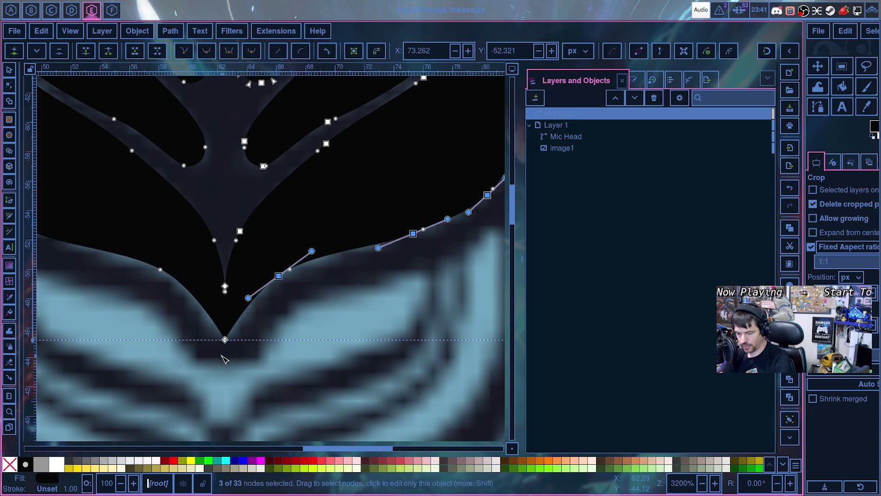
ctrl+scroll(222, 359, up, 4)
ctrl+scroll(223, 359, up, 2)
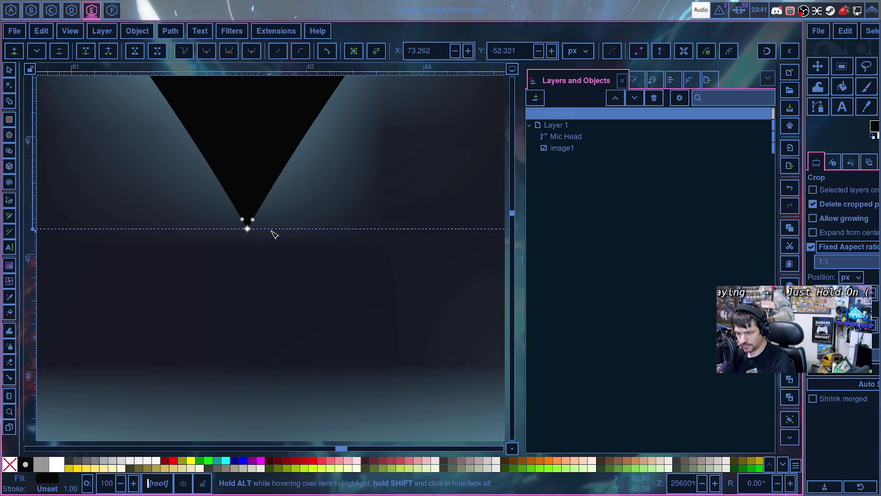
ctrl+scroll(273, 237, down, 6)
mouse_move(324, 170)
mouse_down()
mouse_move(314, 167)
mouse_move(319, 201)
mouse_up()
key(ctrl+z)
key(ctrl+z)
key(ctrl+z)
key(Escape)
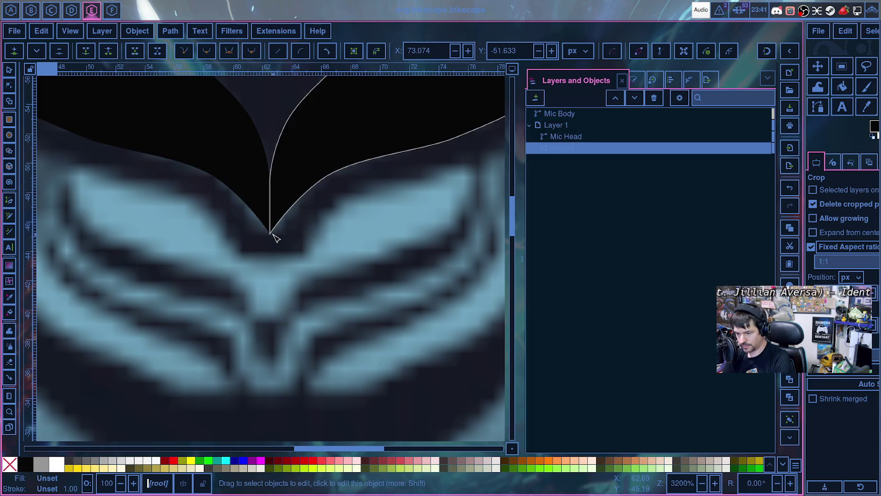
- Reselect the Mic Body and try smoothing its tip node, undoing it to keep a sharp V
click(297, 207)
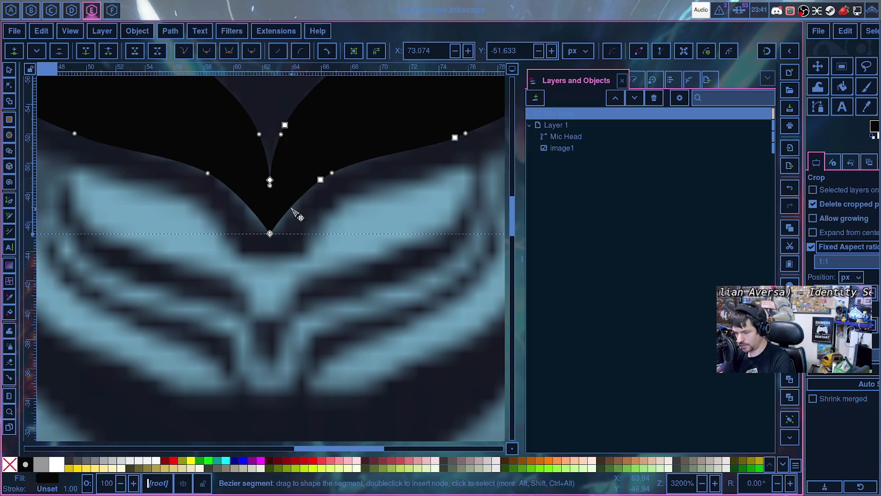
click(320, 181)
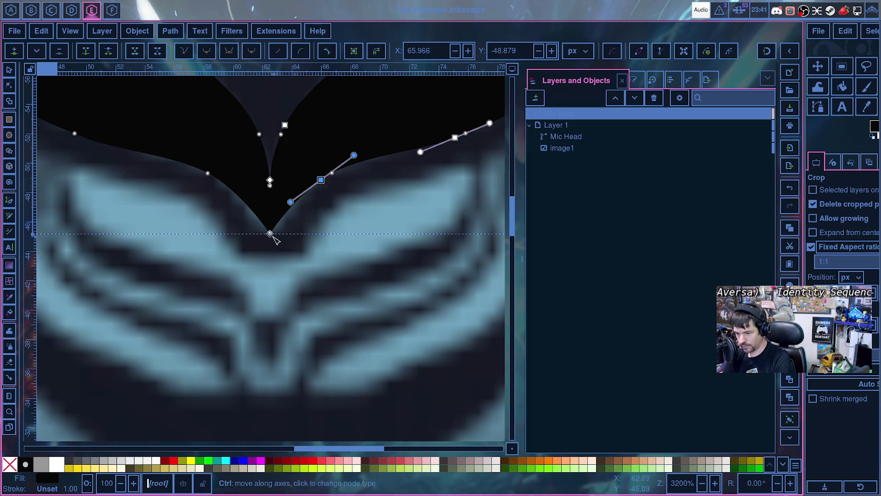
scroll(267, 258, up, 6)
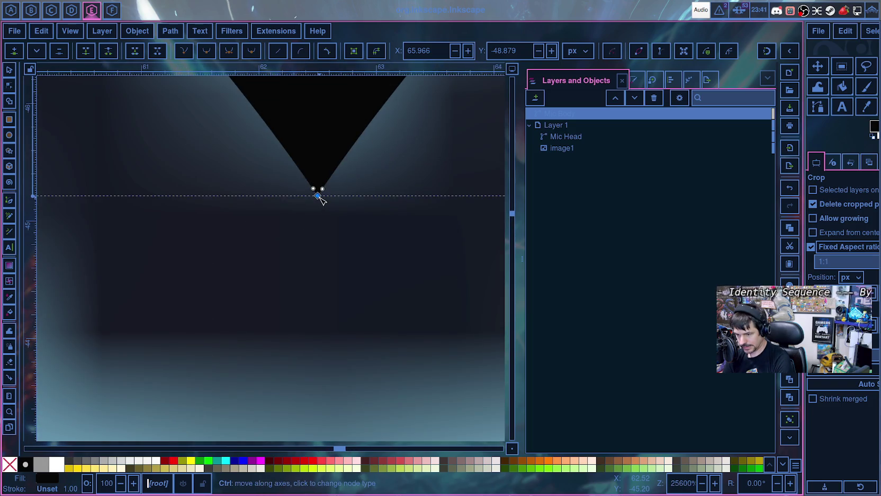
ctrl+click(317, 196)
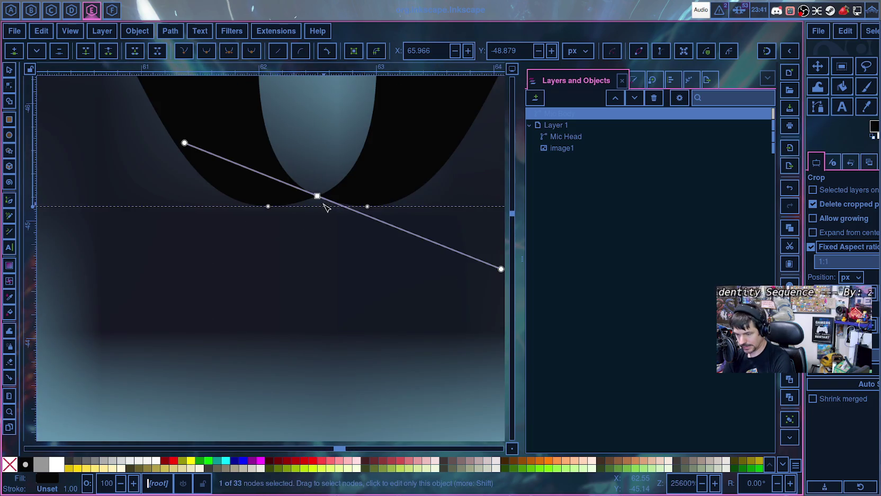
key(ctrl+z)
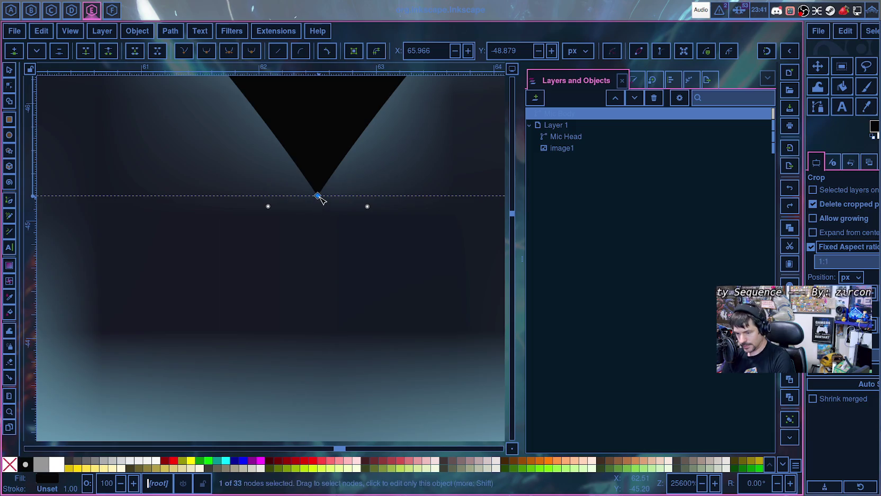
ctrl+click(318, 195)
key(ctrl+z)
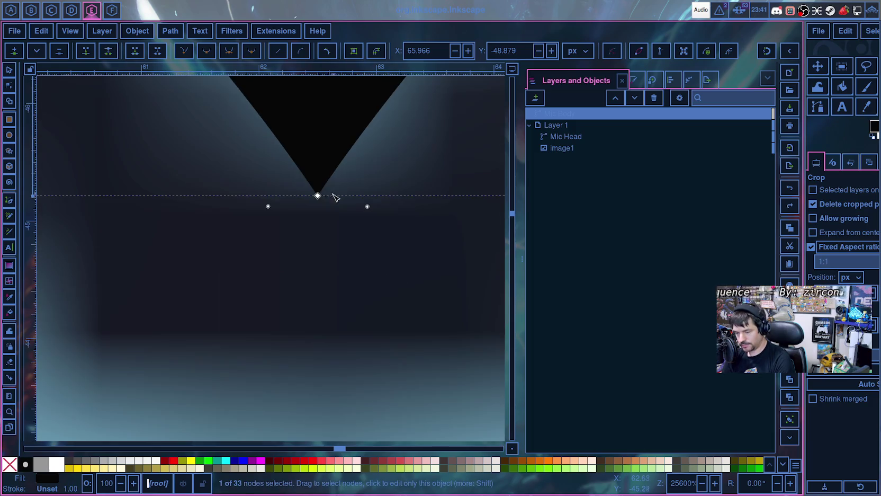
scroll(370, 190, down, 3)
scroll(370, 190, down, 3)
scroll(454, 244, down, 1)
scroll(454, 241, down, 3)
scroll(451, 240, down, 1)
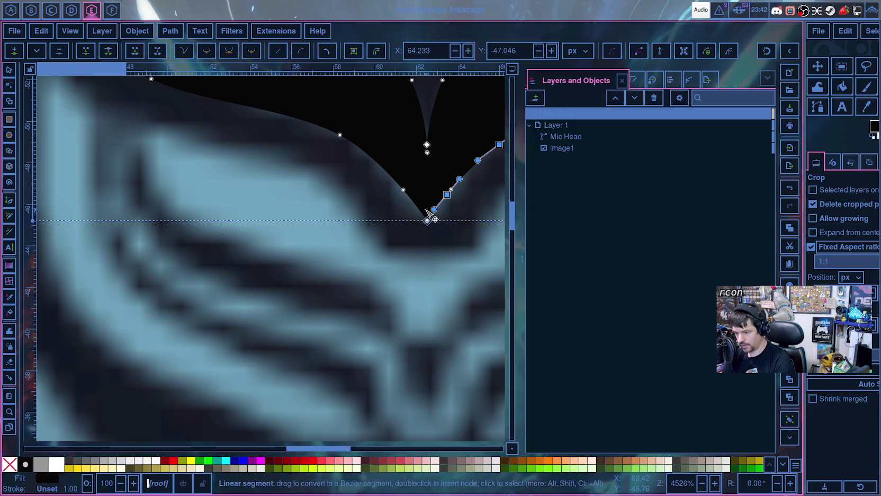
- Reselect the Mic Body and drag one of its nodes onto the reference outline
click(463, 221)
click(448, 197)
mouse_move(448, 197)
mouse_down()
mouse_move(455, 193)
mouse_move(443, 200)
mouse_up()
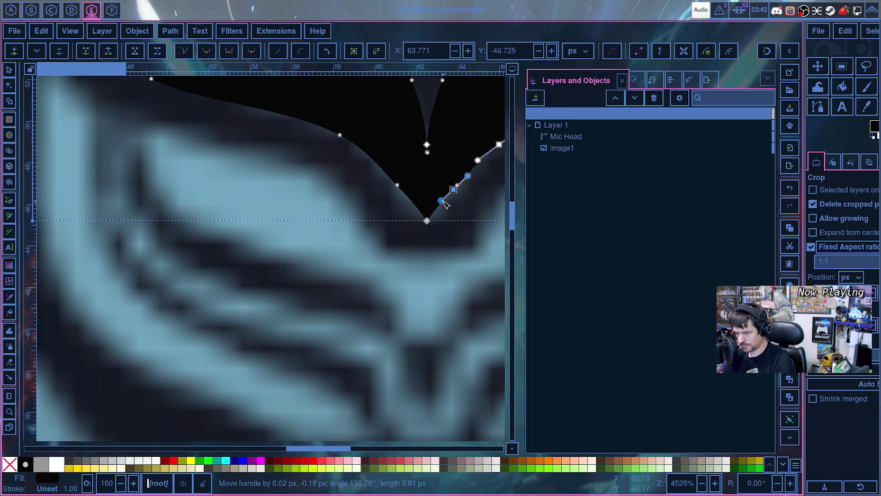
drag(455, 190, 453, 195)
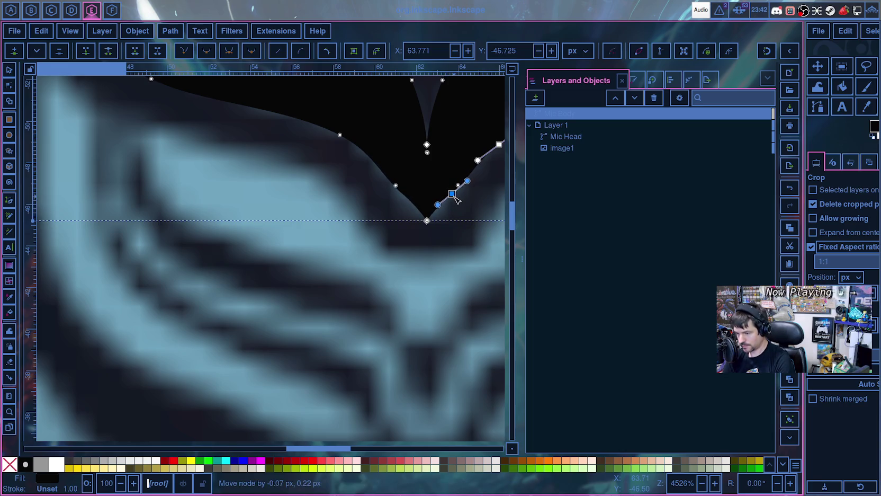
scroll(429, 241, up, 5)
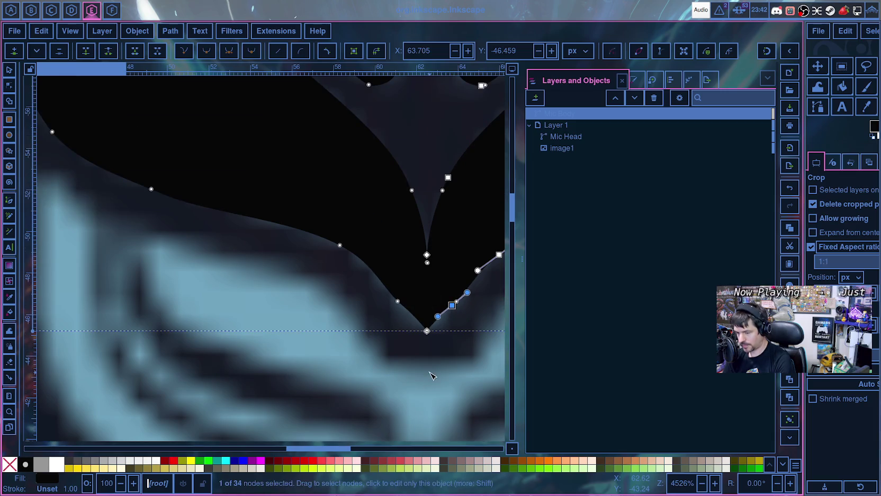
- Select the tip node and try moving it and its handle, undoing each attempt
click(432, 375)
scroll(432, 371, up, 2)
scroll(431, 323, up, 2)
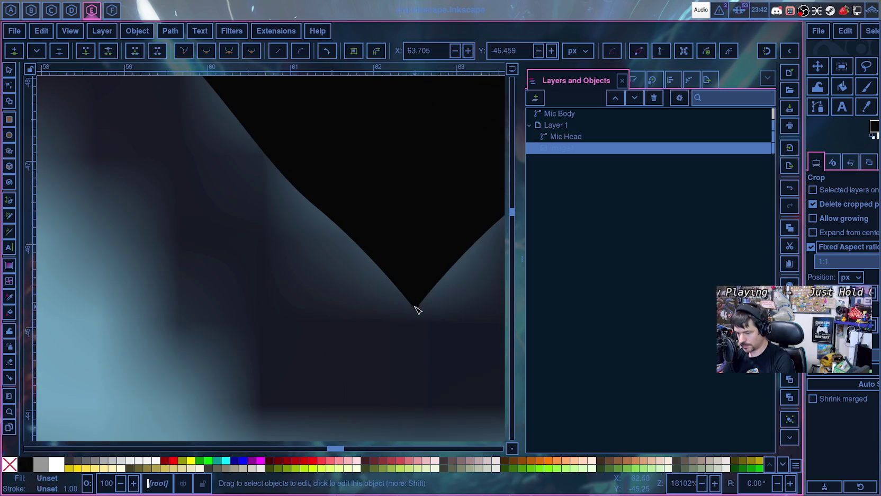
click(416, 309)
click(415, 308)
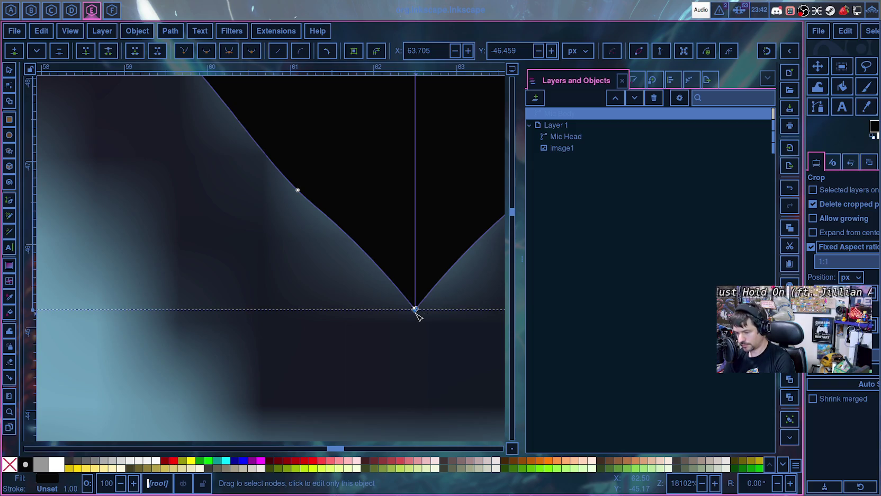
scroll(437, 308, down, 5)
scroll(438, 308, up, 5)
drag(335, 448, 341, 446)
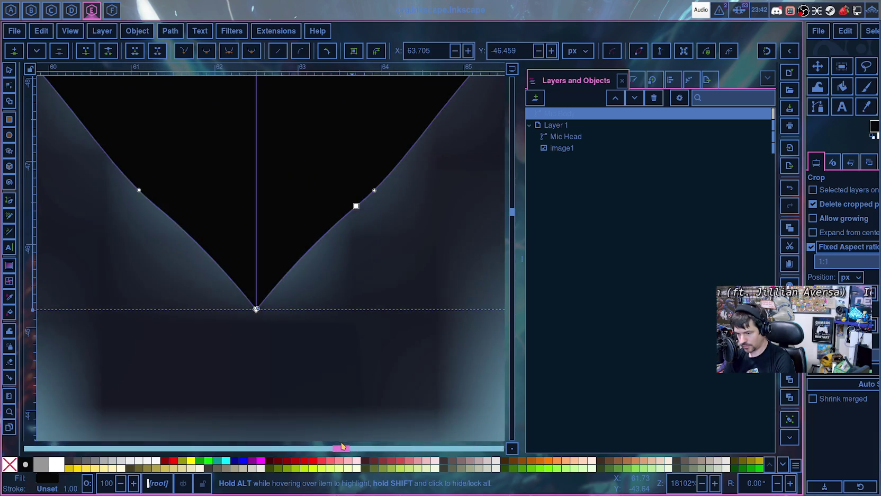
drag(356, 206, 327, 286)
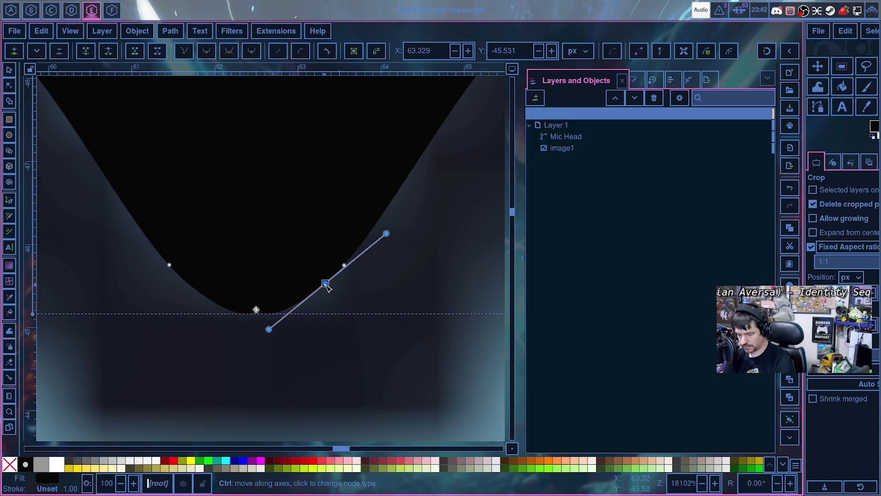
key(ctrl+z)
drag(299, 250, 279, 208)
mouse_move(357, 208)
mouse_down()
mouse_move(315, 309)
mouse_move(319, 293)
mouse_up()
key(ctrl+z)
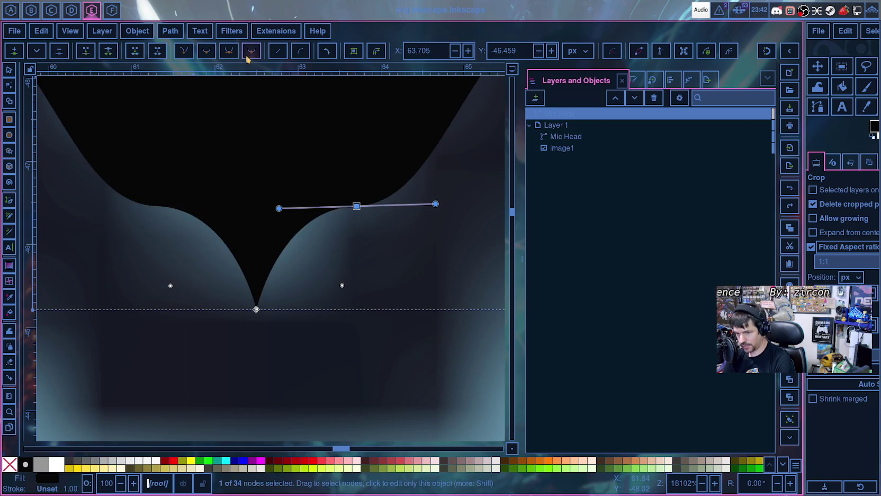
- Make the tip node a corner with straight line segments, then drag it down-left into place
click(182, 57)
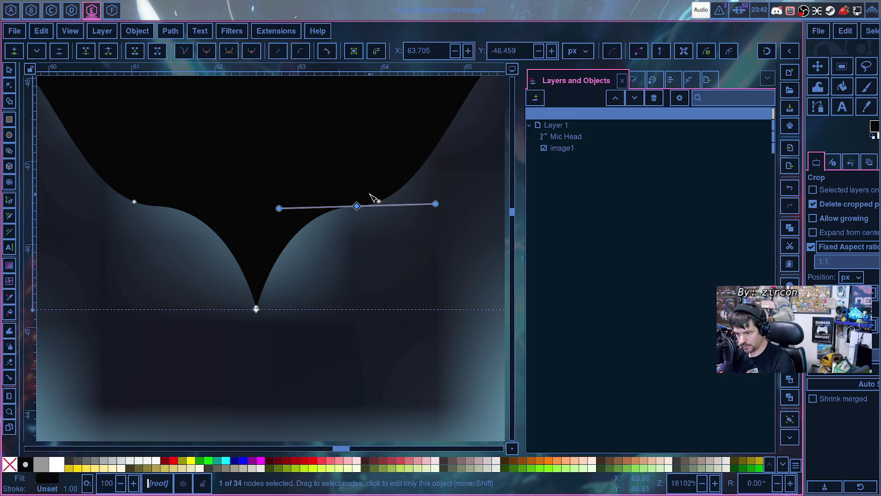
click(186, 57)
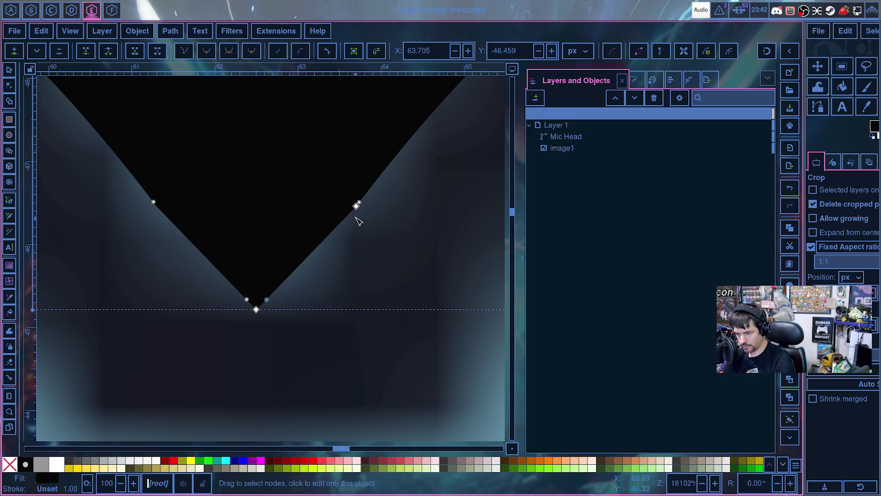
mouse_move(357, 207)
mouse_down()
mouse_move(326, 298)
mouse_move(309, 308)
mouse_up()
- Set the Mic Body's bottom-right node Y to -45, then undo the change
click(257, 310)
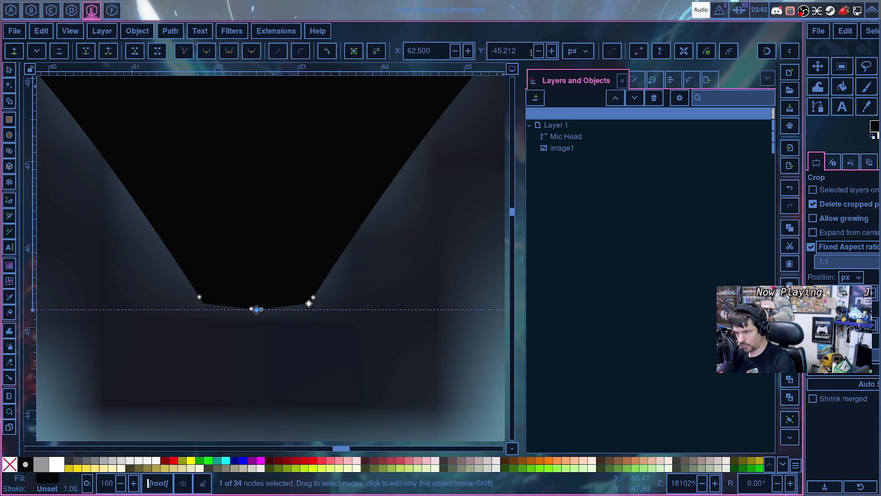
scroll(515, 51, up, 1)
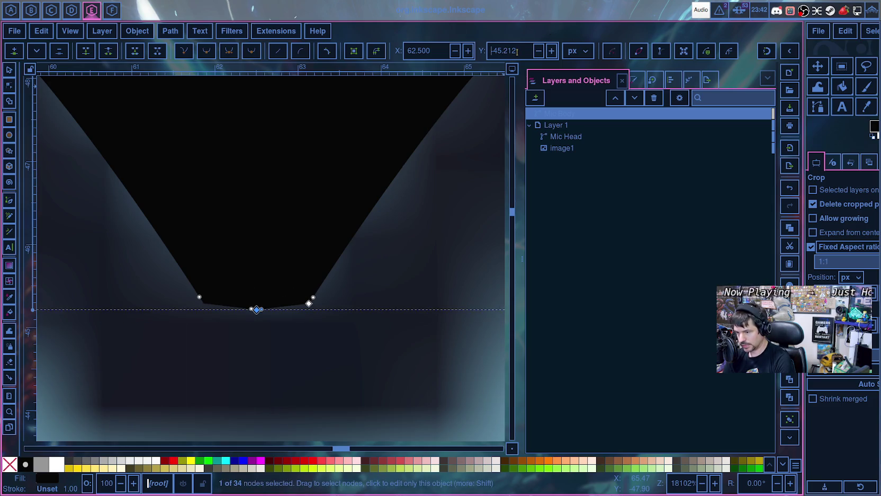
scroll(517, 52, up, 2)
text(-45)
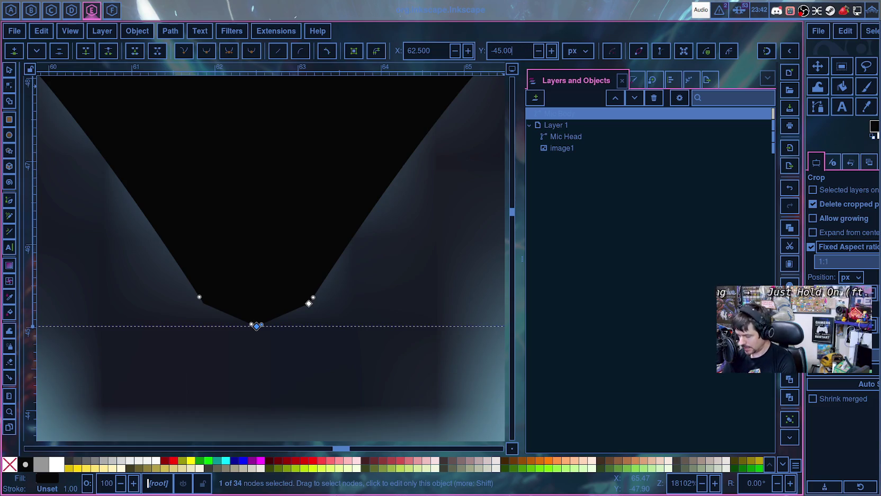
click(310, 303)
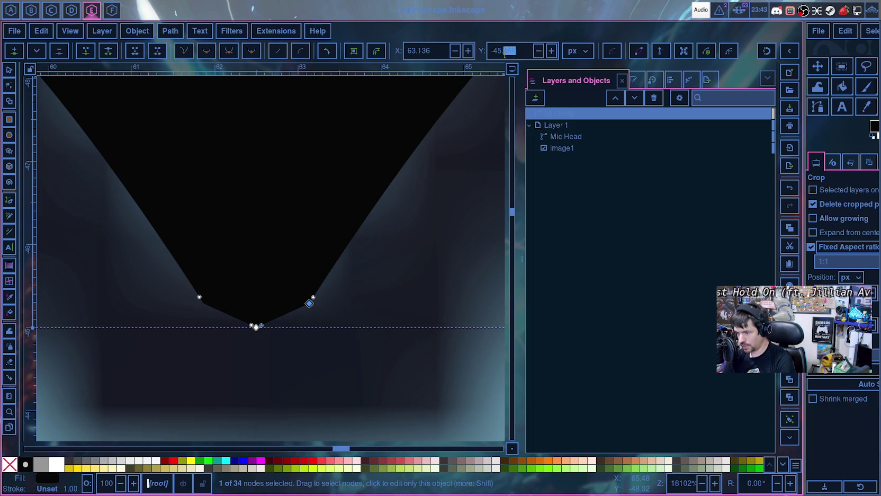
text(-45)
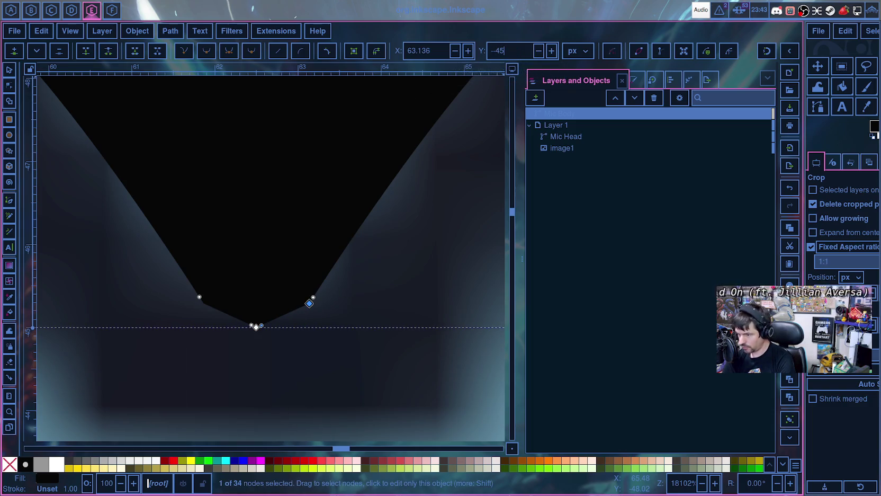
key(Return)
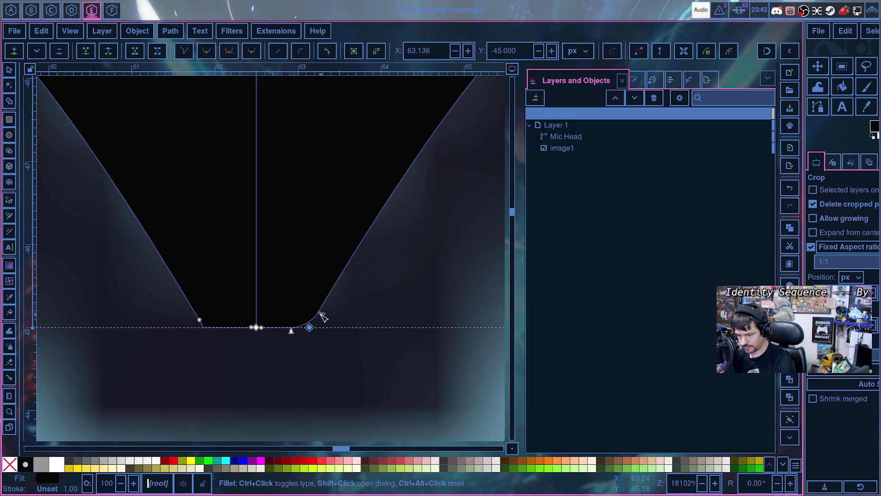
key(ctrl+z)
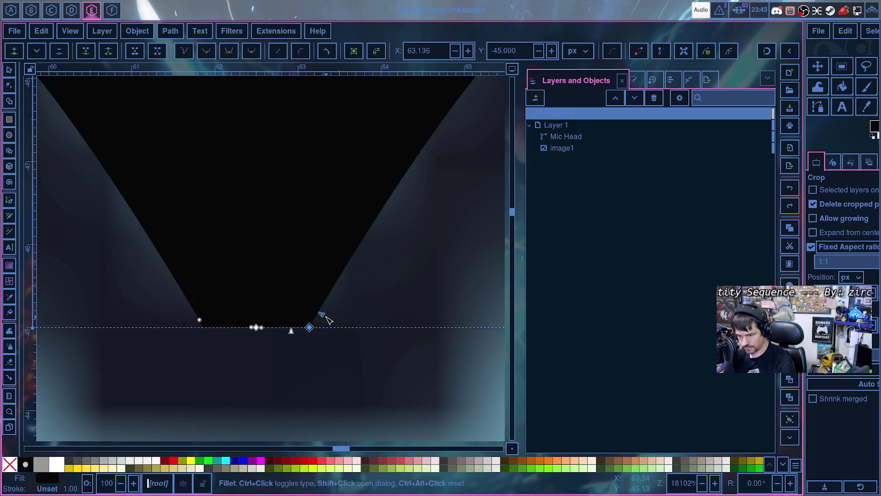
- Reselect the Mic Body's bottom-right node and make it smooth
click(354, 325)
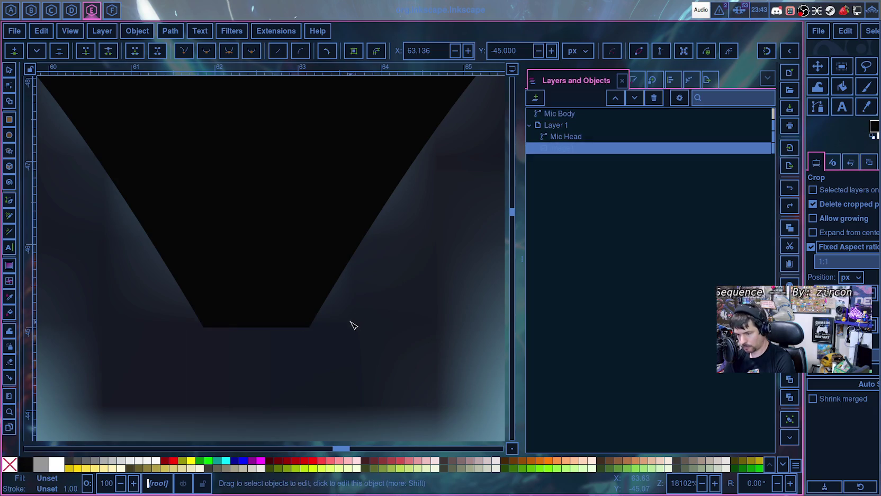
click(308, 327)
click(309, 326)
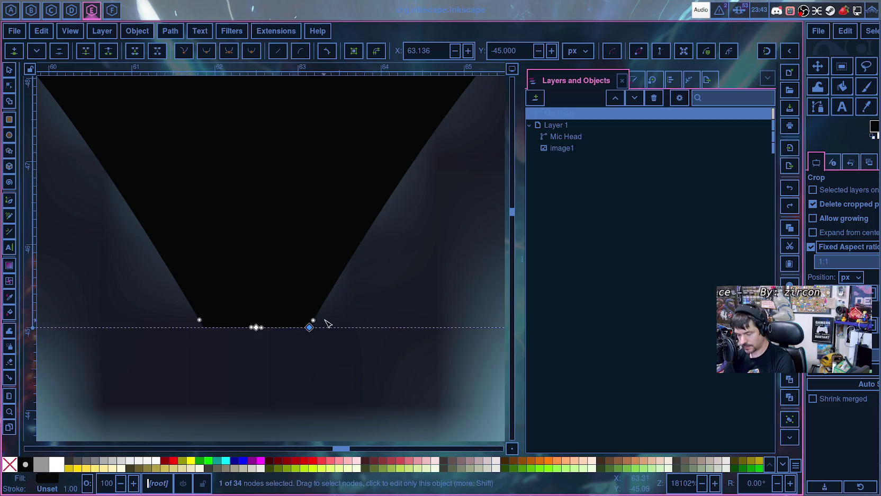
scroll(349, 312, down, 3)
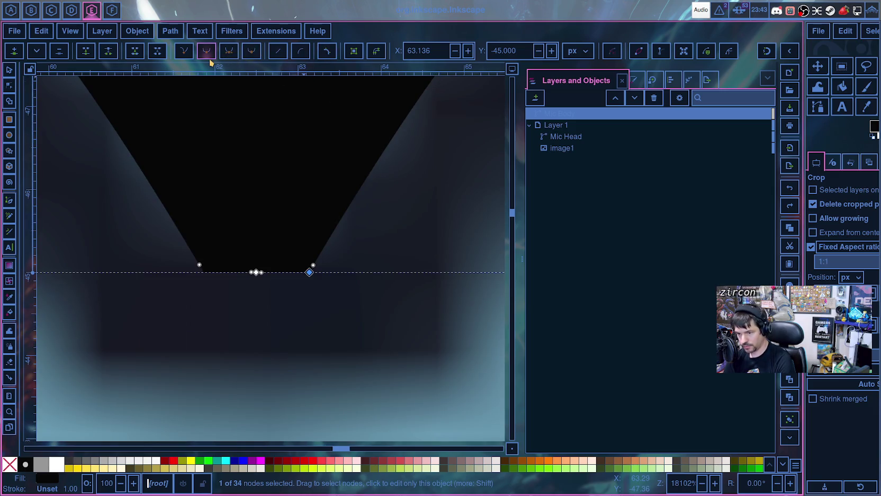
click(254, 54)
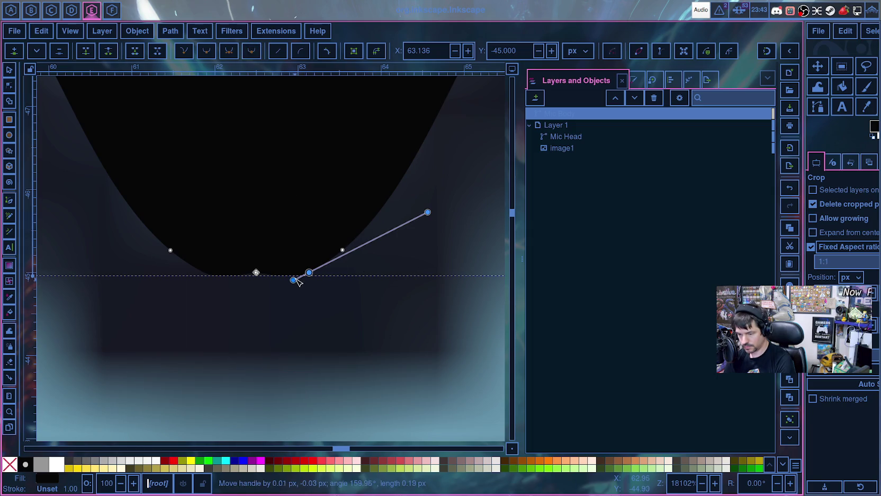
- Drag the node's handles and nudge it down to shape the rounded lower corner
drag(293, 279, 295, 276)
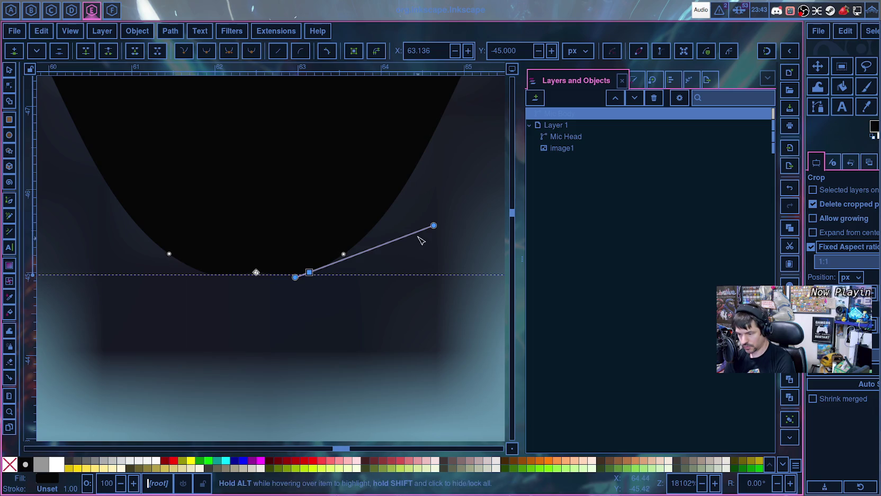
mouse_move(434, 225)
mouse_down()
mouse_move(358, 243)
mouse_move(385, 239)
mouse_move(388, 250)
mouse_up()
ctrl+scroll(390, 236, down, 4)
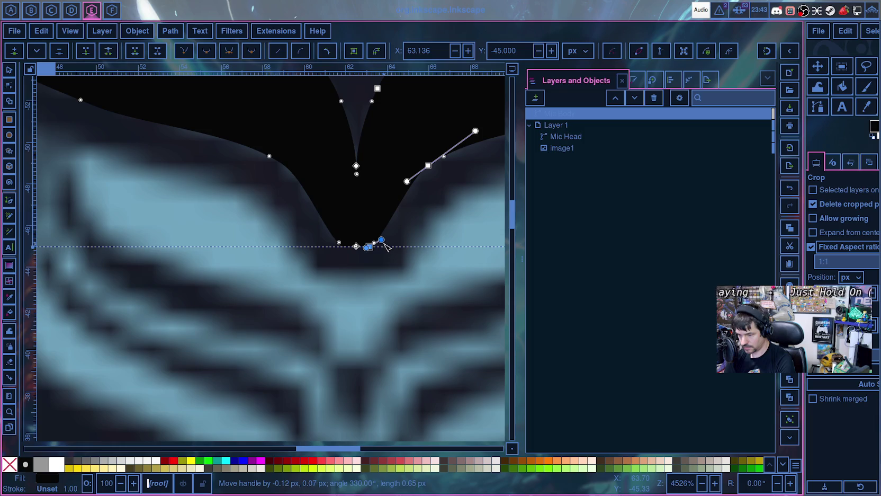
drag(427, 169, 426, 183)
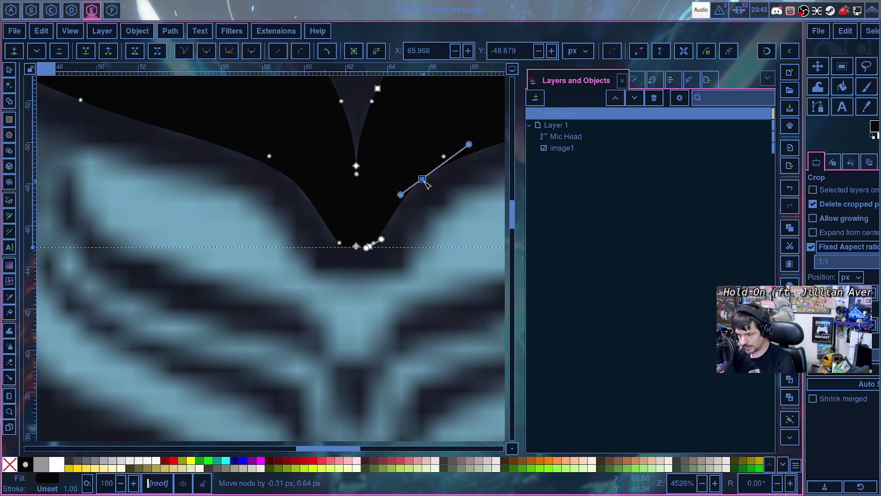
ctrl+scroll(427, 183, down, 2)
ctrl+scroll(434, 218, down, 2)
ctrl+scroll(439, 253, down, 1)
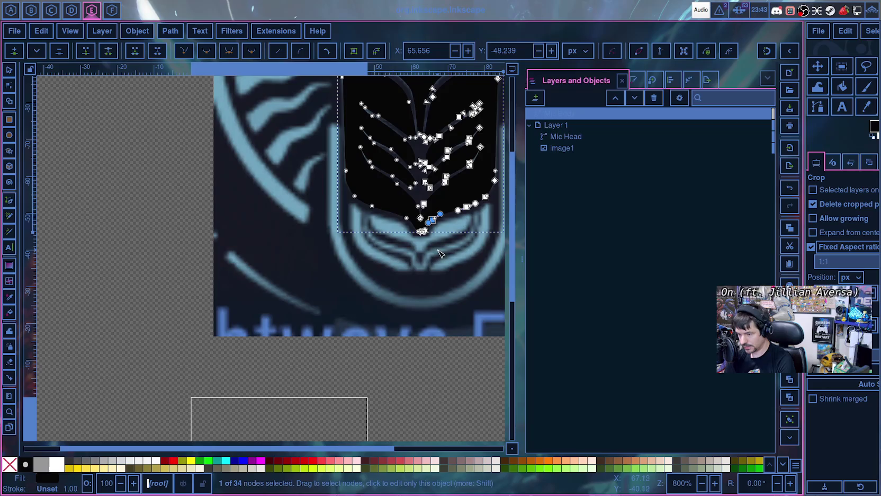
click(439, 273)
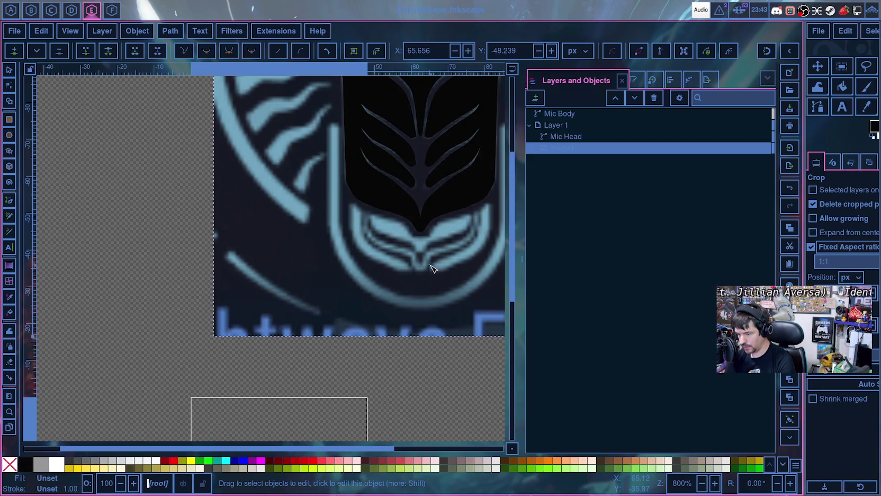
ctrl+scroll(432, 269, up, 3)
scroll(430, 268, up, 5)
scroll(431, 267, up, 6)
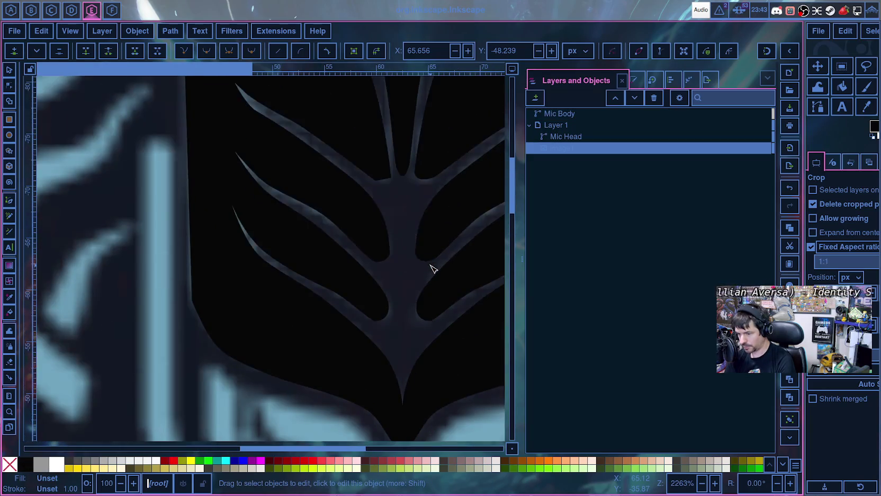
scroll(431, 268, up, 4)
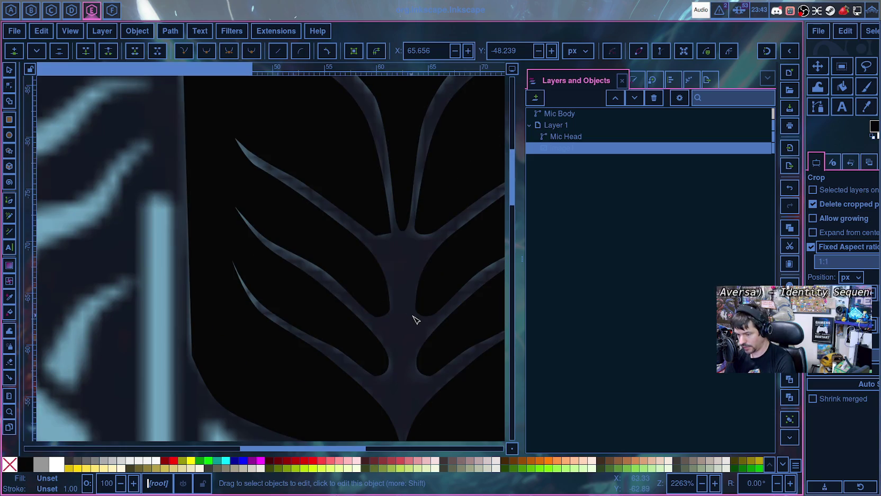
ctrl+scroll(408, 325, up, 2)
ctrl+scroll(409, 326, down, 5)
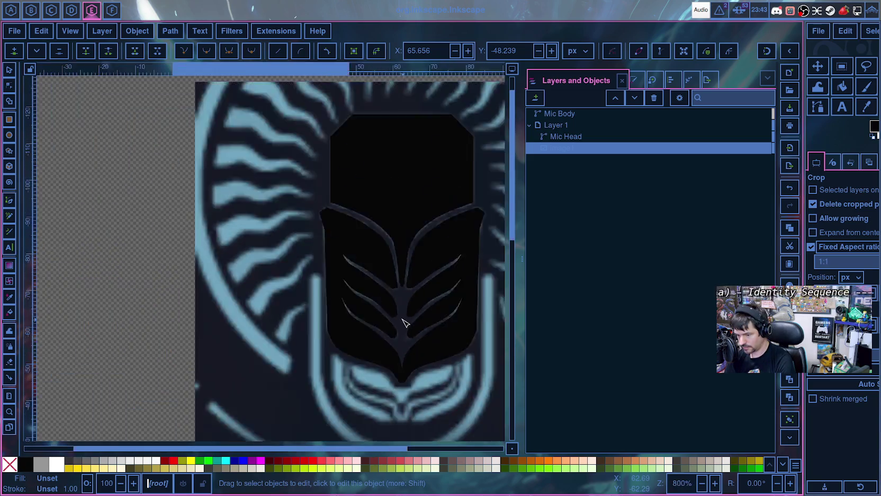
ctrl+scroll(410, 330, down, 1)
scroll(471, 336, down, 5)
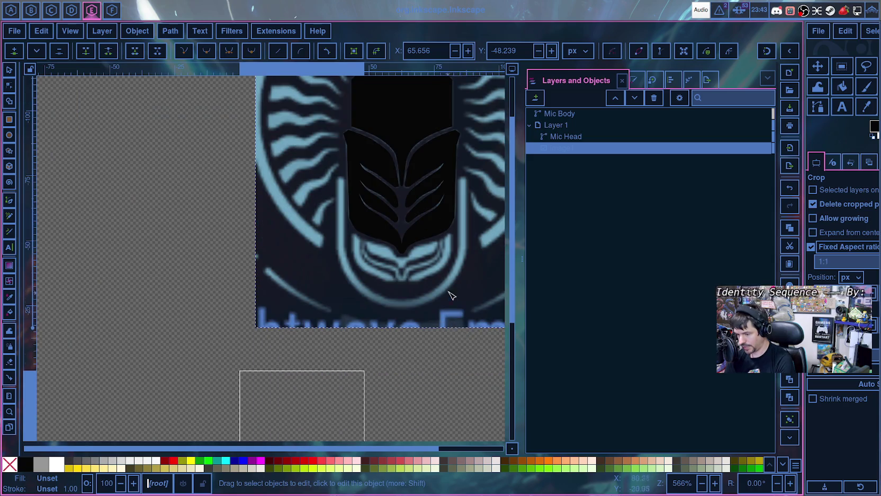
scroll(392, 303, right, 5)
scroll(339, 315, up, 6)
scroll(346, 320, down, 6)
ctrl+scroll(347, 318, up, 2)
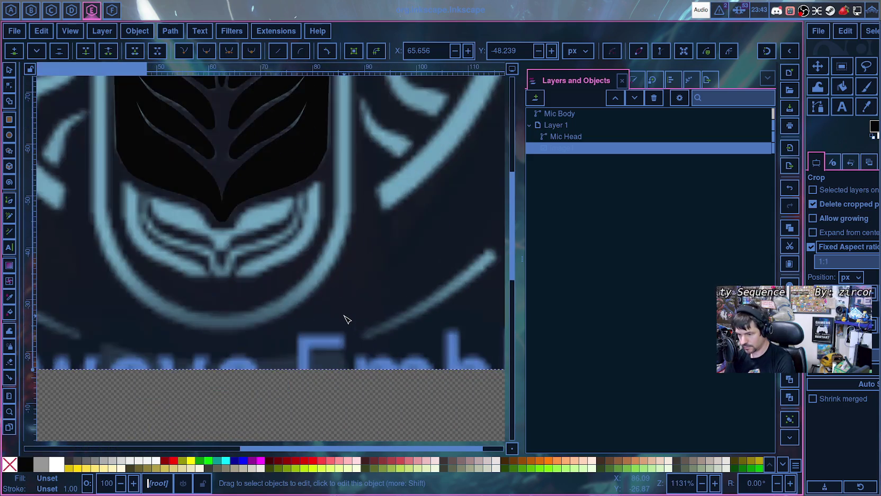
scroll(306, 168, up, 3)
scroll(344, 217, up, 2)
scroll(366, 243, up, 7)
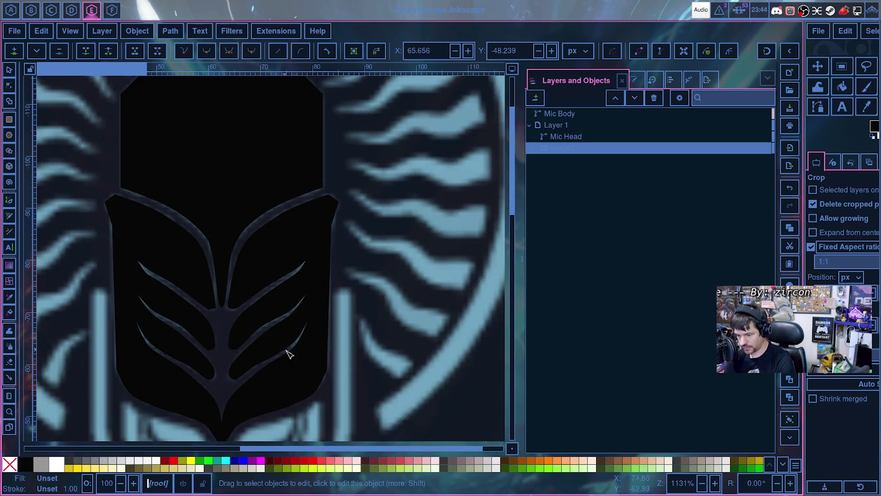
scroll(362, 371, down, 2)
scroll(345, 336, up, 7)
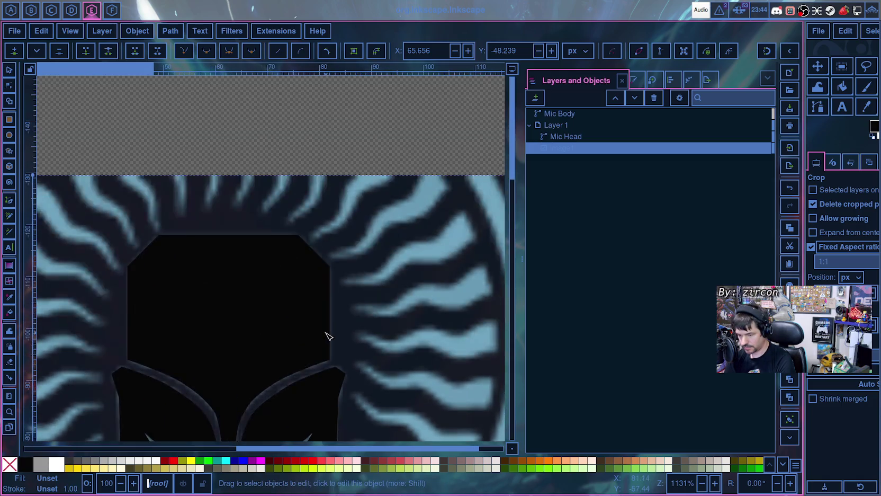
scroll(331, 333, down, 5)
click(335, 331)
- Move the Mic Body's curve node onto the reference edge and adjust its handle
scroll(378, 371, down, 3)
scroll(371, 296, down, 4)
scroll(366, 281, up, 5)
ctrl+scroll(371, 304, up, 1)
scroll(265, 271, down, 3)
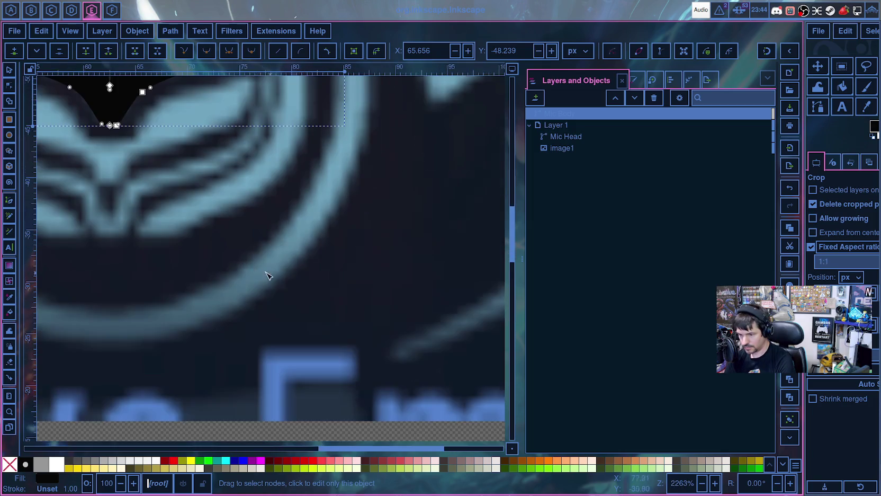
scroll(328, 347, up, 3)
ctrl+scroll(329, 347, up, 1)
ctrl+scroll(374, 354, up, 1)
scroll(355, 297, down, 1)
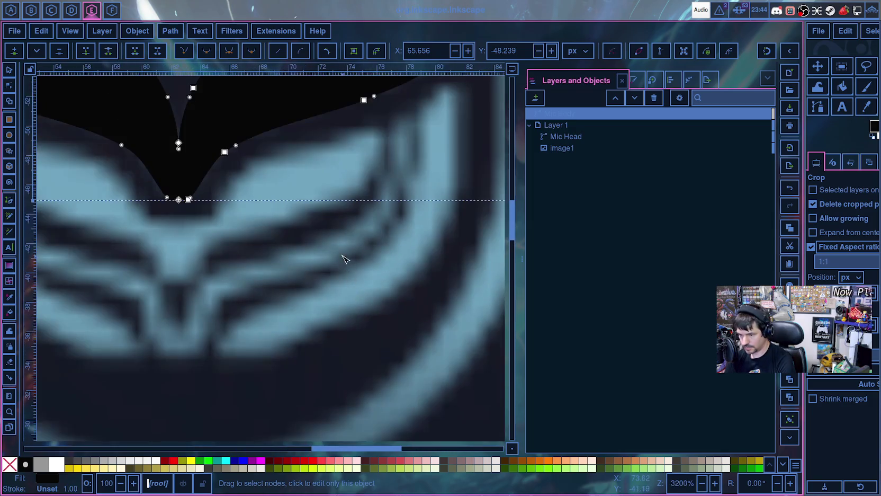
ctrl+scroll(345, 259, down, 2)
scroll(296, 296, down, 1)
scroll(297, 273, up, 1)
ctrl+scroll(326, 300, up, 5)
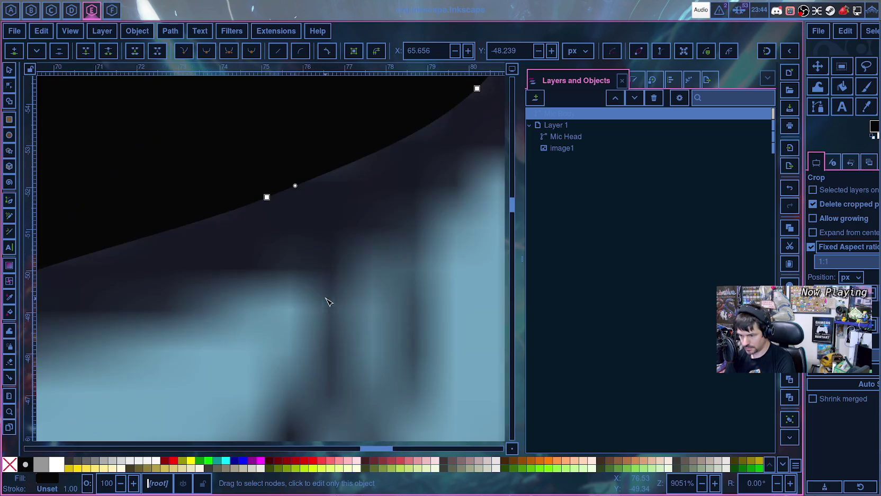
drag(267, 198, 238, 206)
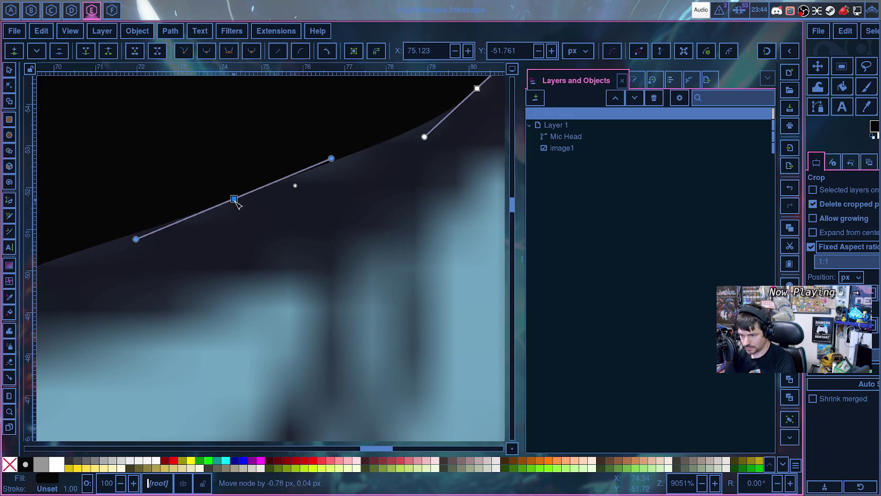
drag(141, 246, 175, 233)
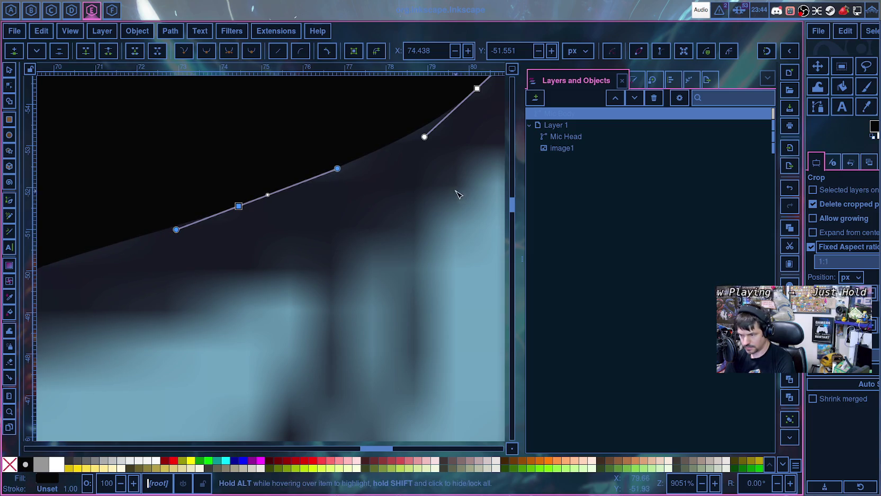
- Bend the lower corner curve to follow the reference outline and nudge its node onto the edge
scroll(403, 212, up, 9)
scroll(403, 212, right, 10)
mouse_move(313, 240)
mouse_down()
mouse_move(352, 212)
mouse_move(354, 225)
mouse_up()
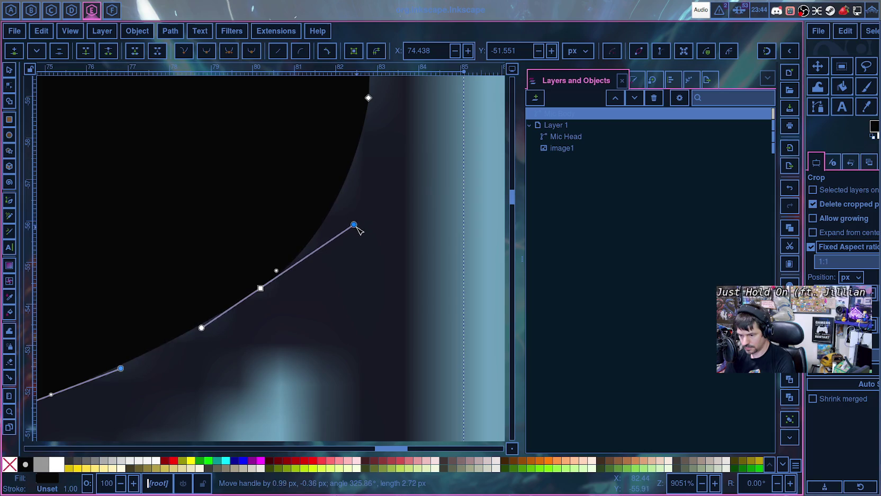
drag(356, 226, 363, 219)
scroll(392, 218, up, 5)
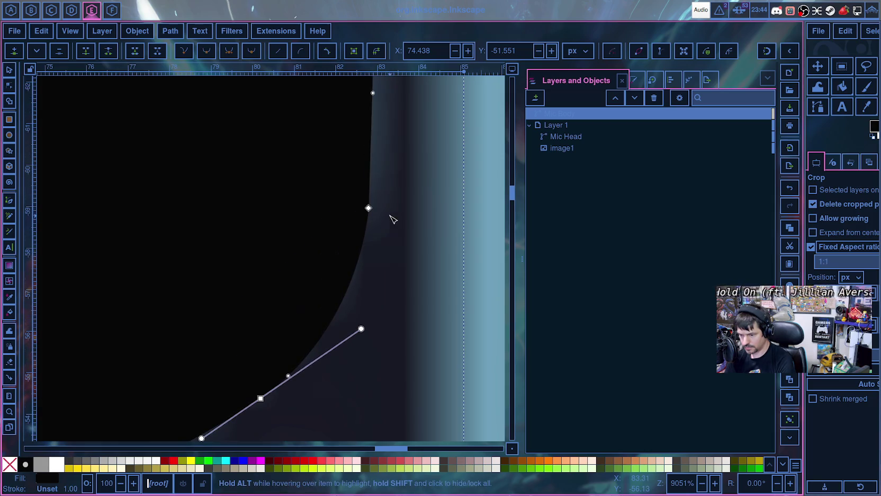
scroll(392, 224, down, 2)
scroll(391, 224, down, 2)
scroll(408, 234, down, 2)
scroll(408, 234, up, 2)
scroll(407, 231, up, 3)
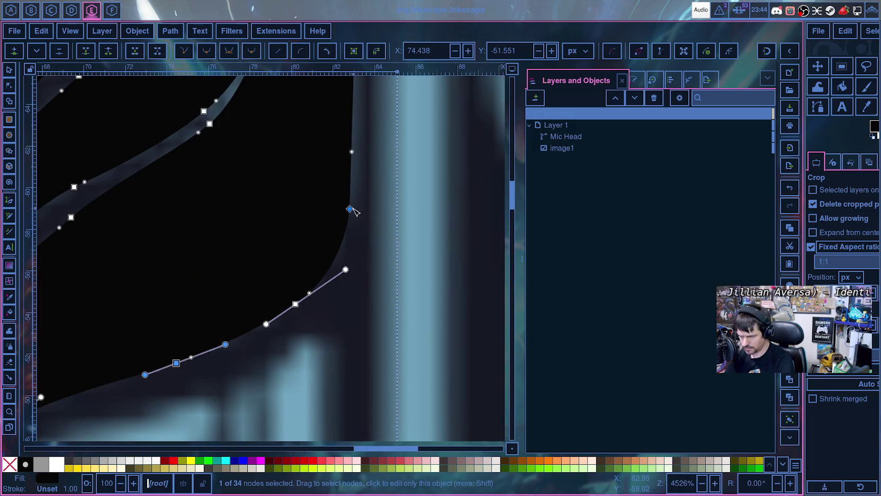
drag(350, 209, 355, 205)
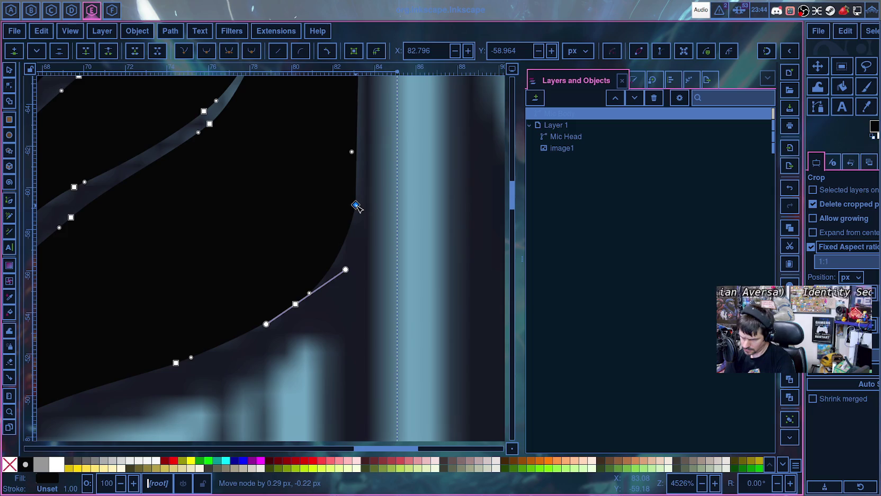
- Nudge the remaining right-edge nodes onto the reference outline, then select the reference image
scroll(363, 210, up, 4)
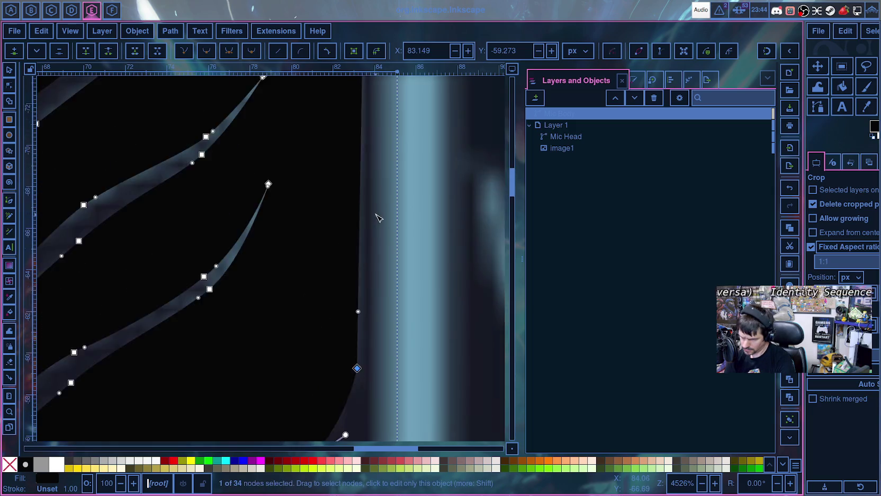
scroll(378, 212, up, 3)
scroll(380, 216, up, 4)
scroll(379, 214, down, 6)
scroll(377, 212, down, 4)
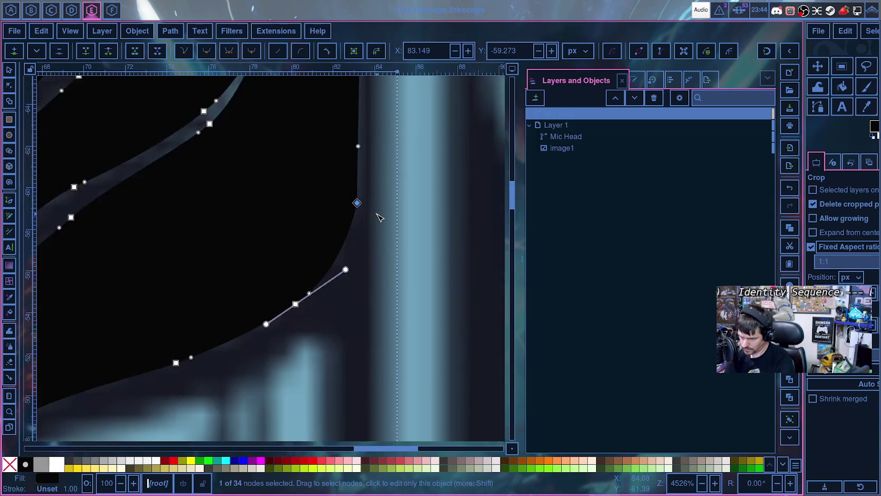
scroll(368, 231, up, 3)
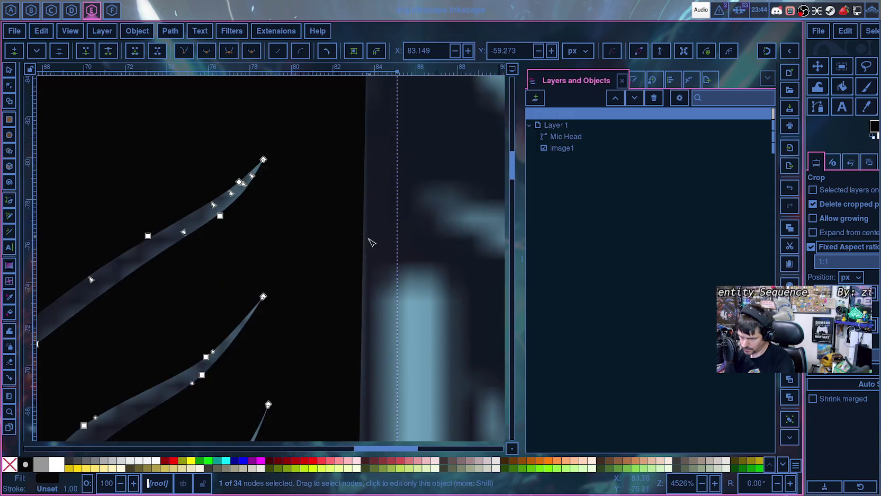
scroll(362, 318, down, 2)
scroll(358, 343, down, 2)
drag(357, 259, 361, 255)
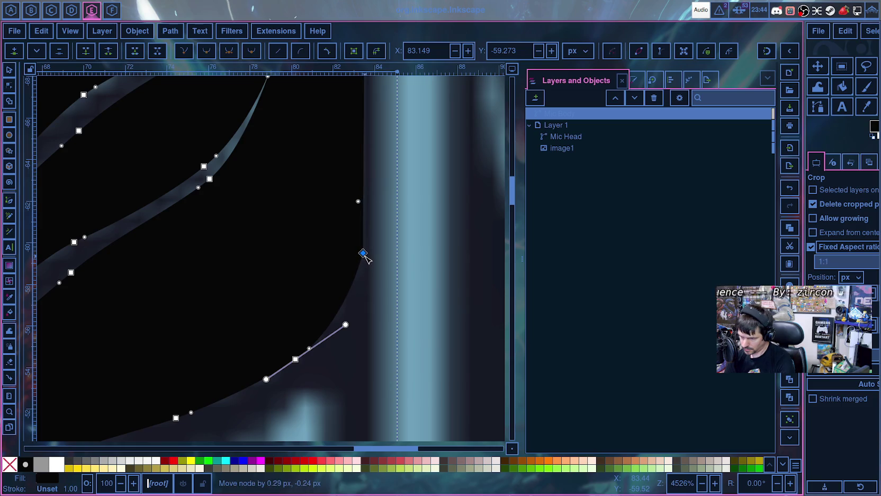
scroll(368, 256, up, 2)
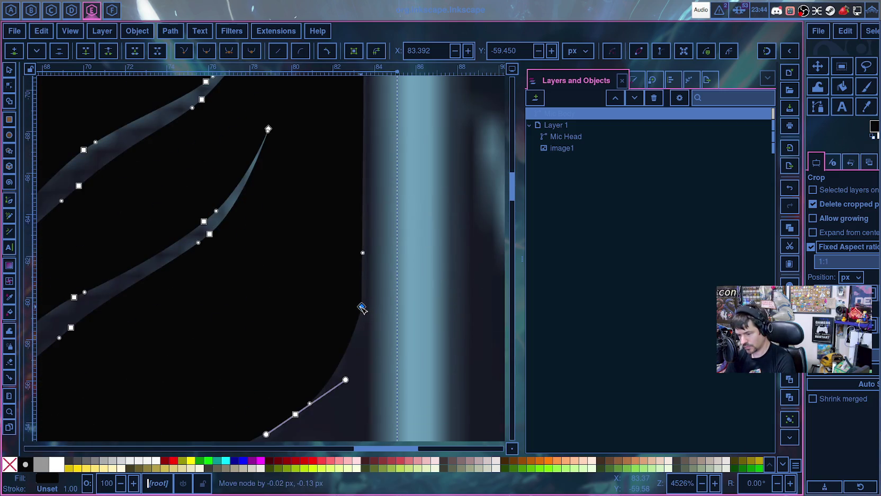
scroll(371, 296, up, 10)
scroll(373, 291, up, 4)
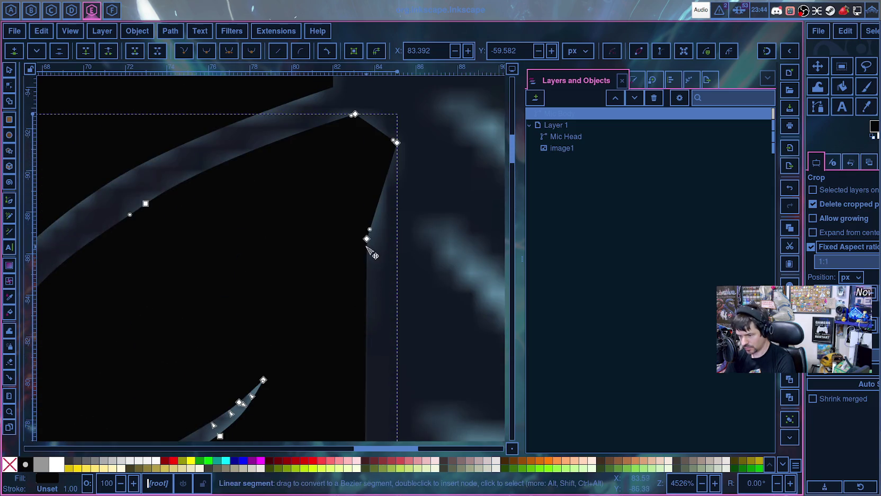
mouse_move(366, 241)
mouse_down()
mouse_move(349, 225)
mouse_move(359, 282)
mouse_move(360, 252)
mouse_move(326, 237)
mouse_move(306, 204)
mouse_move(345, 205)
mouse_move(368, 246)
mouse_up()
scroll(408, 259, down, 2)
scroll(410, 262, down, 3)
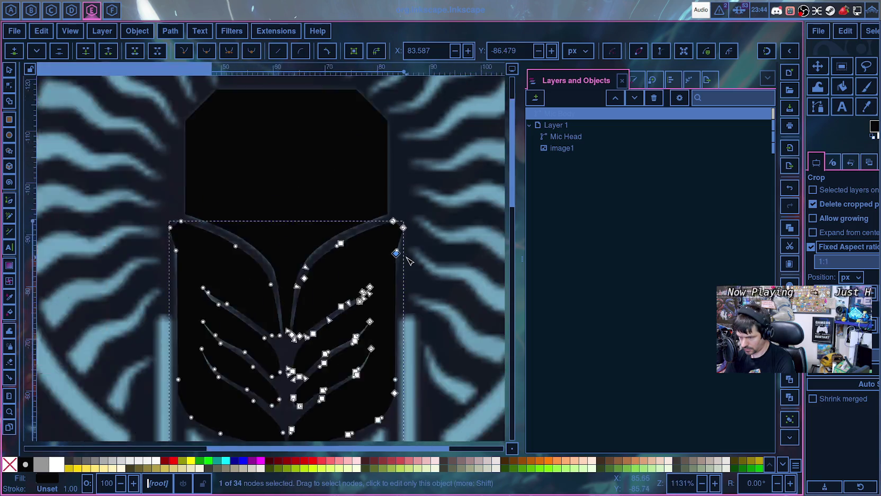
scroll(416, 273, down, 1)
click(432, 290)
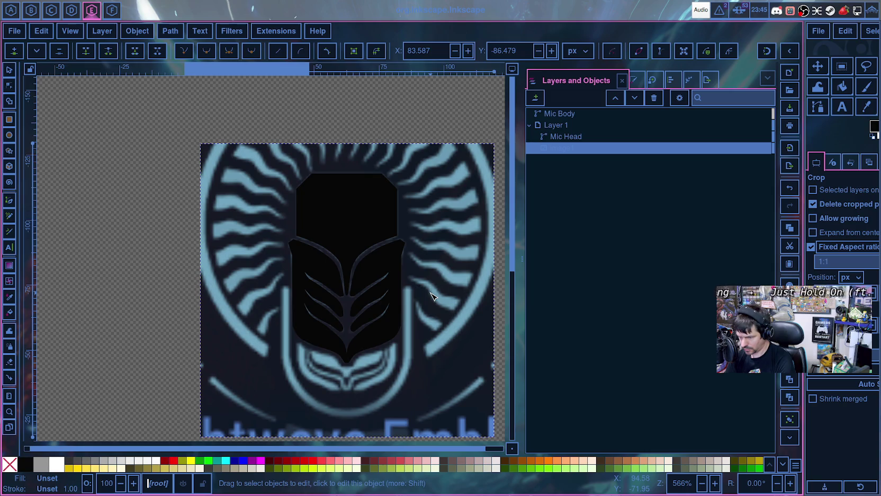
- Move the Mic Body's right-edge node slightly lower and make it a smooth node
scroll(408, 337, up, 4)
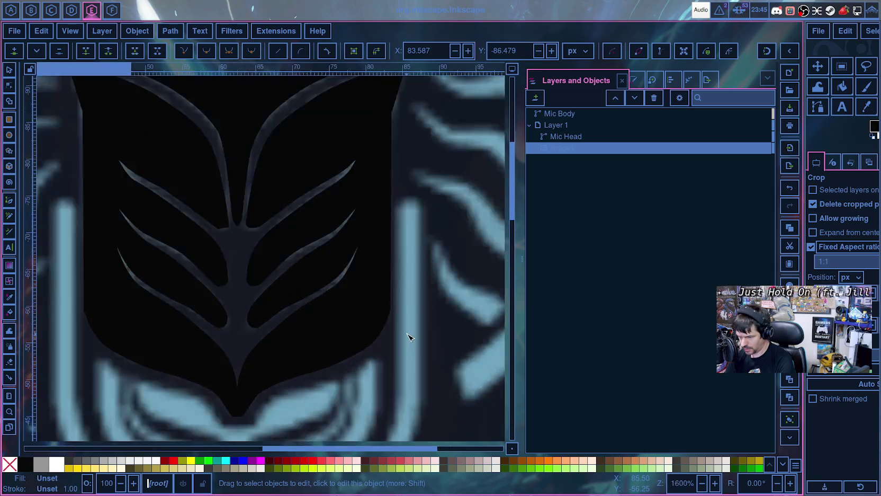
scroll(409, 338, up, 3)
click(345, 248)
scroll(346, 248, down, 3)
click(343, 181)
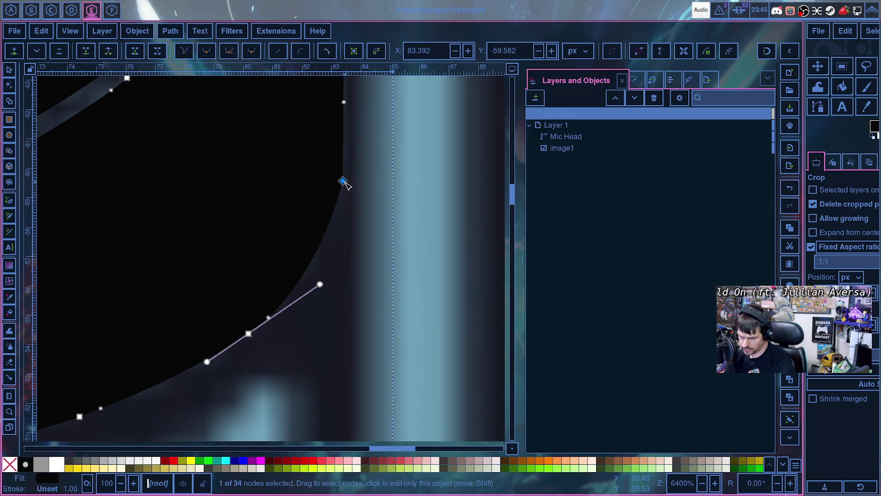
drag(343, 181, 343, 196)
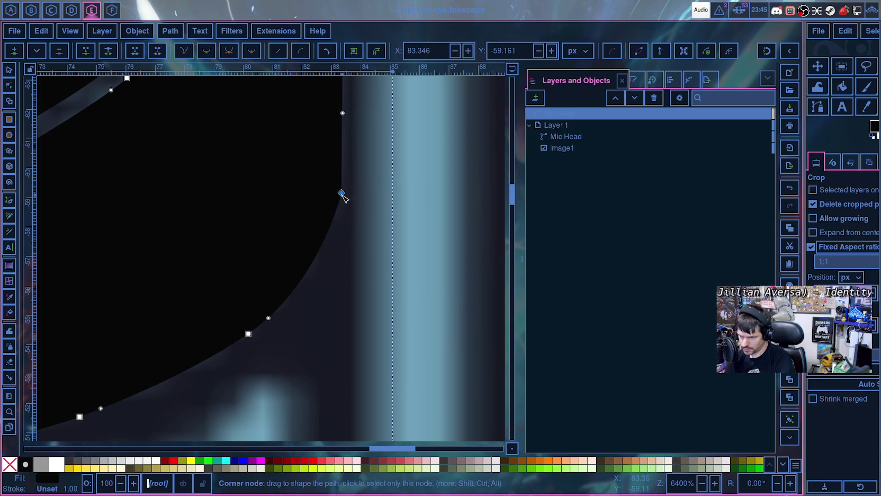
ctrl+click(344, 195)
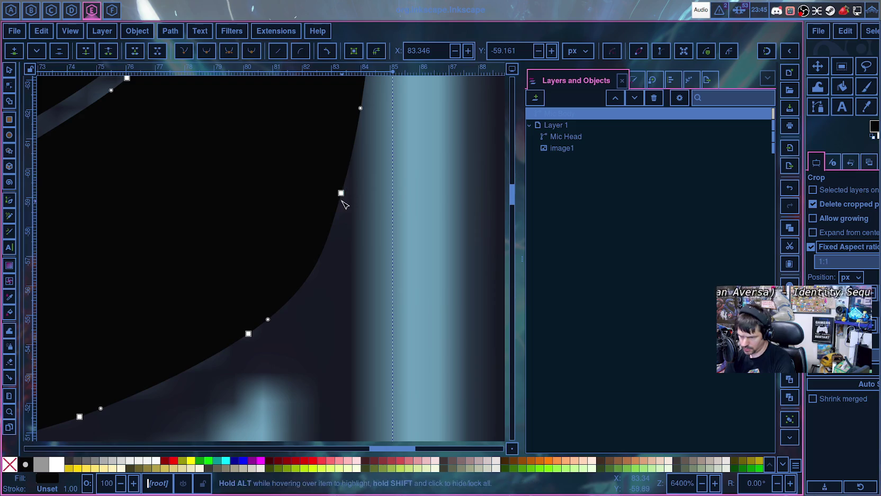
- Bend the curves above and below the next right-edge node up to follow the reference
scroll(344, 194, up, 4)
scroll(349, 191, up, 3)
scroll(350, 190, down, 6)
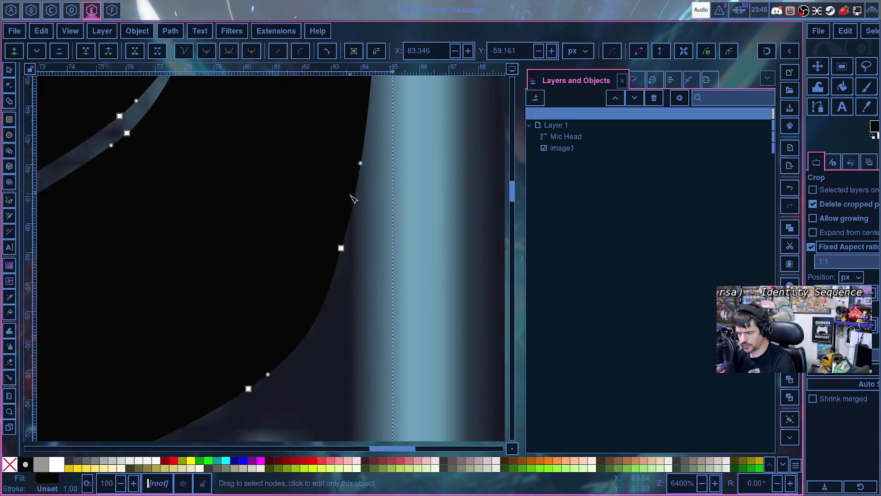
scroll(347, 174, down, 3)
click(341, 138)
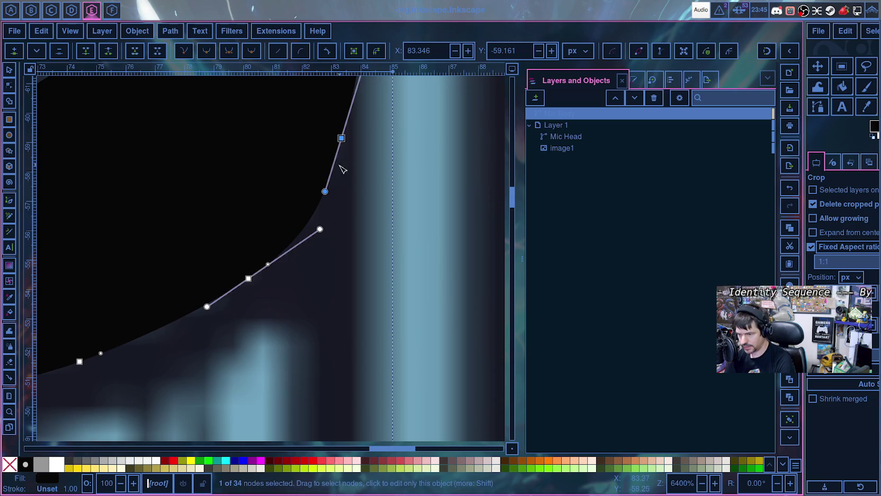
scroll(361, 142, up, 8)
scroll(362, 143, up, 2)
drag(418, 157, 352, 306)
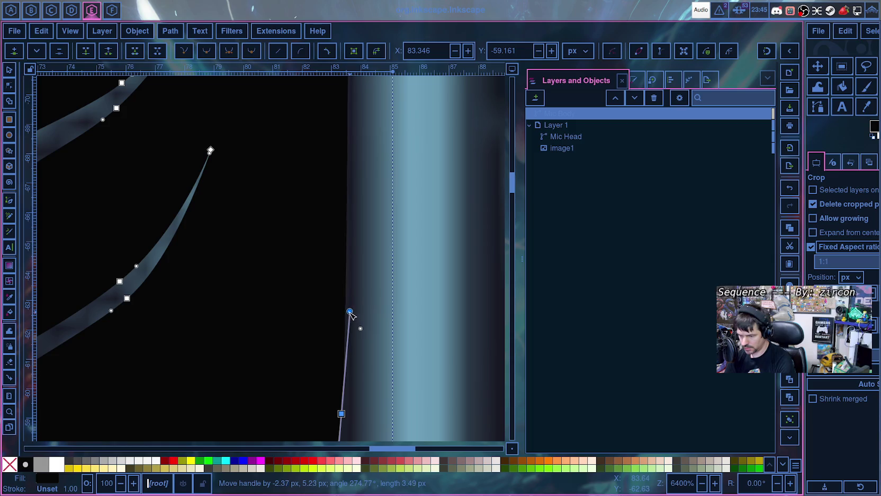
scroll(354, 306, down, 8)
drag(337, 251, 337, 236)
drag(319, 284, 297, 299)
- Fine-tune the right-edge node positions and curve handles to match the reference microphone edge
scroll(354, 231, up, 4)
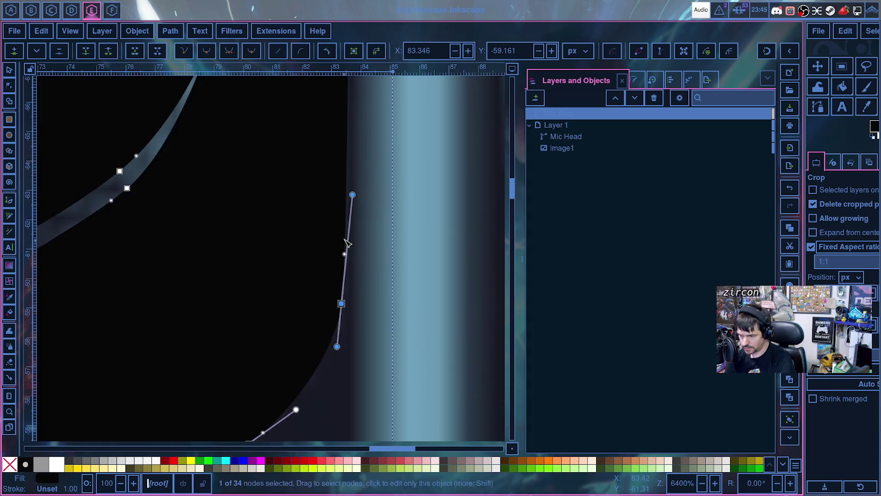
scroll(354, 231, up, 4)
scroll(355, 230, up, 10)
scroll(355, 229, up, 5)
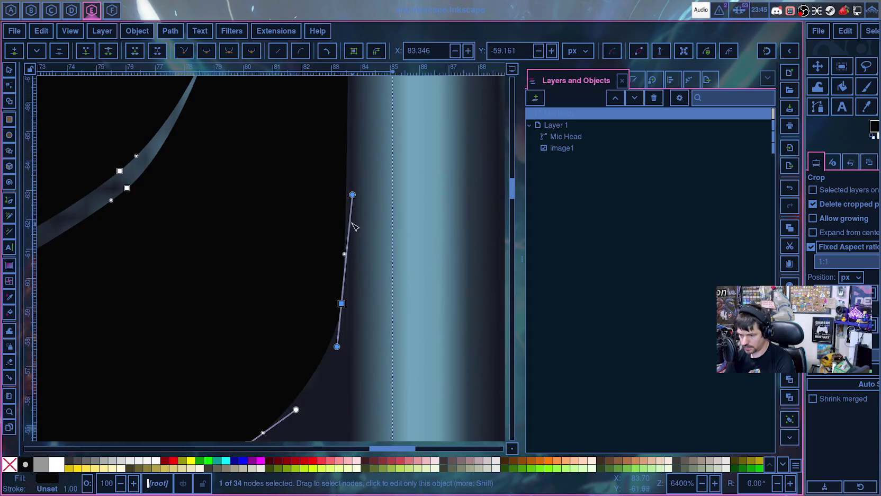
drag(341, 304, 338, 305)
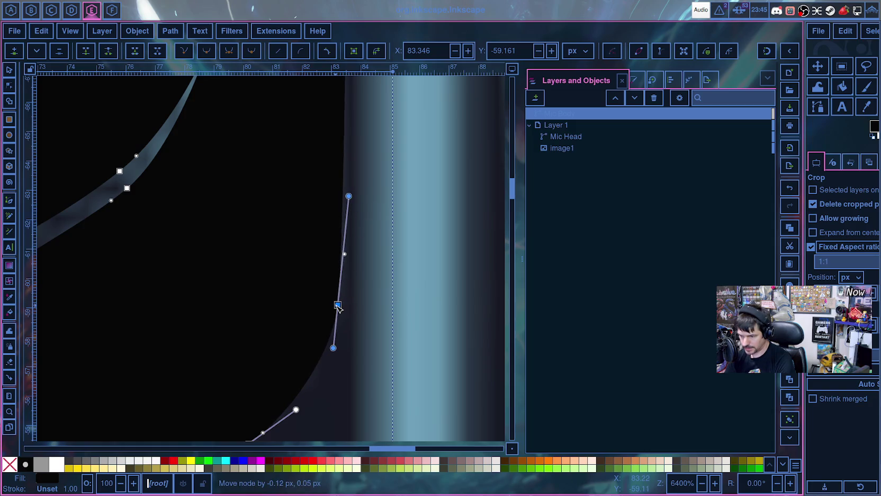
drag(349, 196, 345, 194)
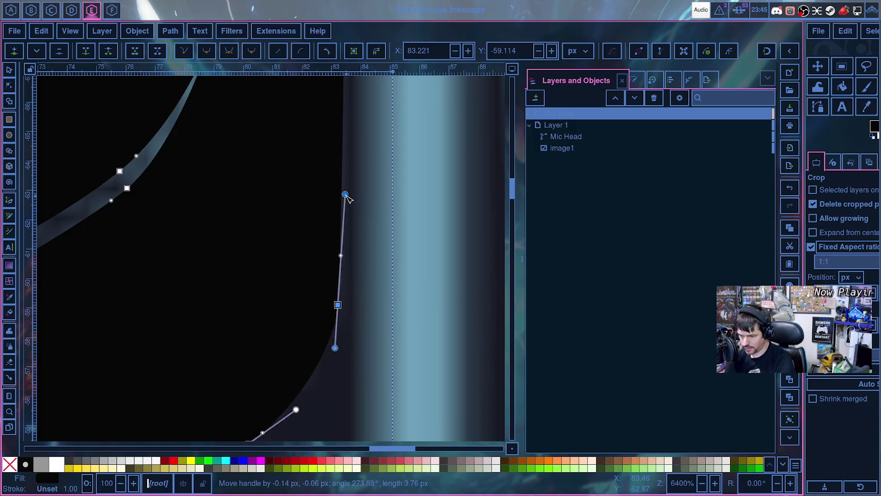
mouse_move(335, 348)
mouse_down()
mouse_move(336, 339)
mouse_move(335, 352)
mouse_up()
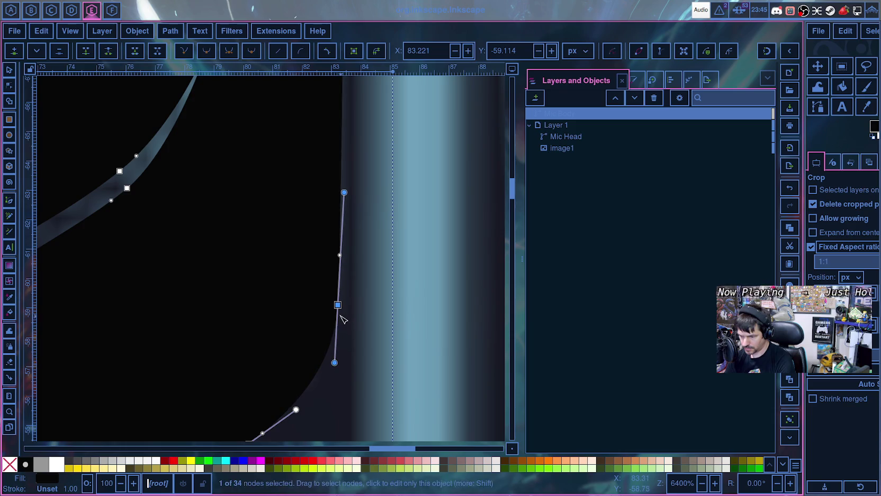
drag(338, 305, 339, 308)
scroll(350, 308, up, 5)
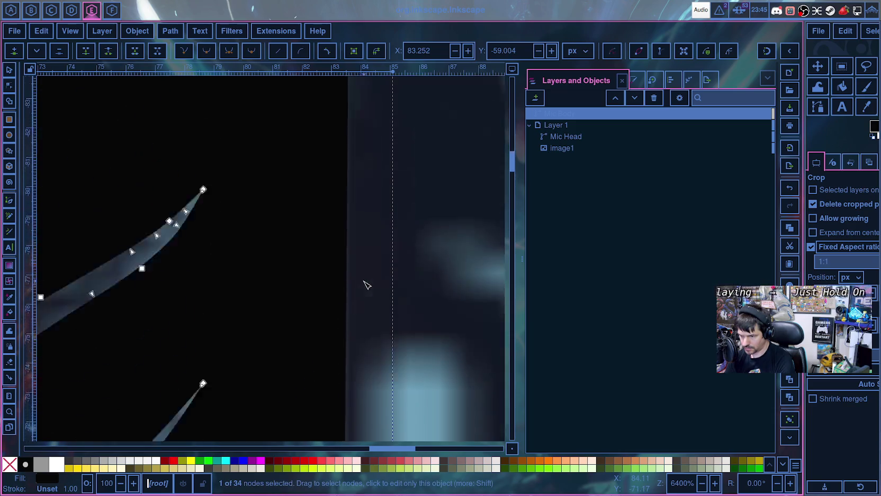
scroll(364, 286, down, 10)
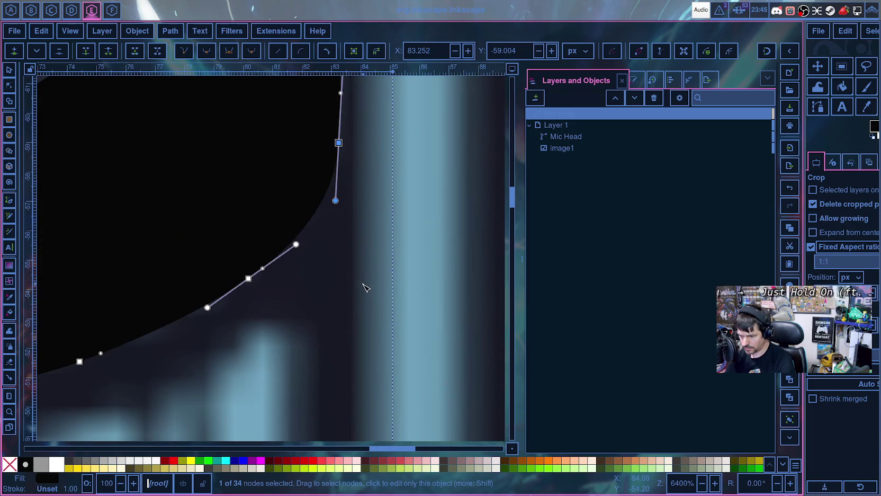
scroll(404, 206, up, 2)
scroll(404, 206, up, 5)
scroll(403, 213, up, 1)
scroll(401, 212, down, 8)
scroll(401, 214, down, 3)
scroll(401, 213, up, 15)
scroll(401, 213, up, 3)
scroll(382, 225, down, 2)
scroll(365, 223, up, 2)
scroll(371, 265, up, 2)
scroll(365, 329, down, 4)
scroll(363, 318, down, 1)
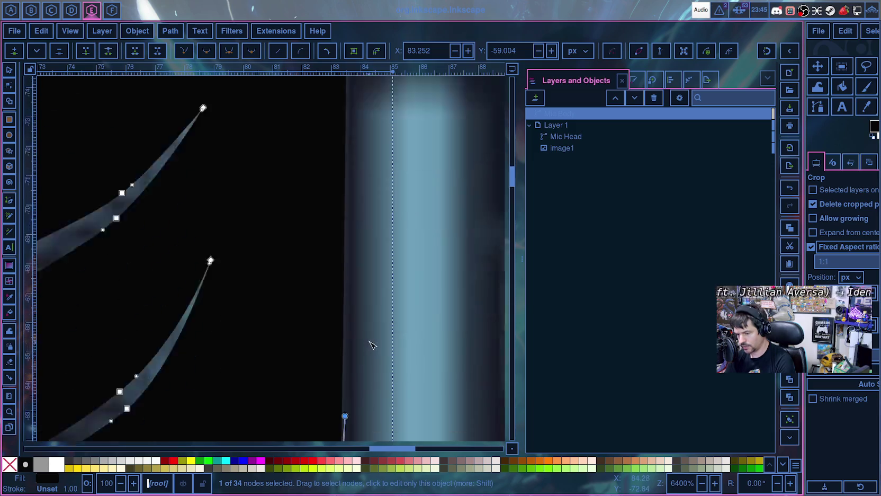
scroll(393, 299, down, 6)
scroll(393, 299, down, 5)
scroll(391, 301, up, 5)
scroll(391, 302, up, 1)
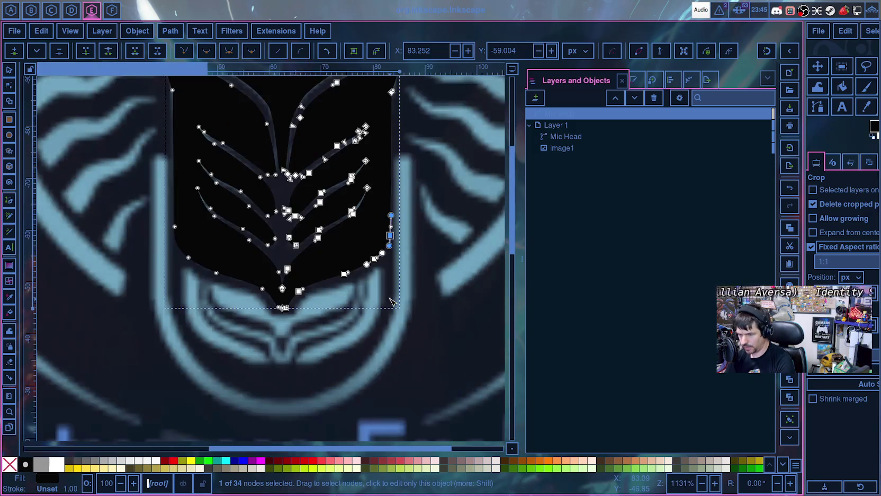
scroll(148, 267, up, 3)
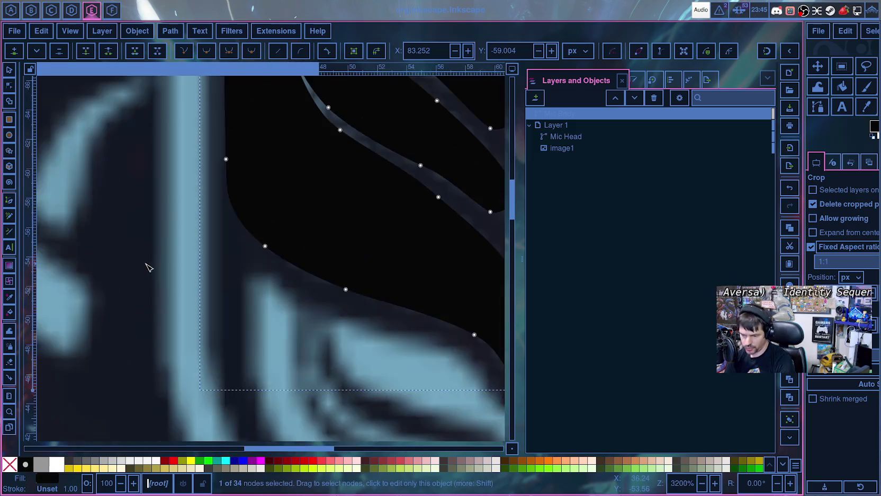
scroll(177, 259, up, 1)
scroll(181, 256, up, 1)
scroll(244, 220, up, 10)
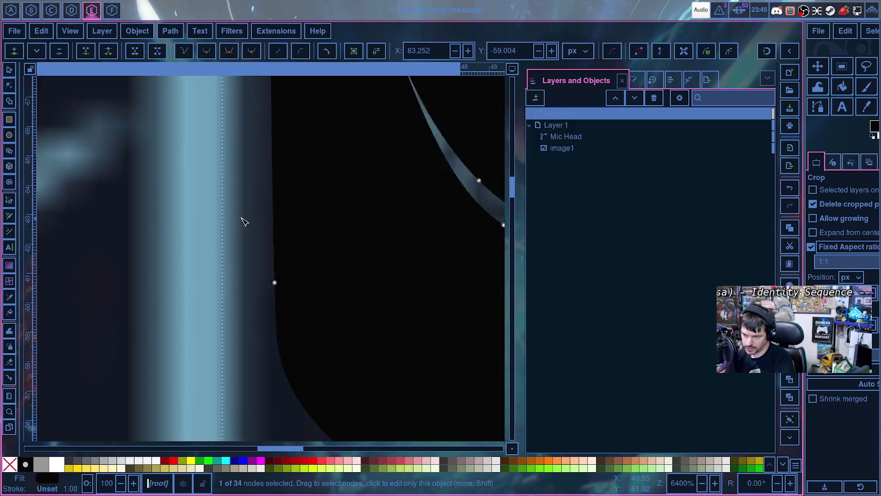
scroll(249, 225, up, 10)
scroll(249, 225, up, 10)
scroll(249, 230, down, 4)
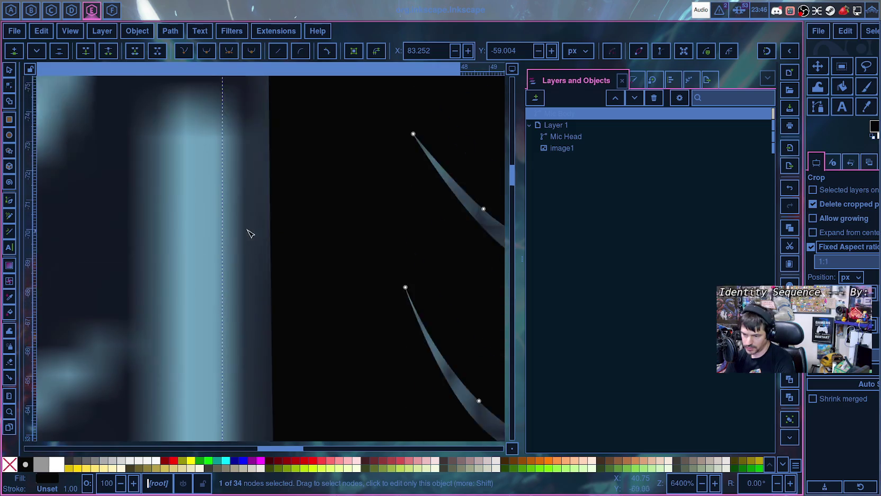
scroll(247, 265, down, 1)
scroll(249, 249, down, 1)
scroll(256, 268, down, 4)
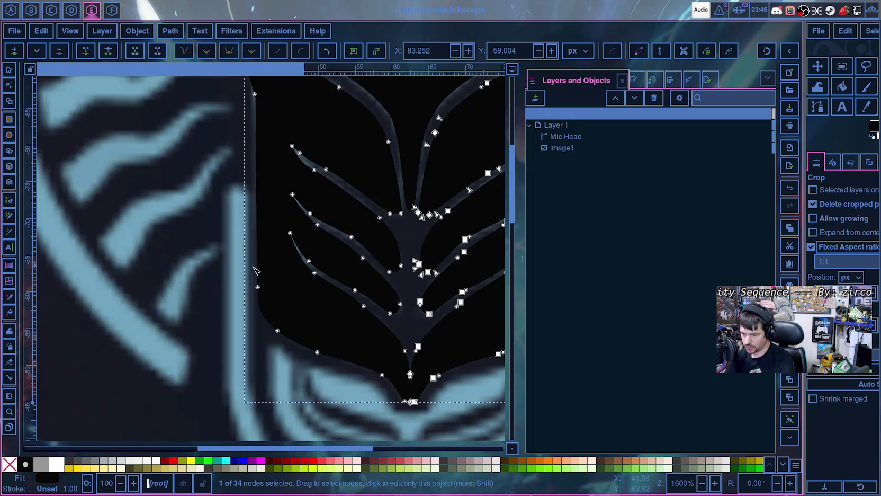
scroll(258, 238, up, 1)
scroll(260, 231, down, 2)
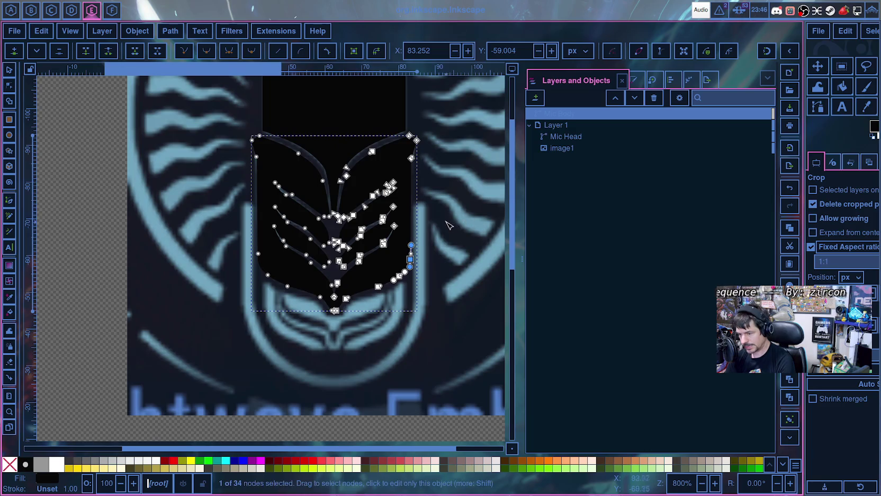
scroll(447, 225, up, 4)
scroll(444, 227, down, 2)
scroll(444, 231, up, 2)
scroll(440, 239, up, 2)
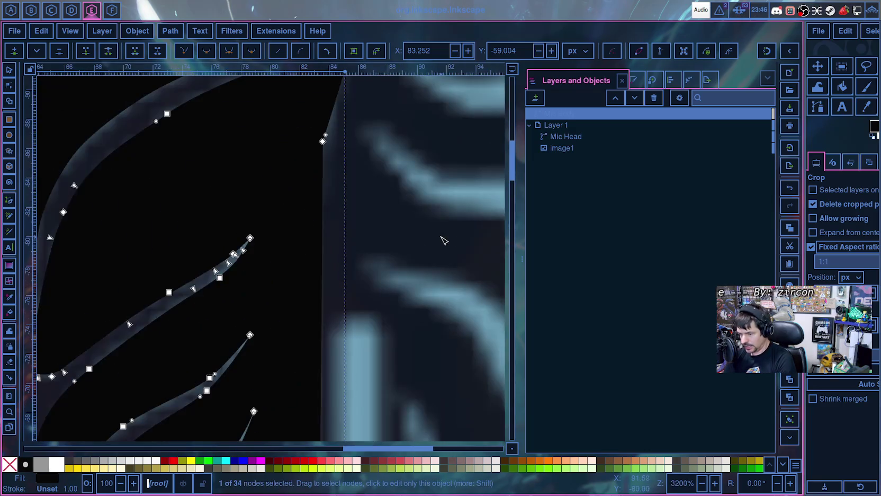
- Nudge the upper right-edge node and drag both Bézier handles so the segment tracks the reference outline
drag(323, 141, 327, 143)
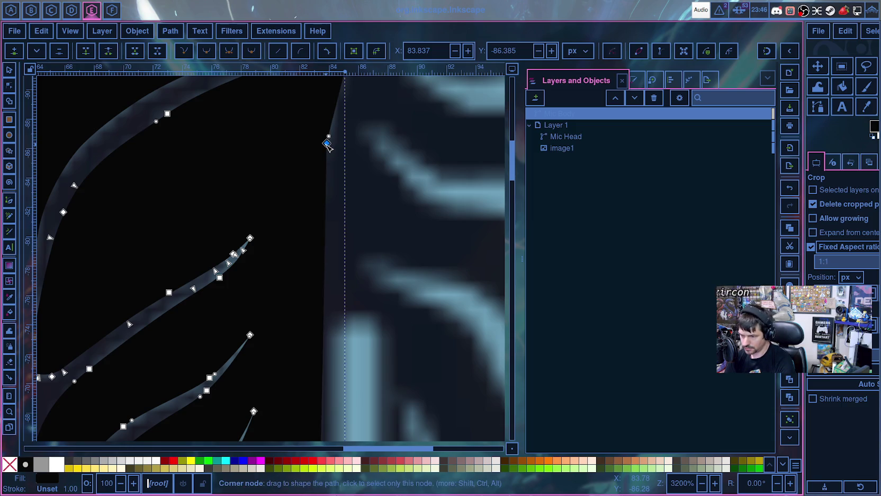
drag(327, 144, 309, 276)
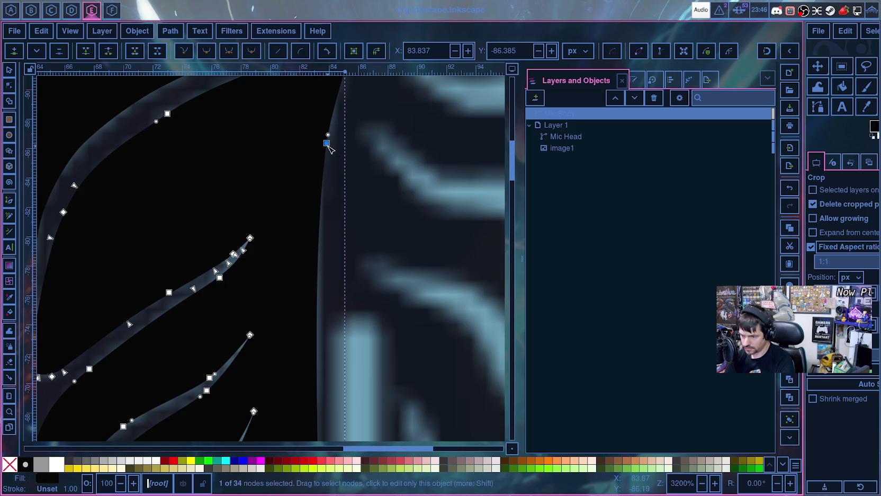
drag(309, 276, 324, 168)
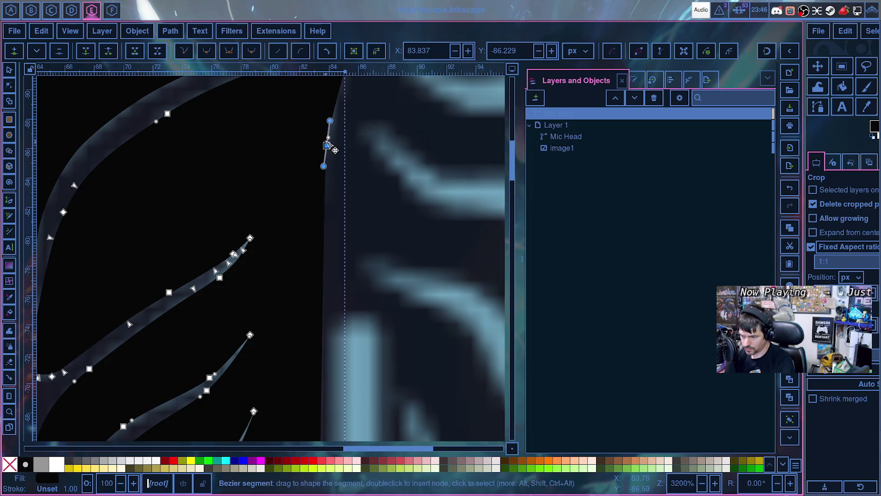
drag(330, 118, 345, 107)
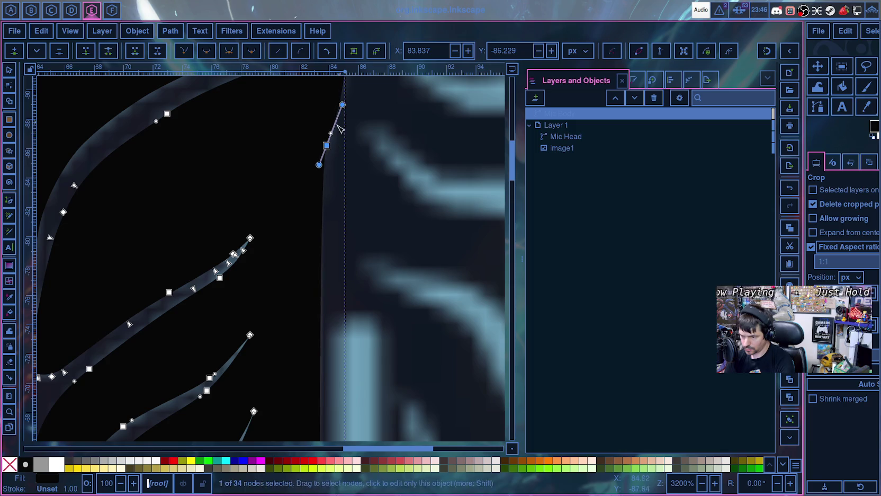
drag(319, 165, 321, 159)
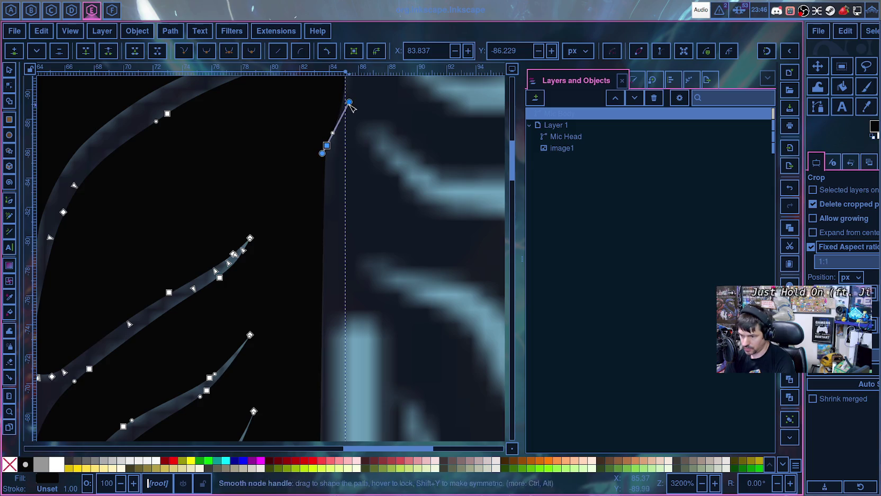
scroll(375, 182, up, 2)
scroll(375, 182, down, 5)
scroll(371, 182, down, 1)
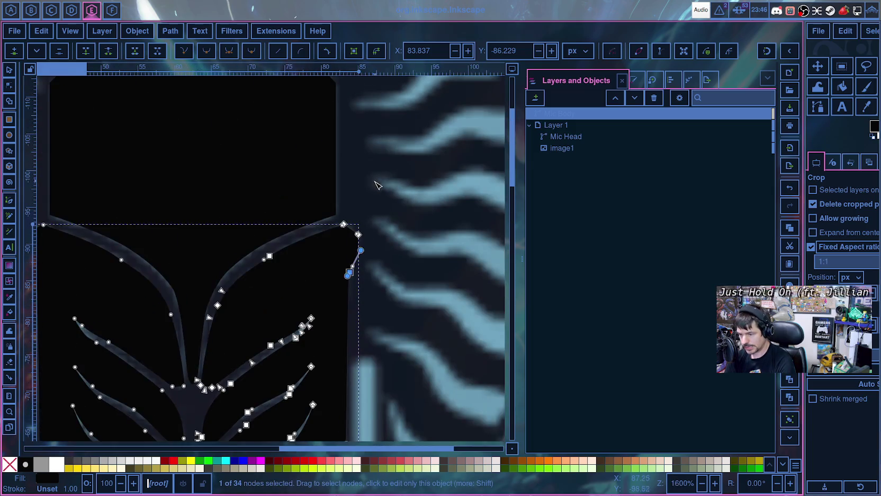
scroll(389, 249, up, 4)
scroll(389, 250, up, 2)
- Make the Mic Body's right corner node smooth with Shift+S and fit its handles to the outline
click(339, 267)
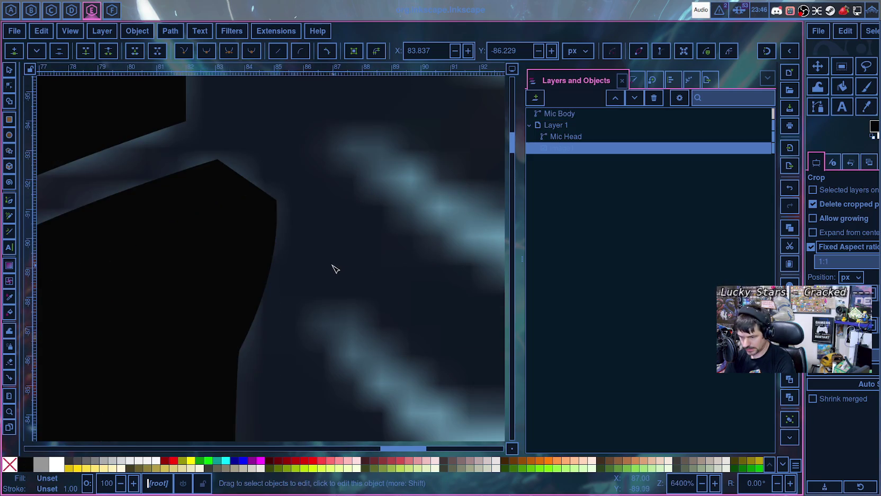
click(276, 200)
key(shift+s)
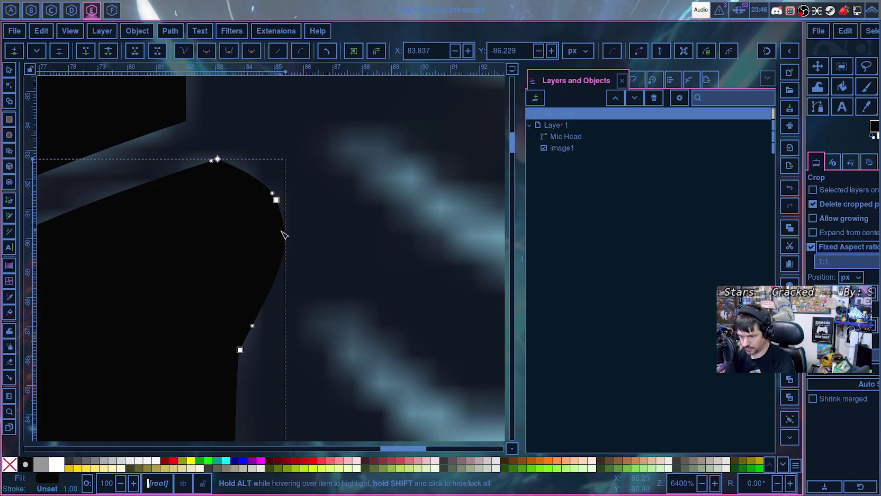
click(276, 200)
drag(295, 248, 279, 231)
drag(285, 263, 280, 259)
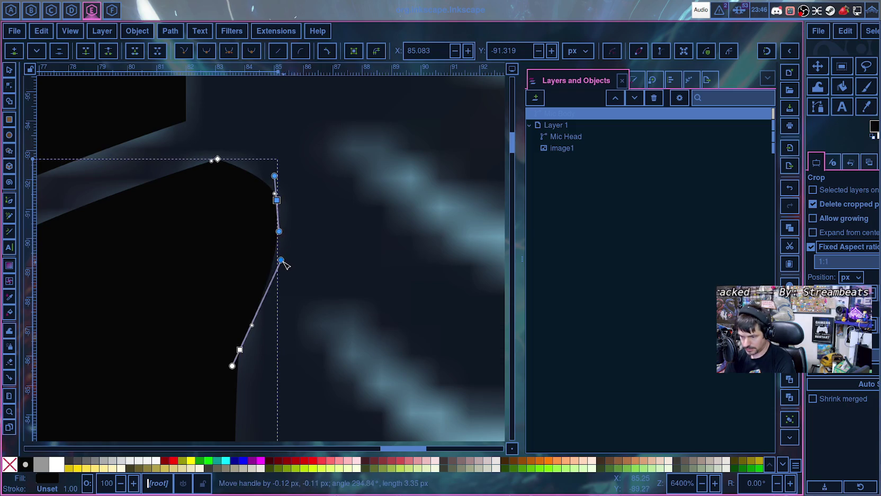
drag(274, 176, 274, 170)
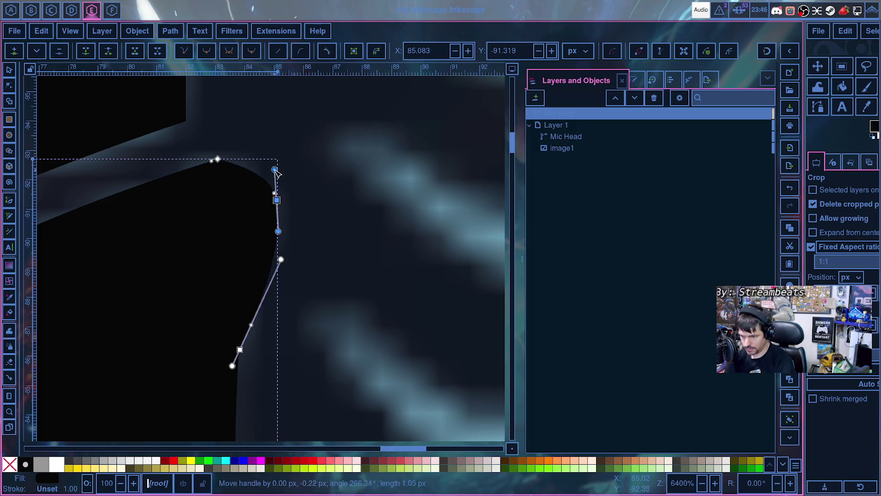
drag(275, 159, 274, 157)
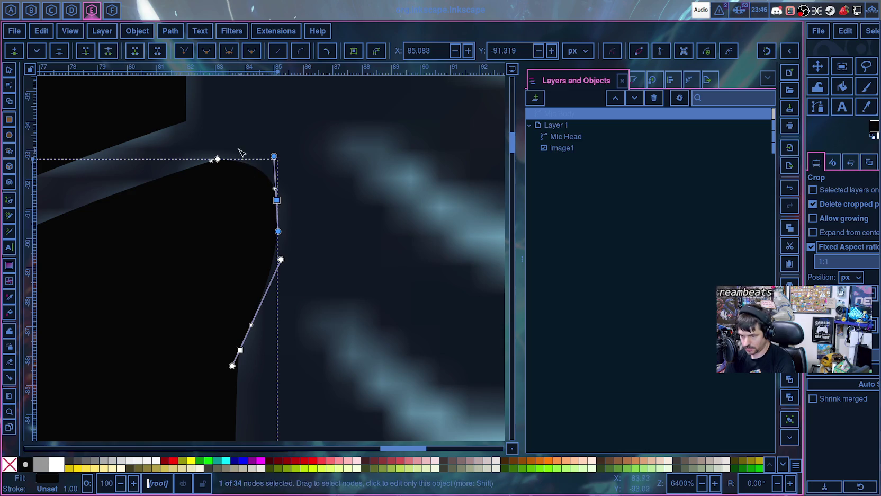
- Smooth the shoulder's top corner node and balance its curves on both sides
click(218, 158)
key(shift+s)
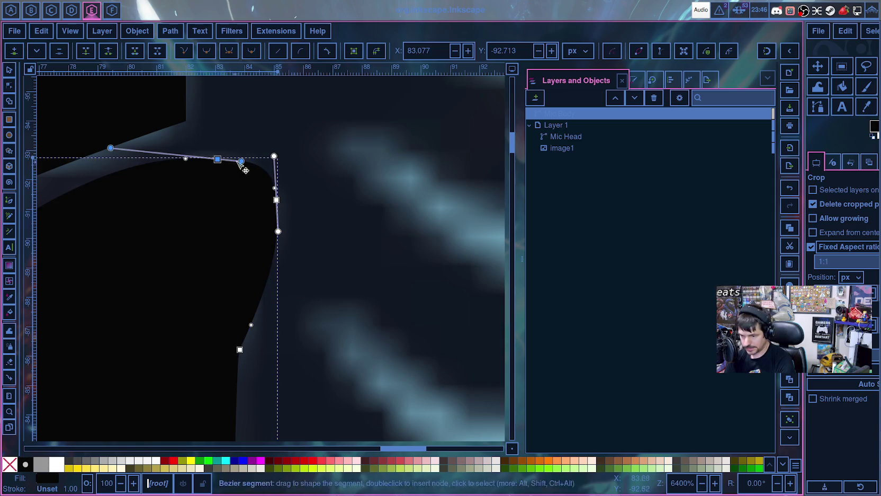
mouse_move(117, 149)
mouse_down()
mouse_move(124, 163)
mouse_move(114, 163)
mouse_up()
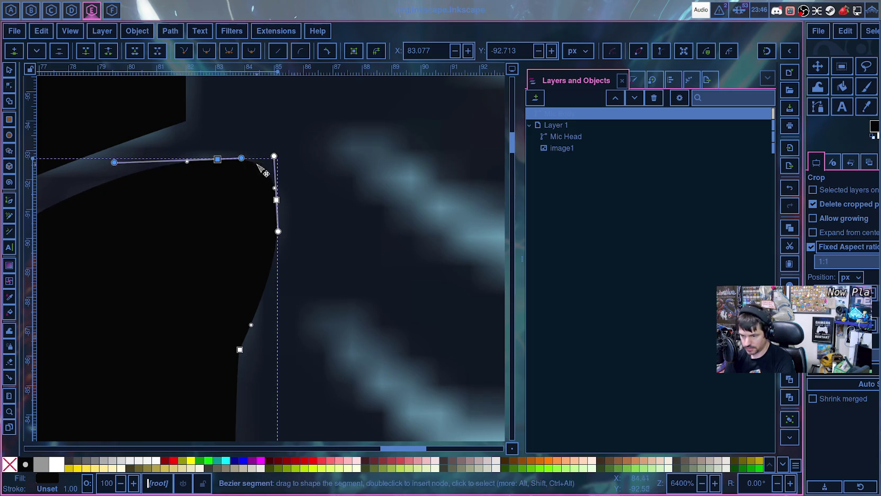
drag(243, 159, 240, 158)
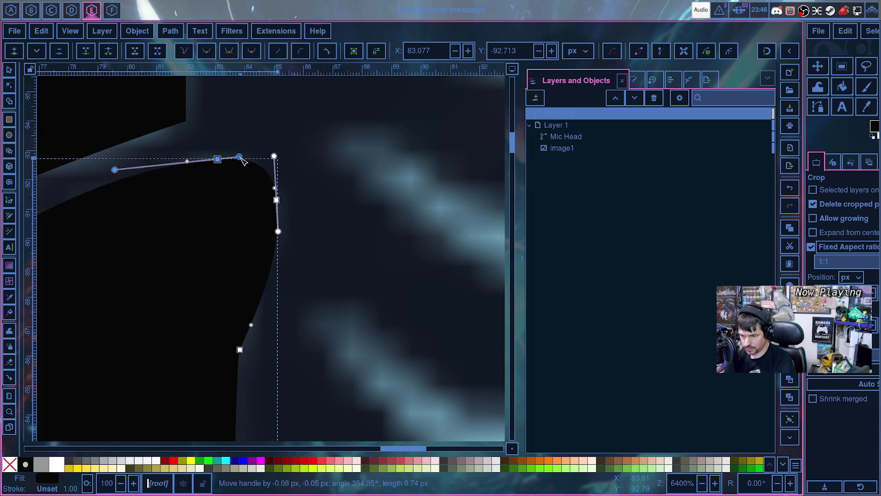
drag(186, 199, 285, 228)
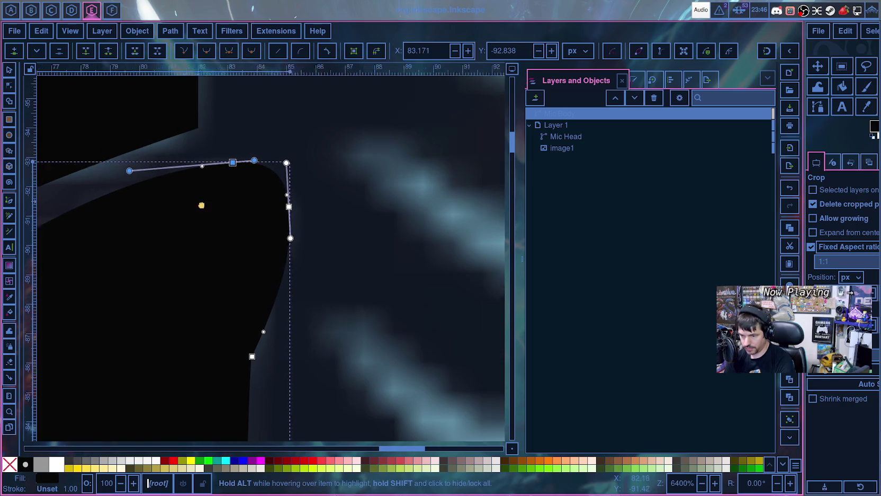
ctrl+scroll(296, 233, up, 1)
scroll(297, 233, down, 3)
- Lengthen the top shoulder node's left and right handles to flatten the top edge, then deselect
ctrl+scroll(298, 229, up, 1)
ctrl+scroll(300, 224, down, 1)
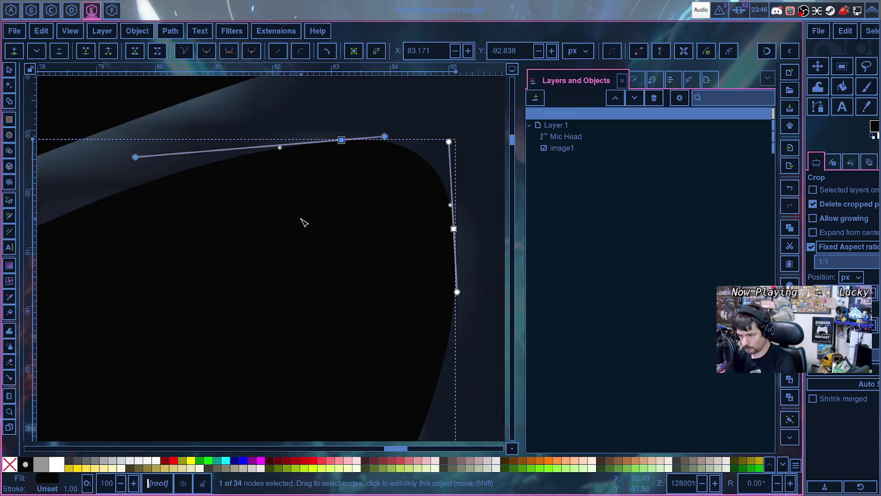
scroll(286, 219, up, 2)
drag(136, 213, 113, 211)
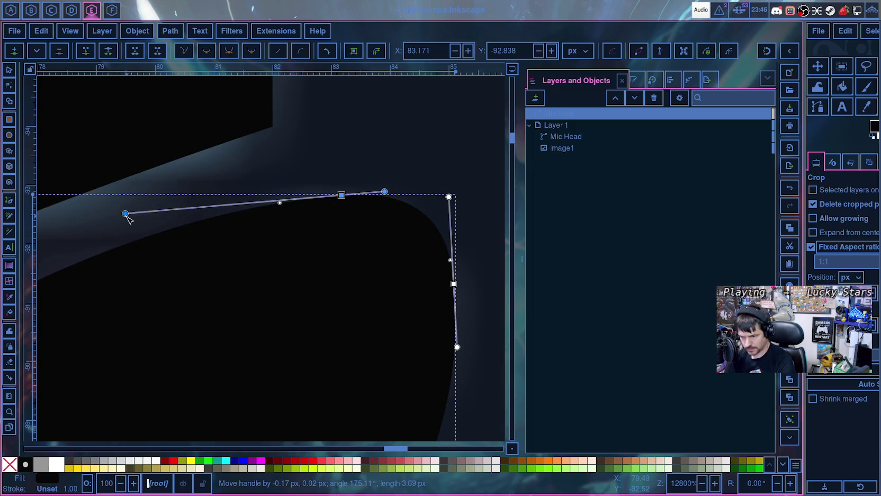
drag(385, 191, 394, 194)
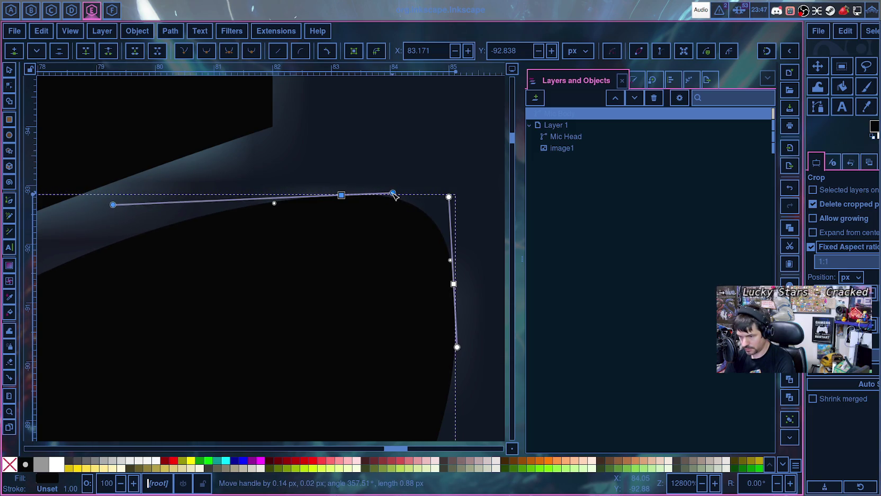
drag(114, 205, 89, 208)
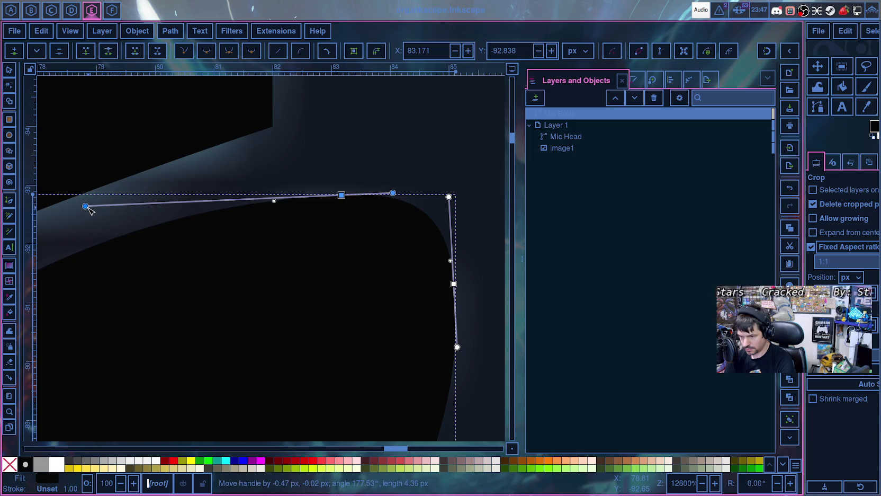
scroll(89, 210, down, 1)
scroll(105, 228, down, 3)
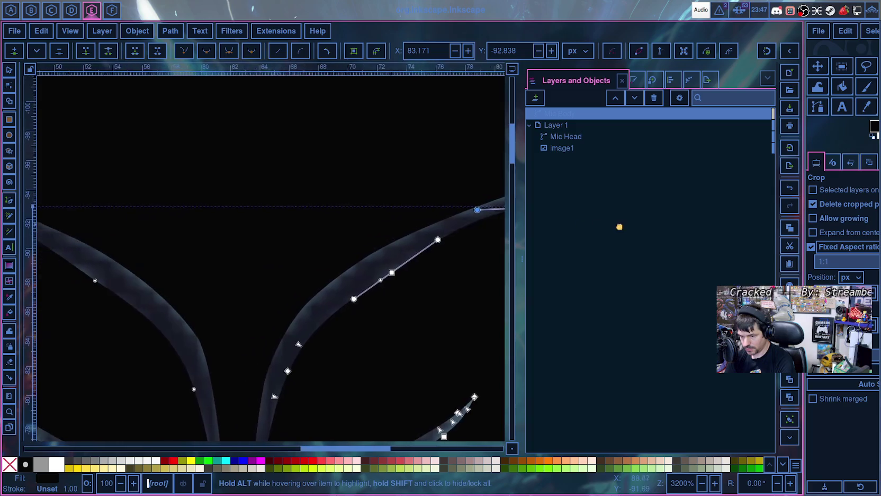
scroll(304, 318, down, 5)
scroll(305, 324, up, 3)
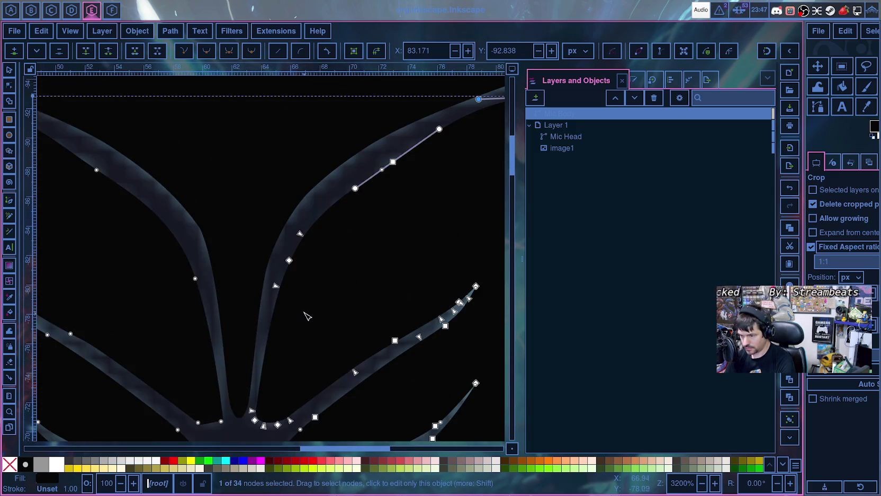
scroll(306, 316, down, 4)
click(421, 310)
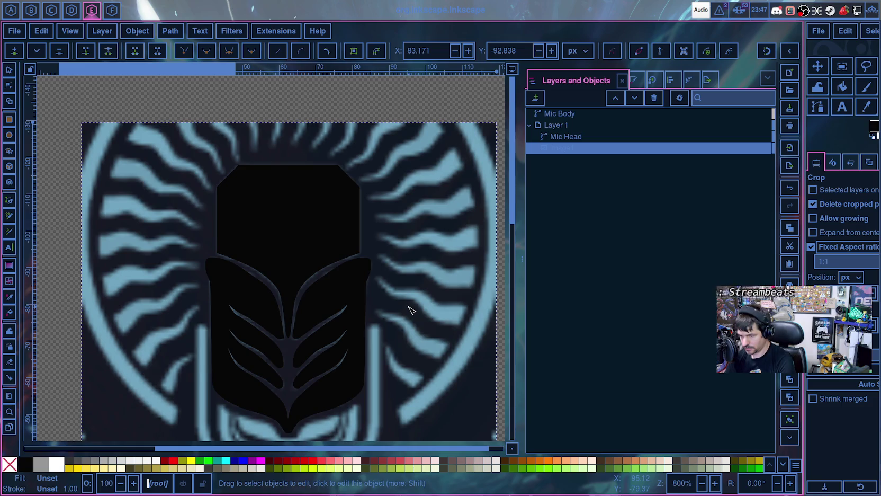
- Insert a new node on Mic Body's upper curve and position it along the reference outline
scroll(410, 310, up, 1)
scroll(387, 305, up, 1)
scroll(317, 249, up, 1)
click(239, 181)
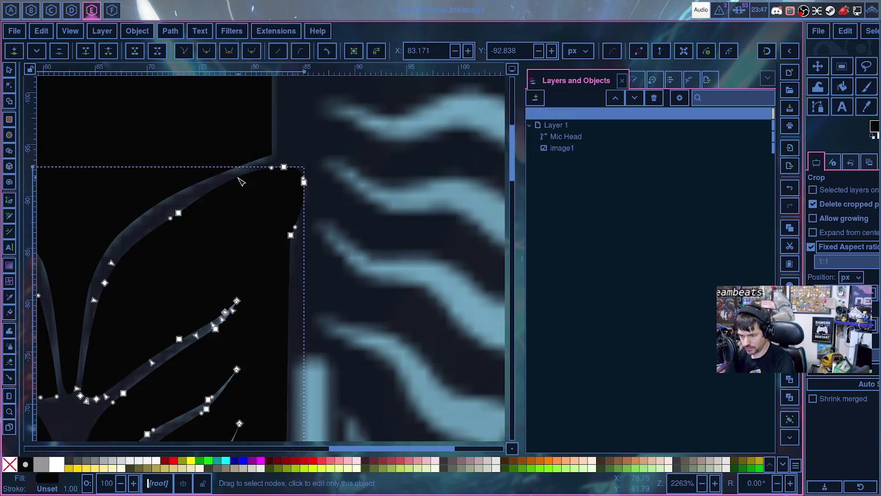
double_click(238, 169)
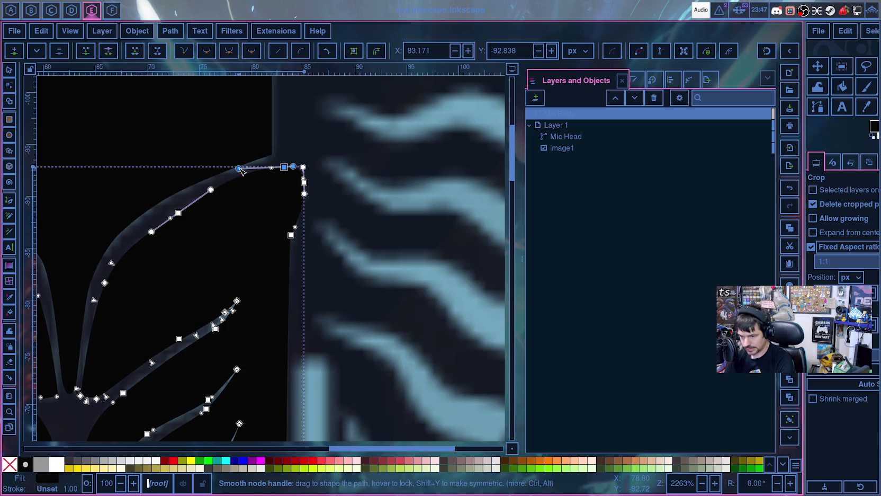
drag(239, 169, 199, 200)
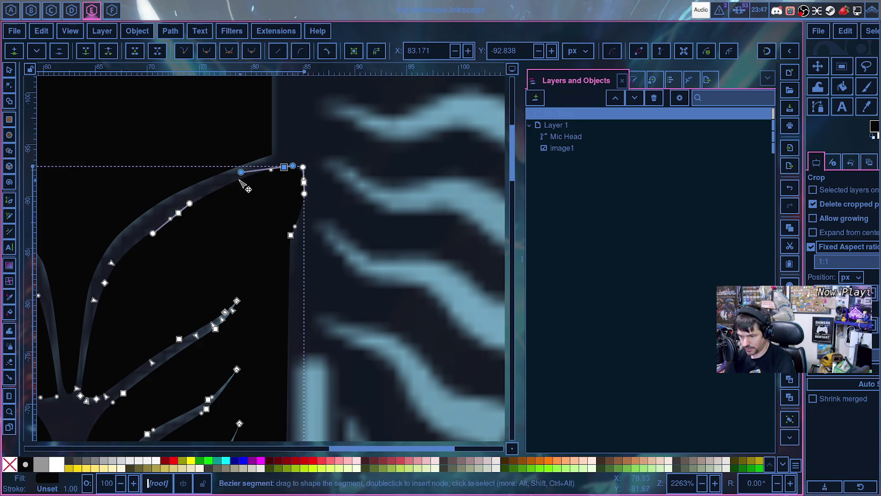
drag(241, 173, 245, 170)
click(368, 217)
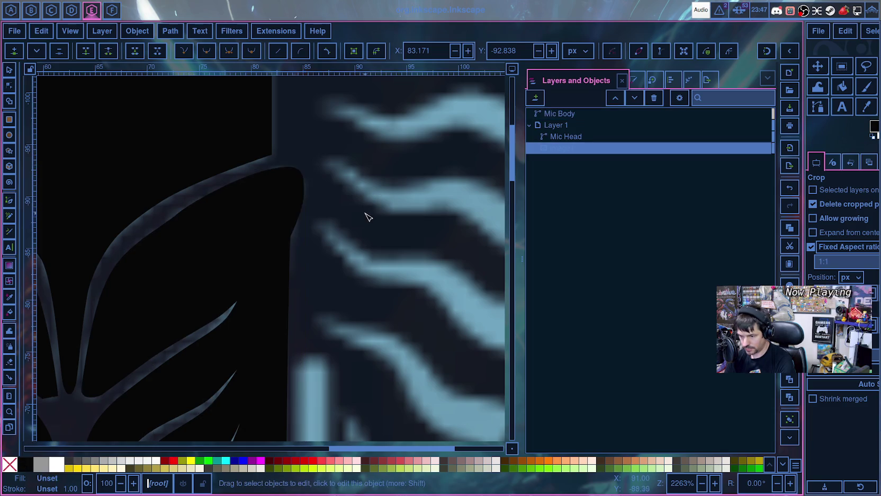
- Reselect Mic Body to check its right-edge node, then deselect the path
scroll(367, 225, down, 4)
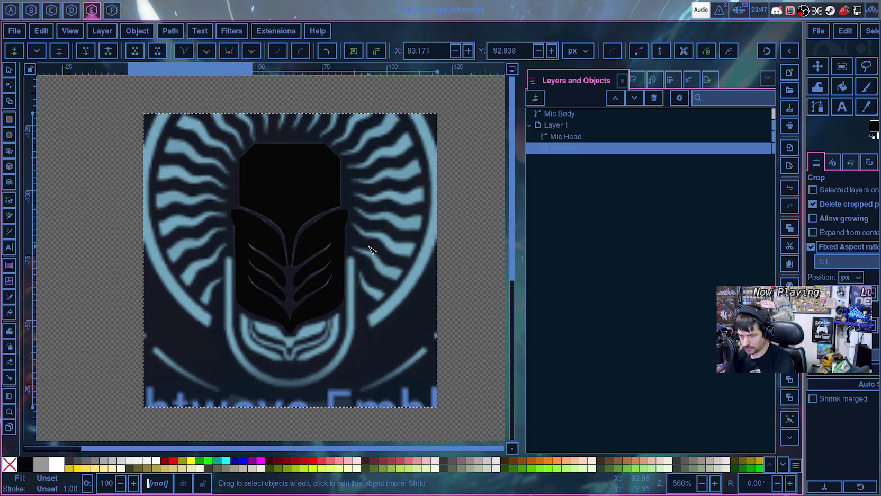
scroll(370, 249, up, 2)
scroll(364, 241, up, 3)
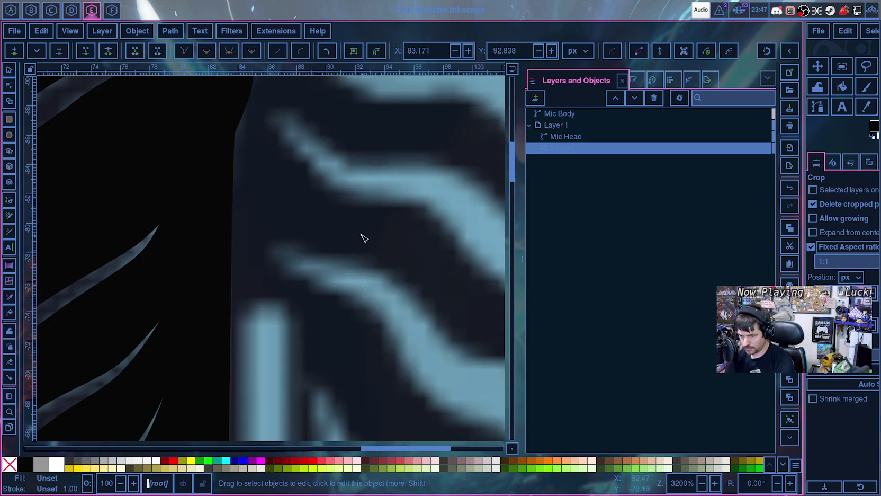
click(233, 136)
click(236, 132)
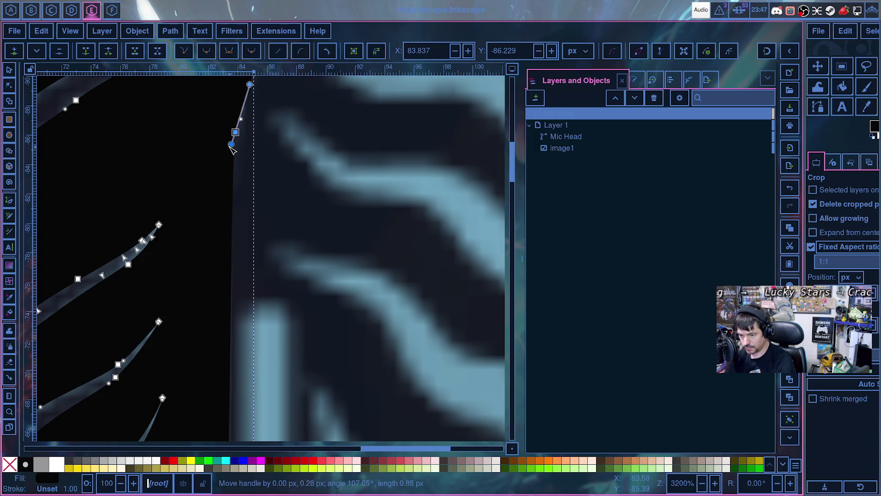
click(286, 150)
scroll(290, 156, up, 3)
scroll(290, 157, down, 1)
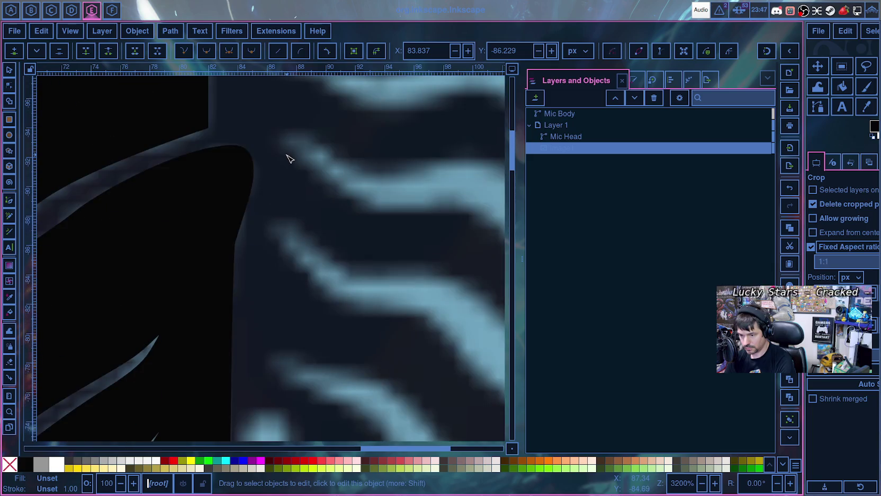
scroll(289, 158, down, 1)
scroll(293, 164, down, 3)
mouse_move(647, 148)
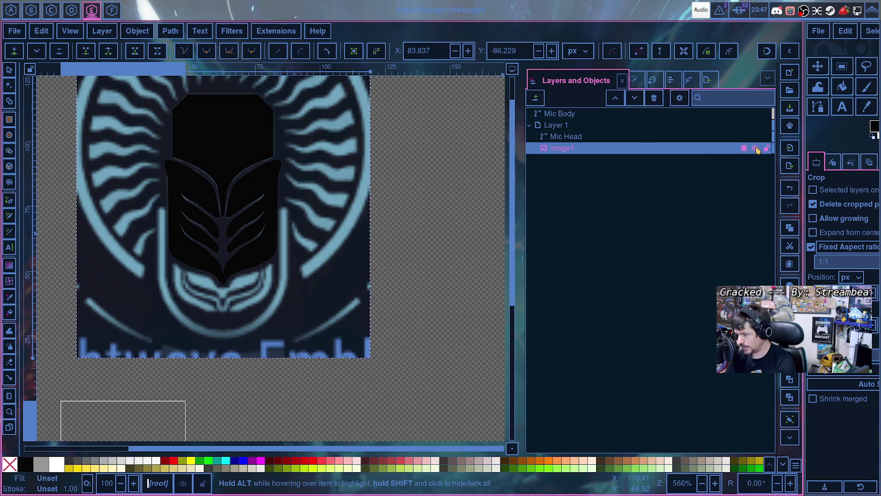
click(755, 148)
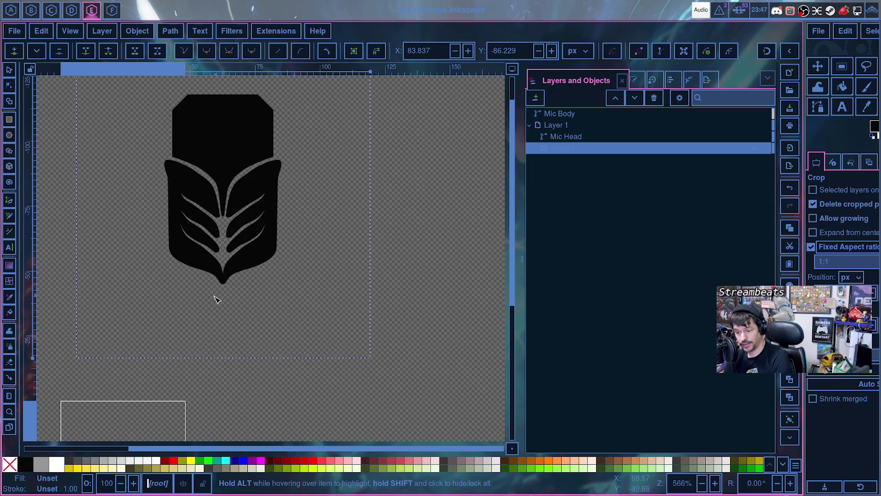
scroll(214, 299, up, 2)
scroll(212, 302, up, 1)
scroll(211, 307, up, 1)
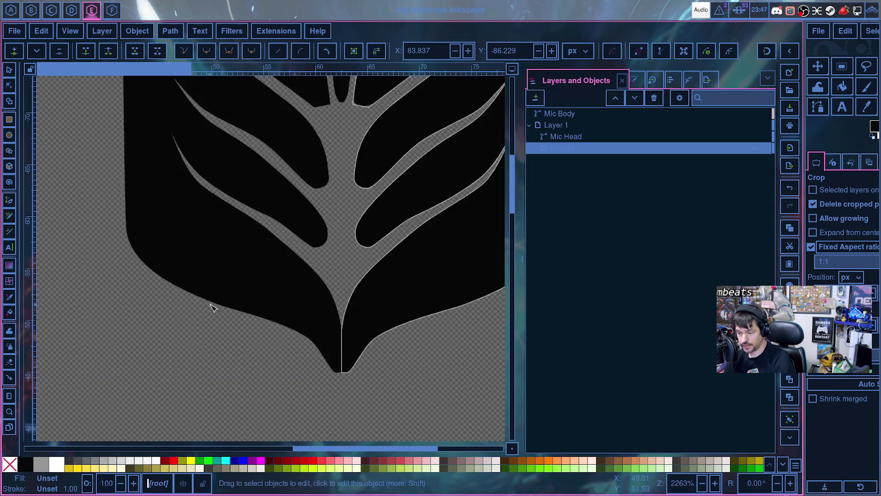
scroll(344, 291, up, 1)
scroll(347, 291, up, 2)
scroll(347, 292, up, 2)
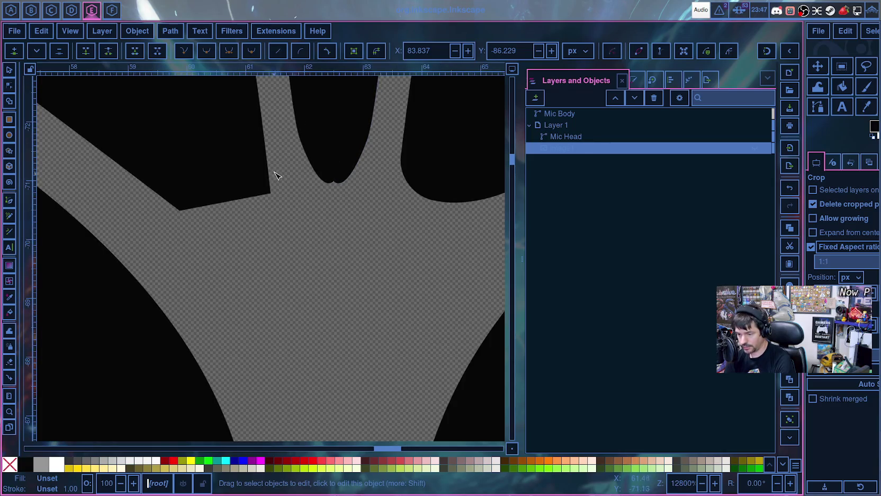
scroll(286, 324, down, 1)
scroll(288, 324, down, 5)
scroll(289, 325, down, 2)
scroll(289, 324, down, 3)
scroll(288, 325, down, 4)
scroll(290, 326, down, 4)
scroll(295, 323, down, 2)
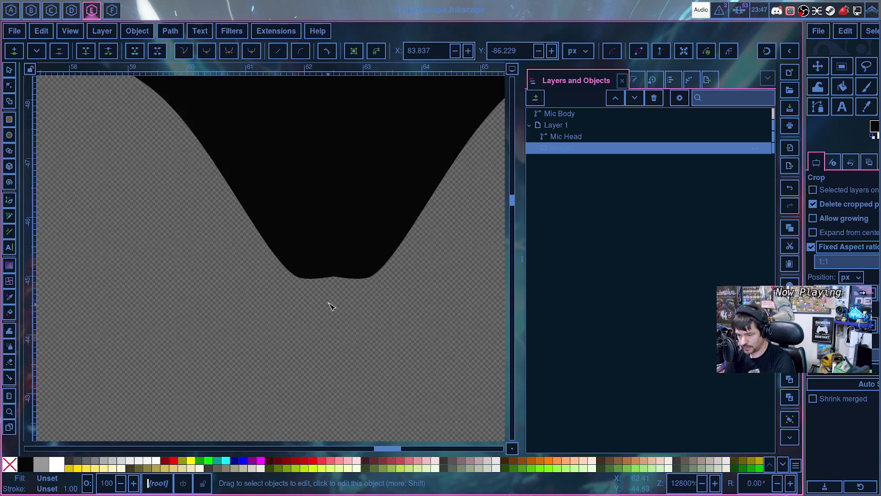
click(364, 275)
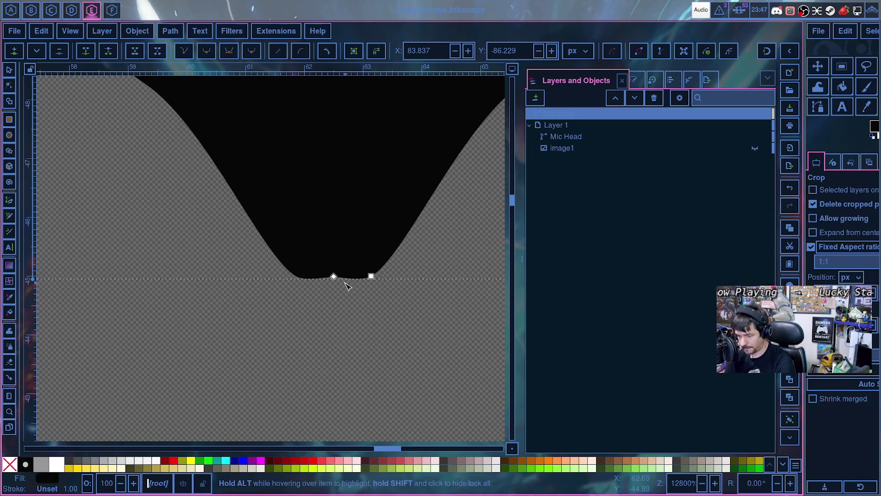
- Level the bottom node's handle to flatten Mic Body's bottom edge, then unhide and select image1
click(371, 276)
scroll(372, 289, up, 1)
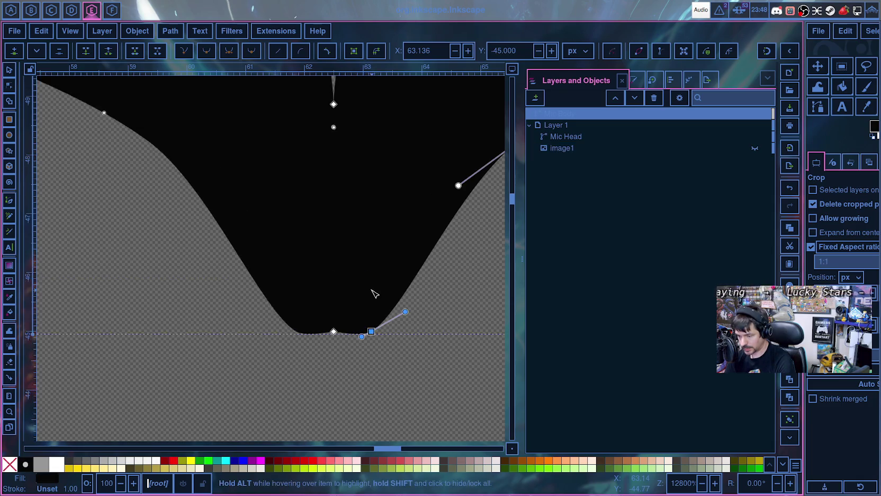
scroll(374, 294, down, 2)
scroll(374, 297, down, 2)
scroll(376, 295, down, 1)
scroll(382, 292, up, 1)
ctrl+scroll(385, 265, up, 1)
scroll(385, 248, down, 1)
scroll(385, 248, up, 1)
ctrl+scroll(385, 249, up, 1)
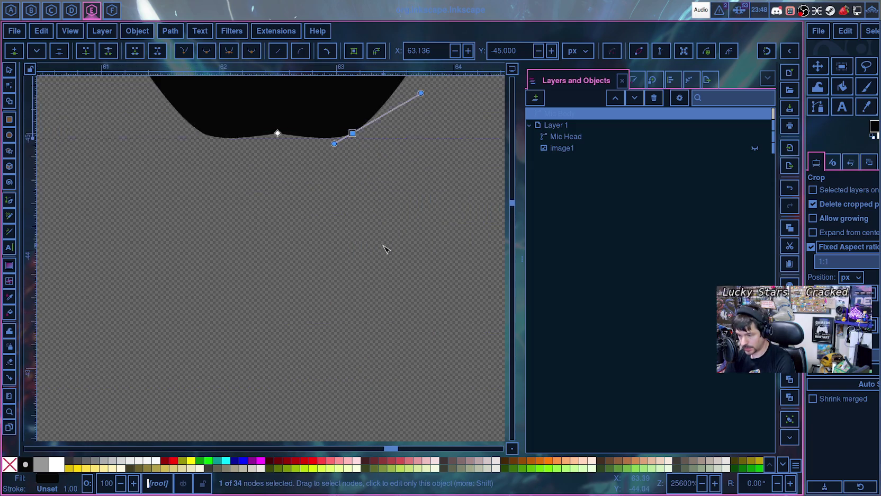
scroll(382, 254, up, 2)
scroll(382, 300, up, 1)
scroll(358, 339, down, 1)
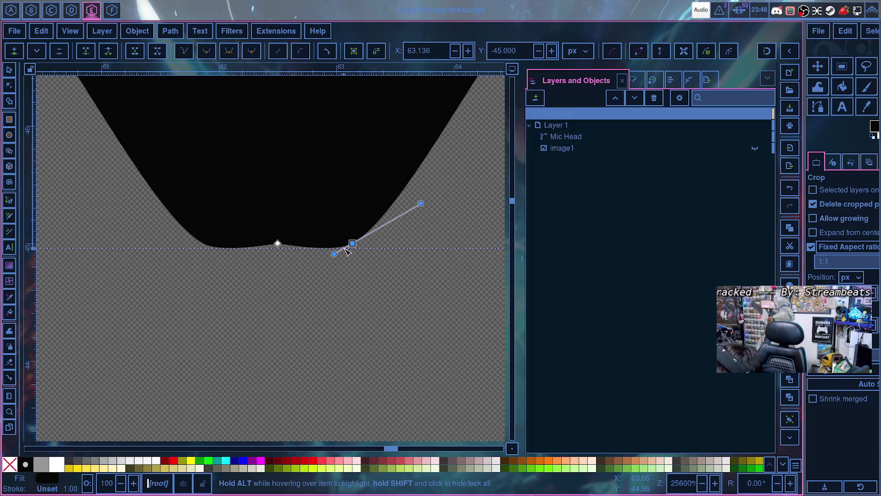
drag(334, 254, 302, 246)
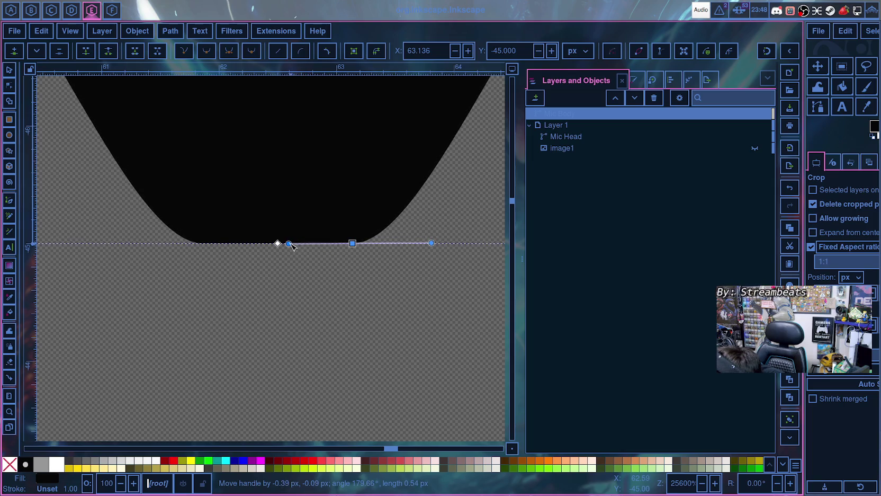
drag(287, 246, 287, 247)
mouse_move(647, 136)
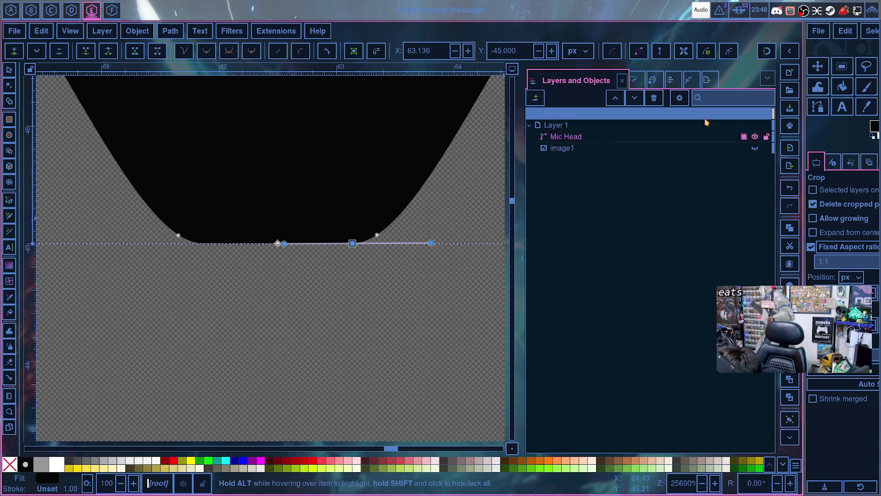
click(755, 149)
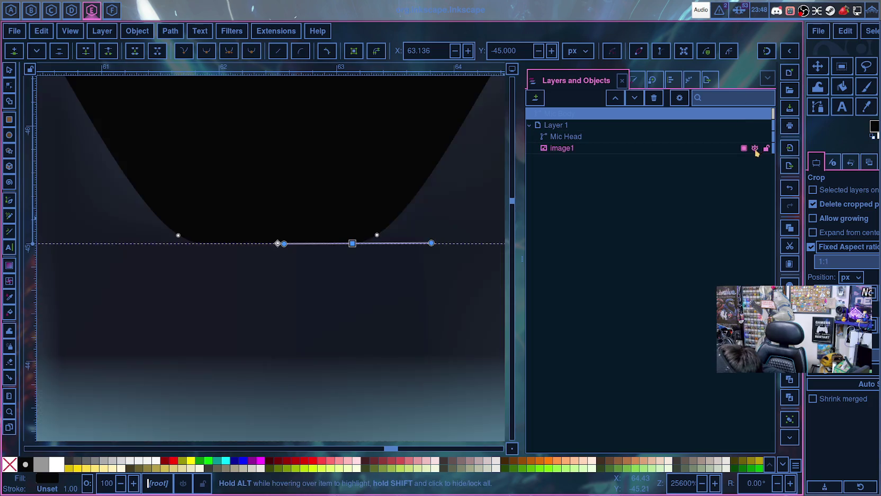
click(427, 244)
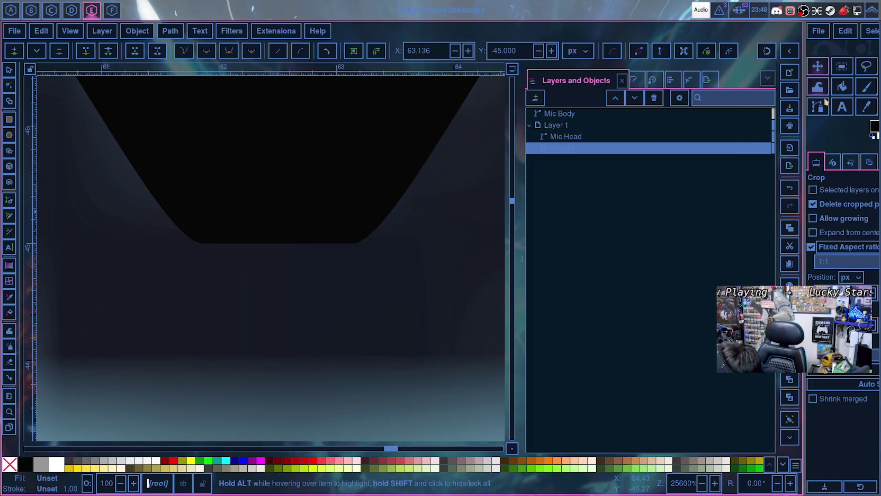
click(756, 149)
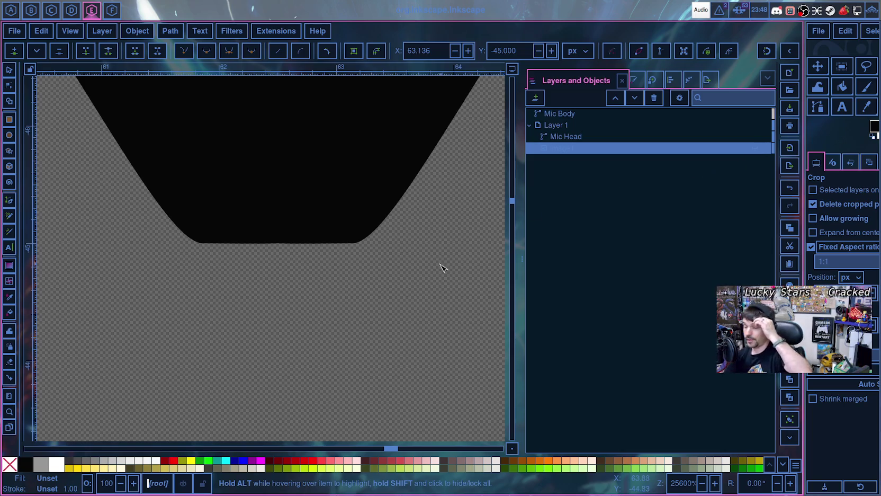
scroll(442, 268, up, 5)
scroll(443, 269, up, 10)
scroll(442, 269, down, 2)
scroll(435, 265, up, 3)
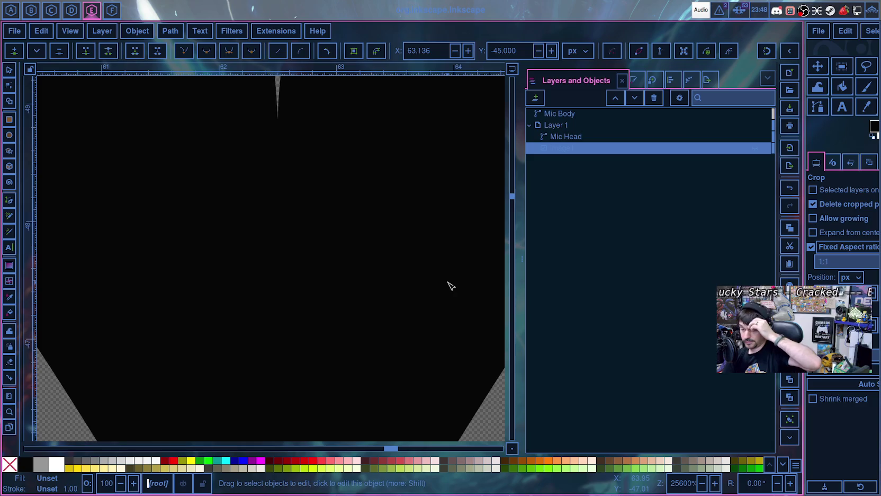
scroll(429, 258, up, 3)
scroll(289, 138, up, 4)
scroll(292, 180, up, 8)
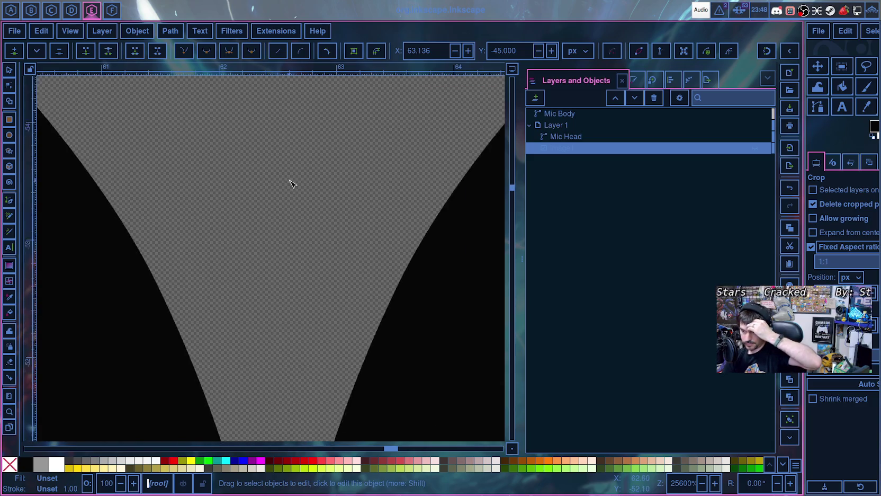
scroll(295, 189, up, 8)
scroll(297, 190, down, 3)
scroll(387, 212, down, 2)
scroll(388, 212, down, 1)
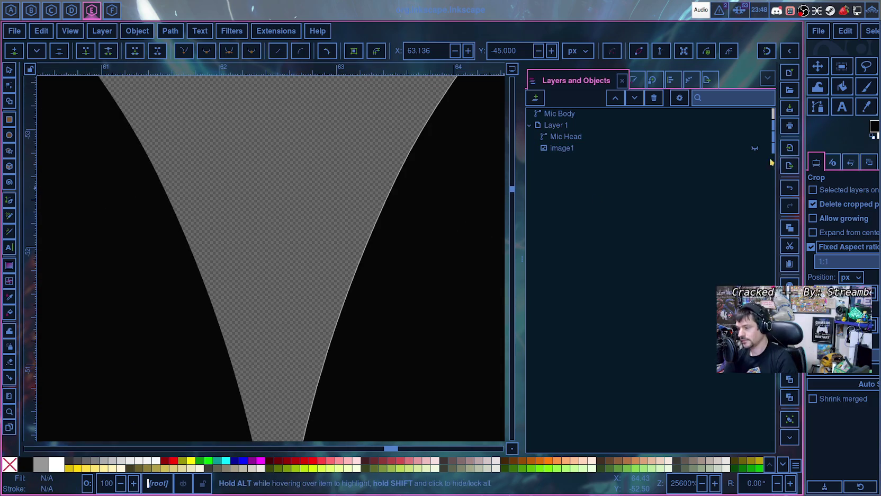
click(755, 148)
scroll(387, 167, down, 5)
scroll(360, 155, up, 1)
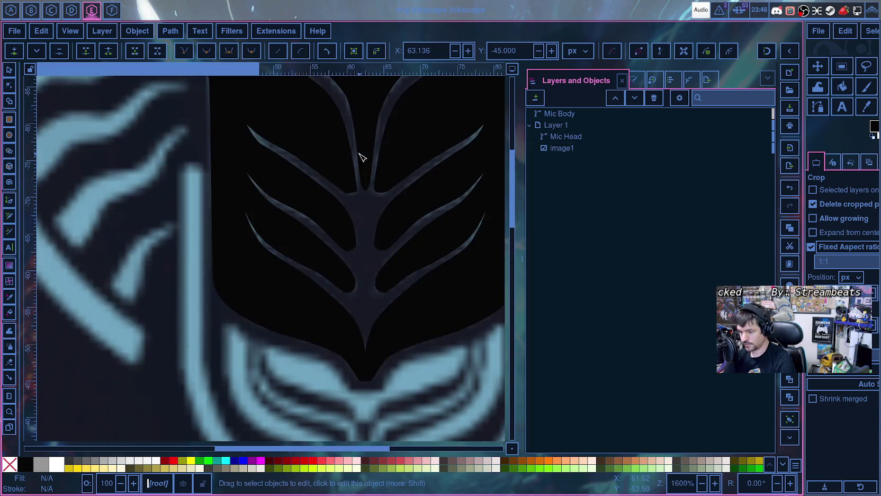
scroll(374, 183, up, 1)
scroll(386, 238, up, 1)
scroll(381, 244, up, 1)
scroll(371, 254, up, 1)
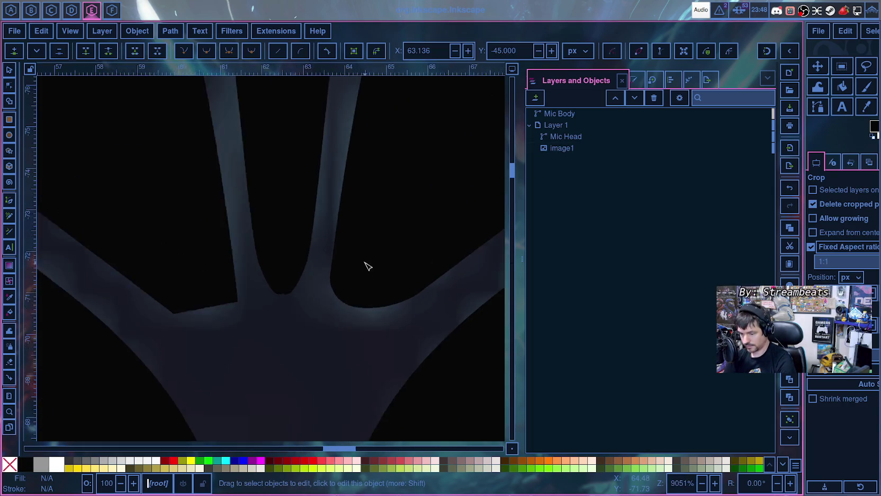
scroll(360, 275, up, 1)
click(355, 290)
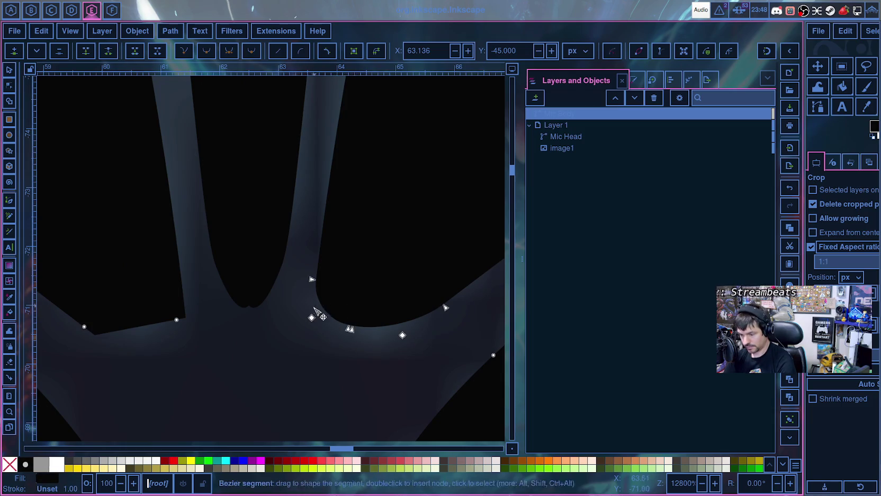
- Remove the fillet from the Mic Body's rounded corner, leaving a sharp corner
drag(312, 279, 313, 289)
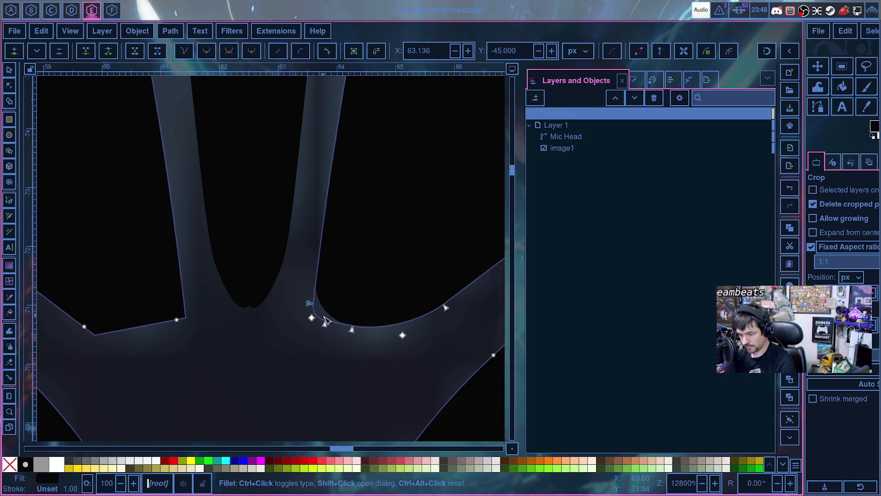
click(326, 54)
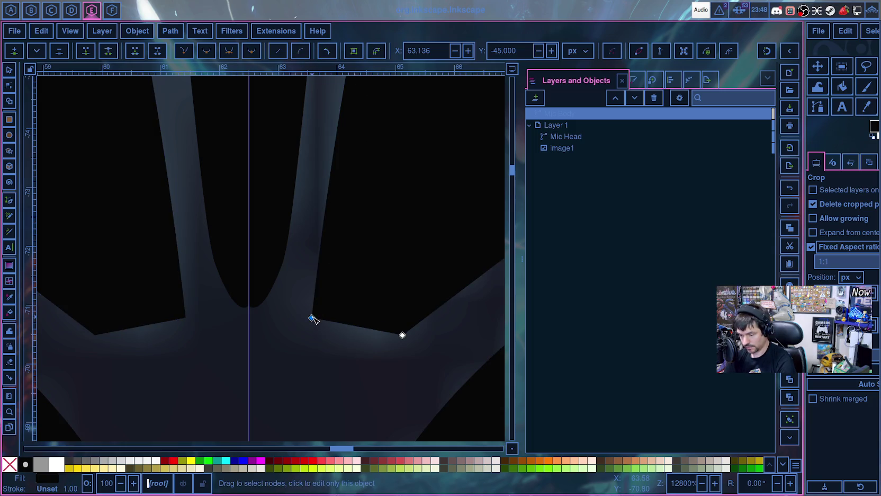
scroll(318, 319, down, 1)
scroll(350, 318, down, 3)
scroll(365, 319, down, 1)
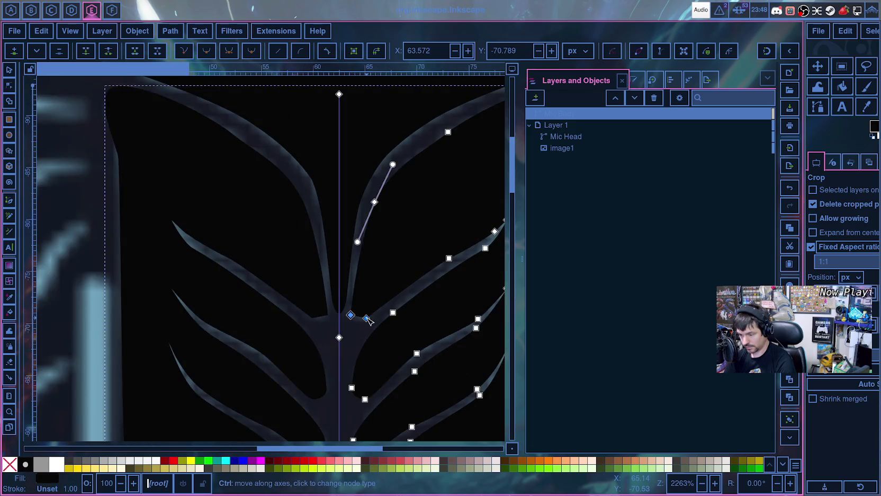
click(367, 319)
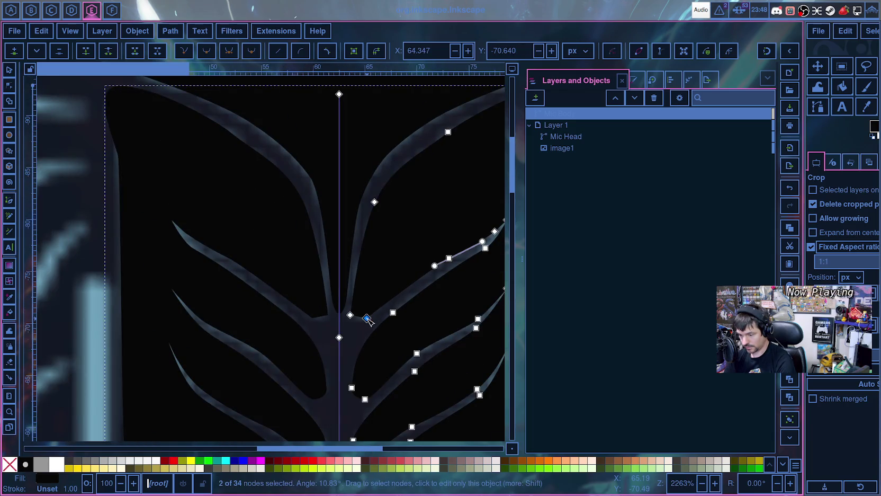
click(355, 337)
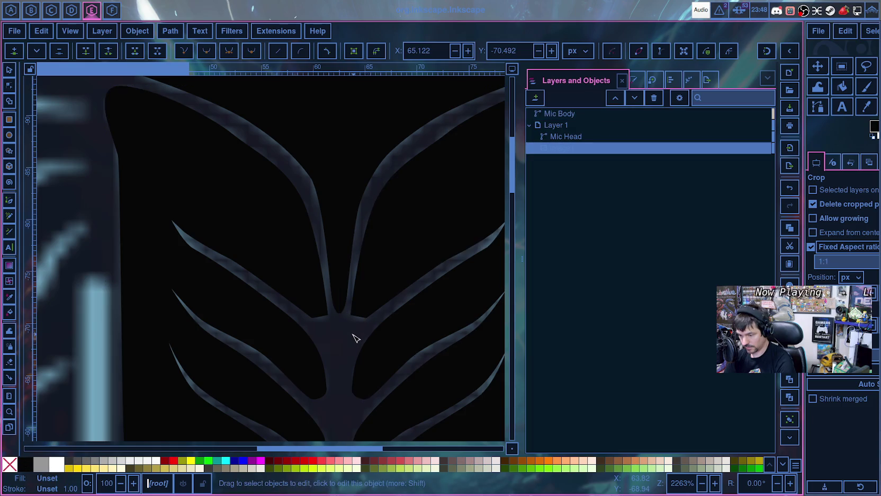
scroll(356, 337, up, 4)
scroll(355, 335, up, 1)
- Reshape the Mic Body curve along the branch edge by adjusting the junction node's handles
click(341, 231)
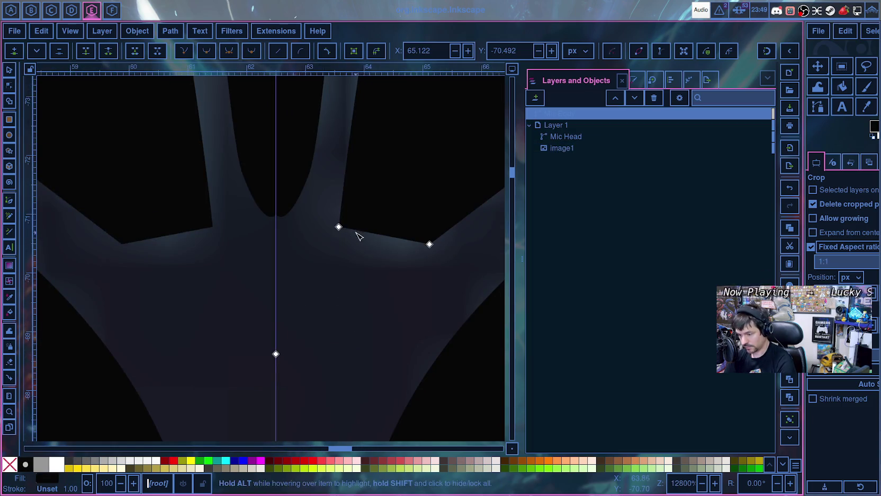
scroll(334, 256, down, 8)
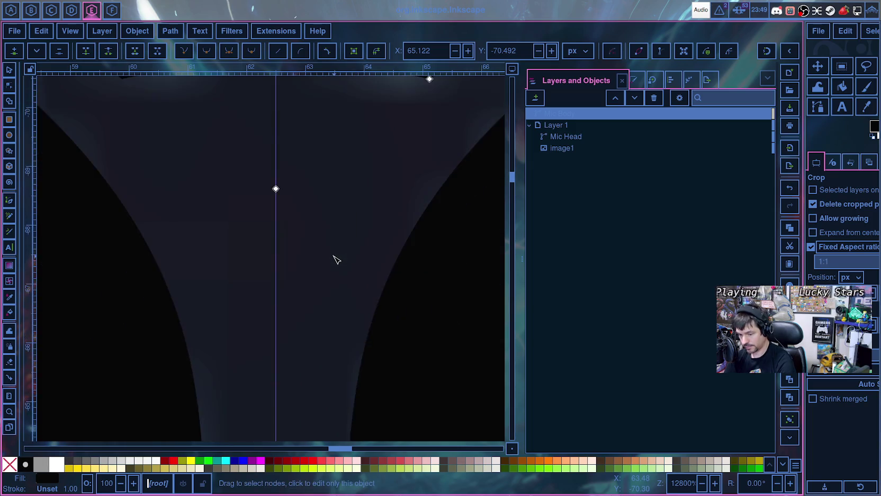
scroll(334, 257, down, 2)
scroll(337, 259, up, 12)
click(339, 282)
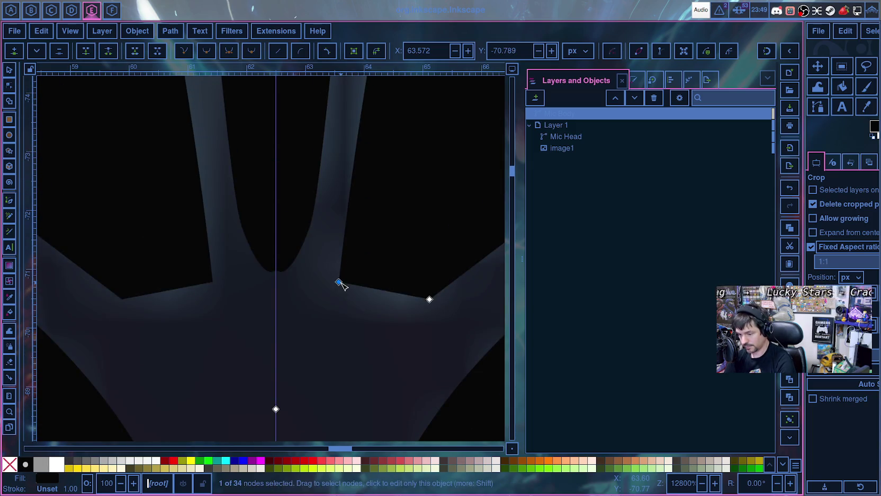
drag(226, 110, 341, 185)
drag(342, 313, 343, 308)
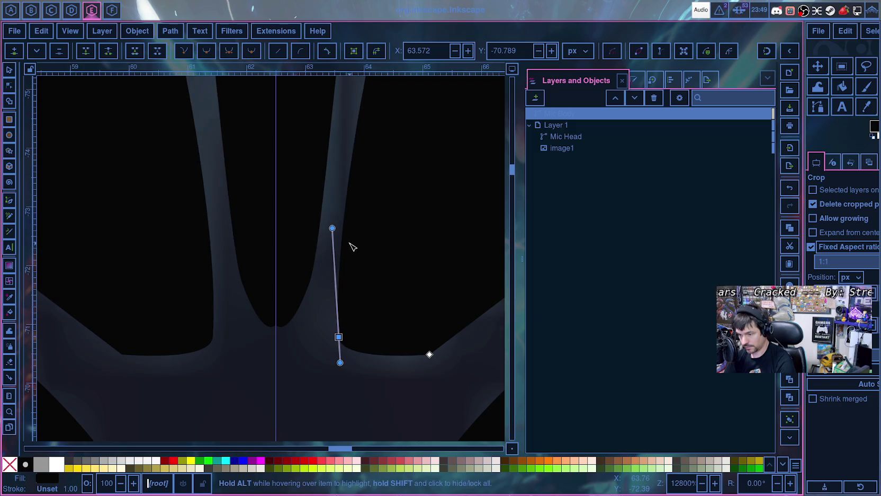
scroll(349, 244, down, 4)
drag(346, 237, 346, 239)
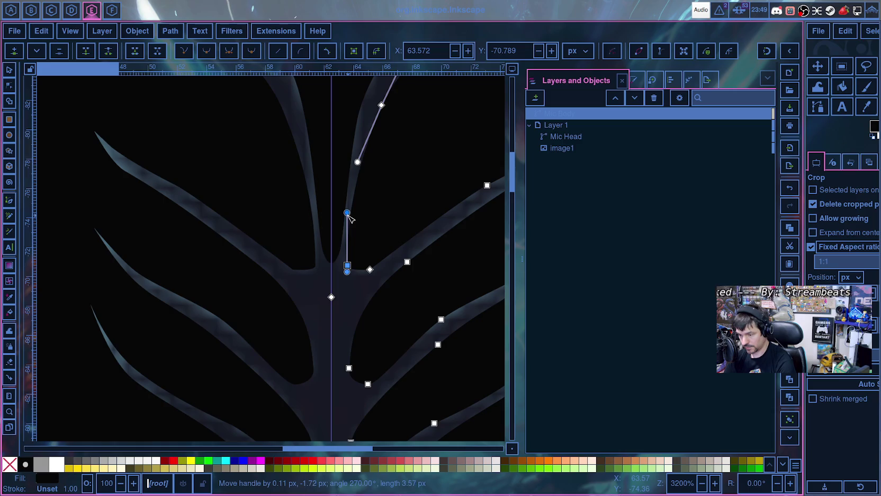
- Pull the branch junction node's handle down and nudge it left to follow the branch edge
key(ctrl+a)
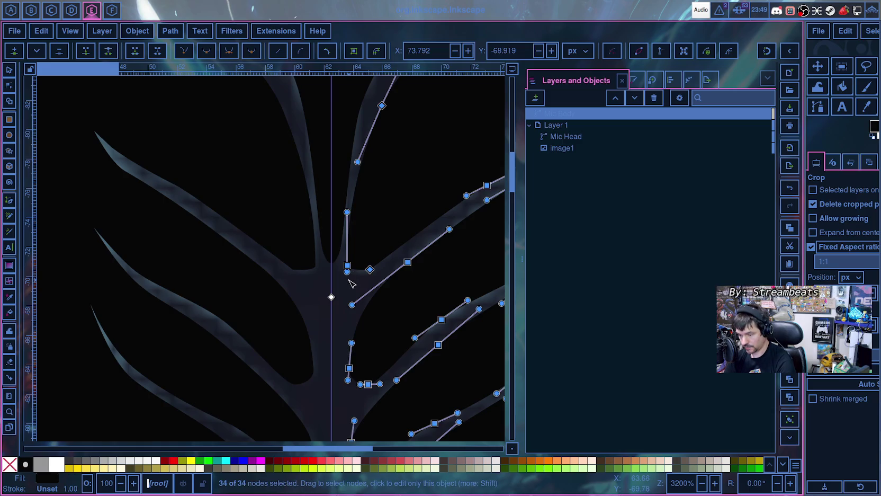
scroll(349, 289, up, 1)
scroll(350, 281, up, 1)
key(Escape)
scroll(353, 222, up, 1)
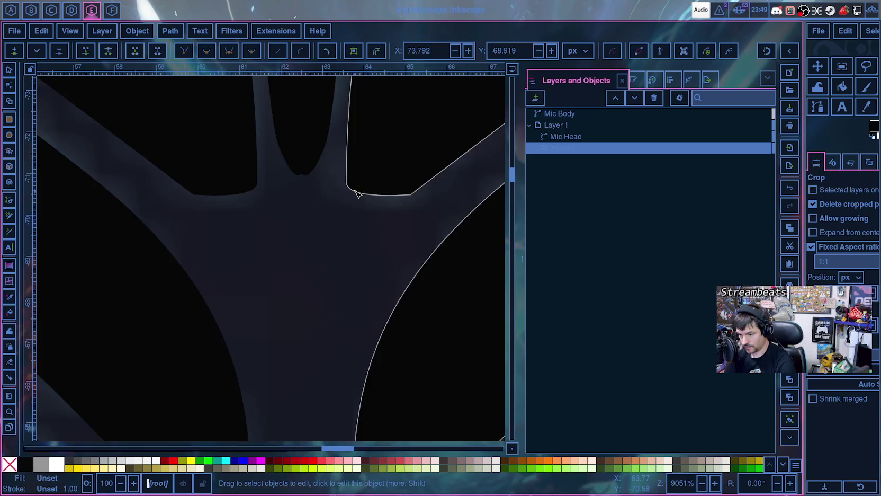
click(346, 182)
drag(346, 203, 346, 223)
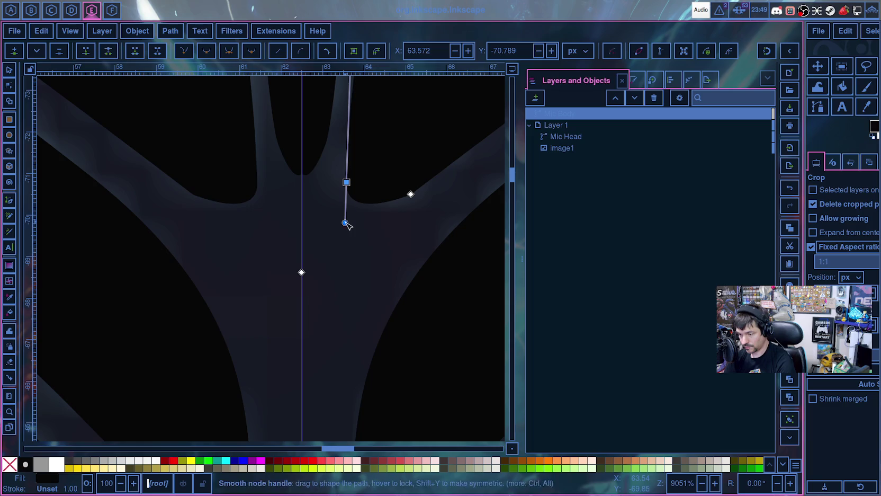
scroll(366, 228, up, 5)
drag(352, 254, 352, 252)
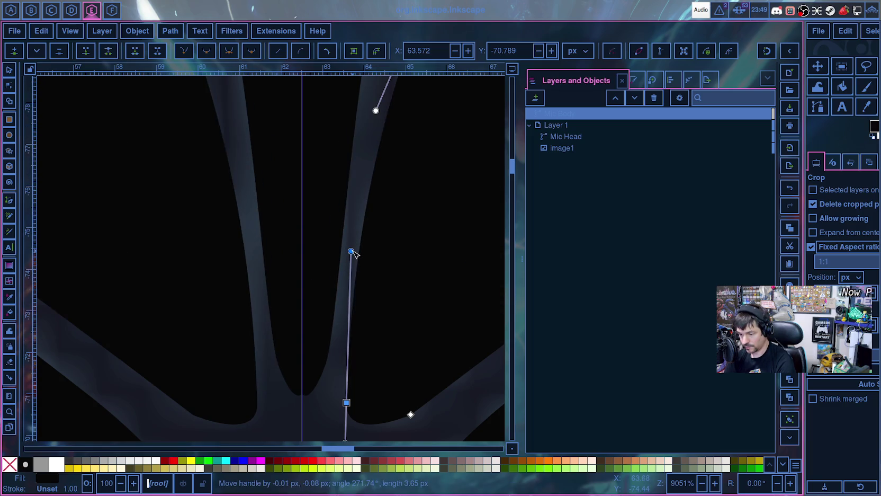
scroll(366, 260, down, 5)
scroll(371, 249, up, 2)
scroll(369, 246, down, 2)
scroll(369, 246, down, 1)
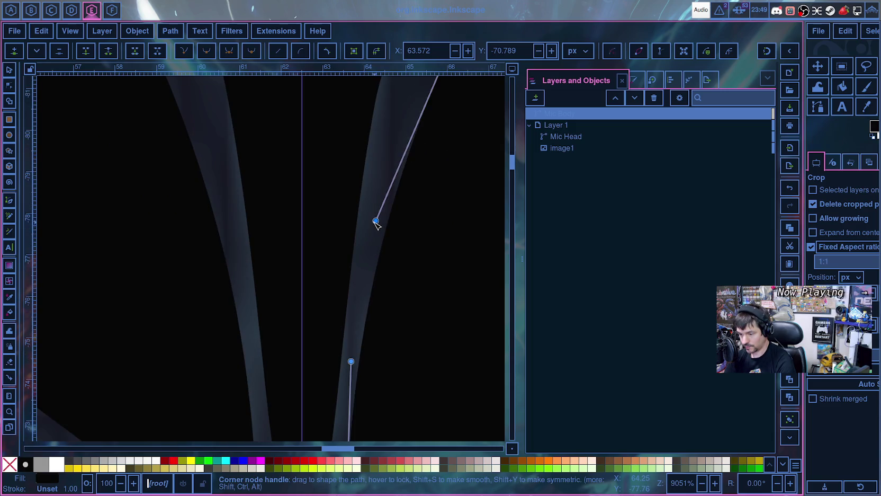
drag(377, 223, 374, 224)
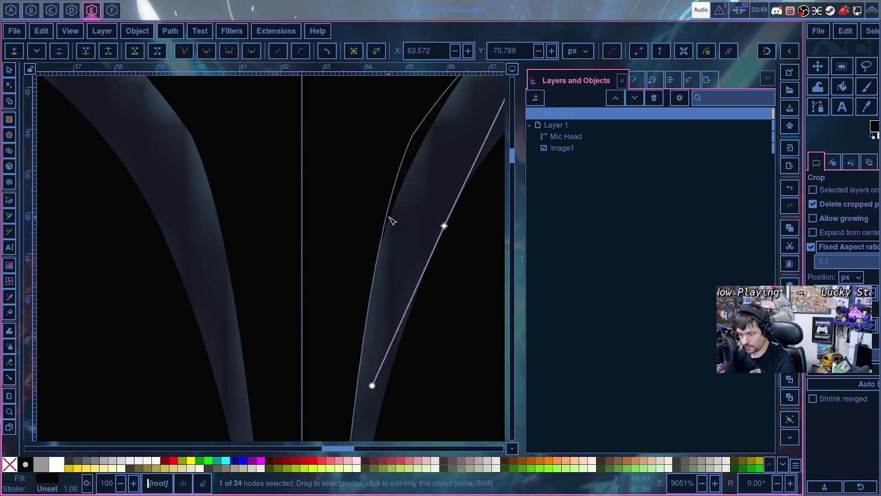
scroll(436, 232, down, 5)
- Make the branch-stem junction node smooth and align its handles with the branch edge
click(411, 249)
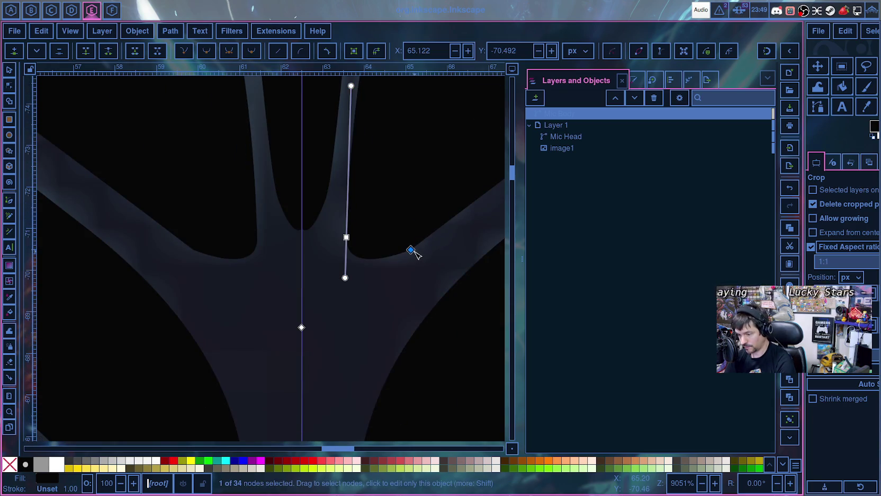
key(shift+s)
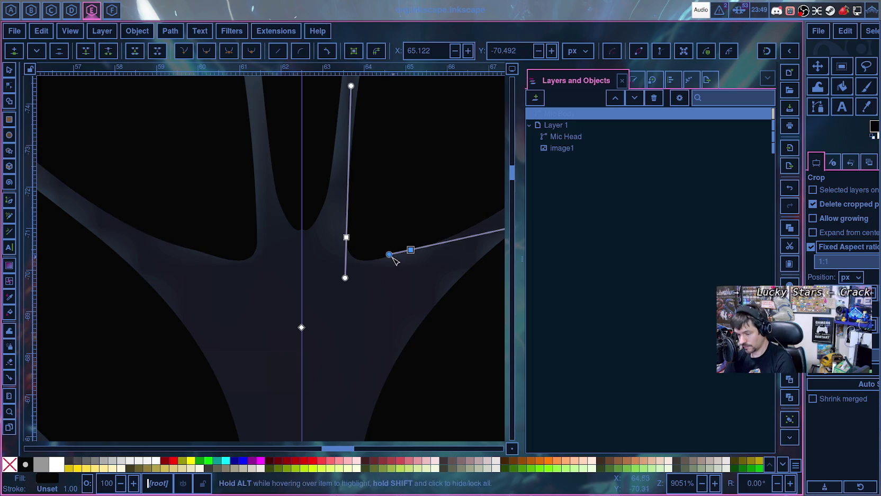
drag(389, 257, 388, 258)
scroll(413, 265, down, 3)
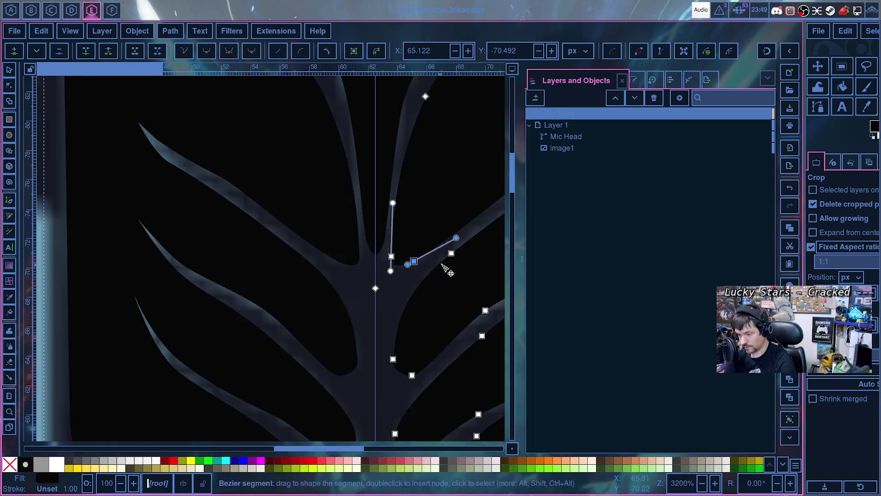
drag(456, 239, 433, 243)
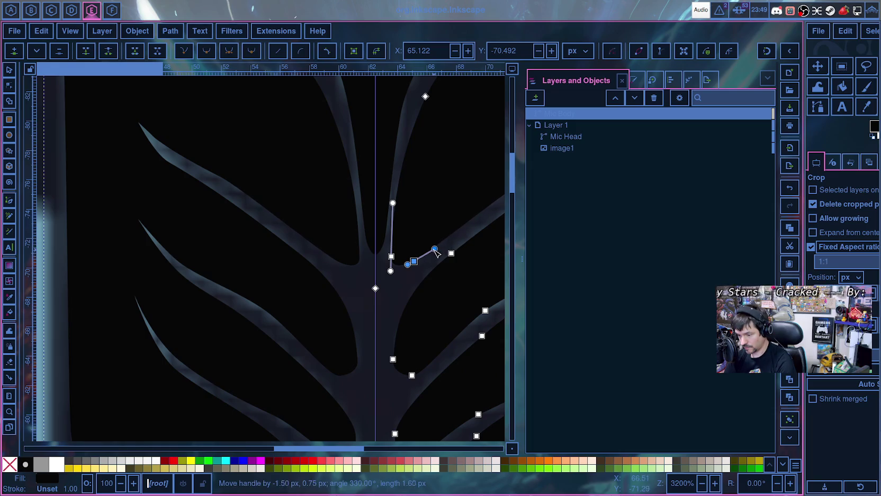
scroll(410, 275, up, 3)
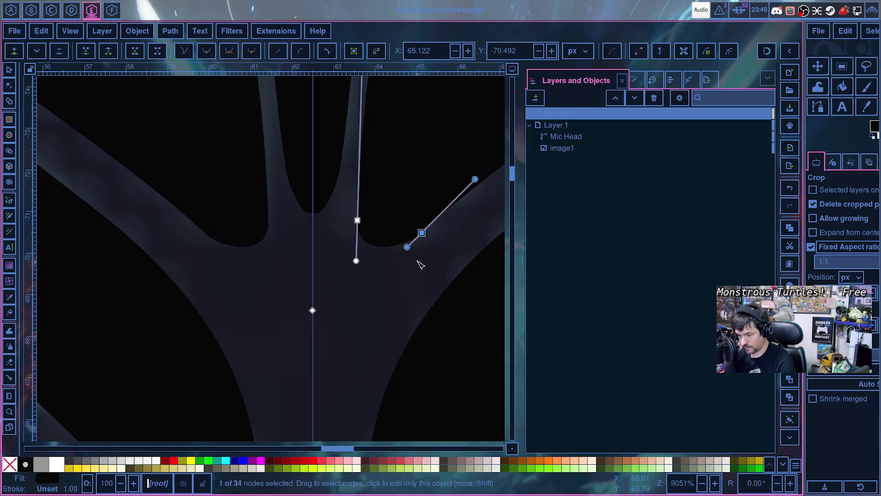
drag(425, 239, 429, 245)
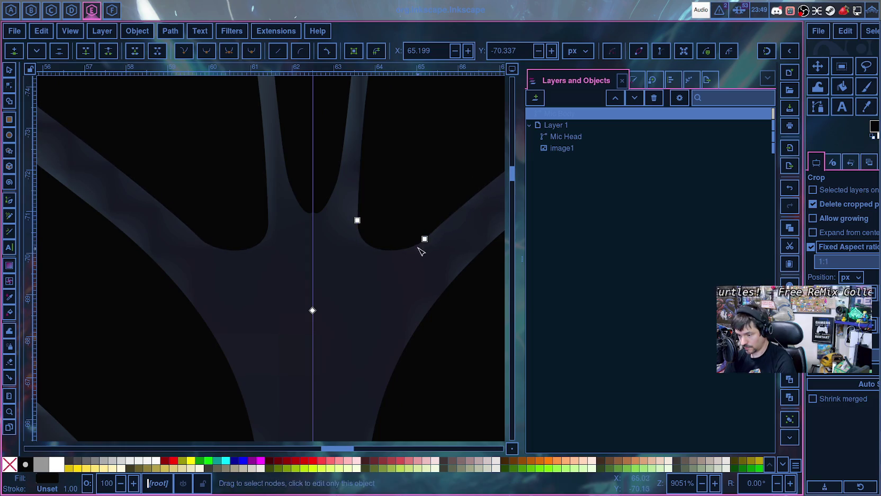
drag(477, 184, 475, 180)
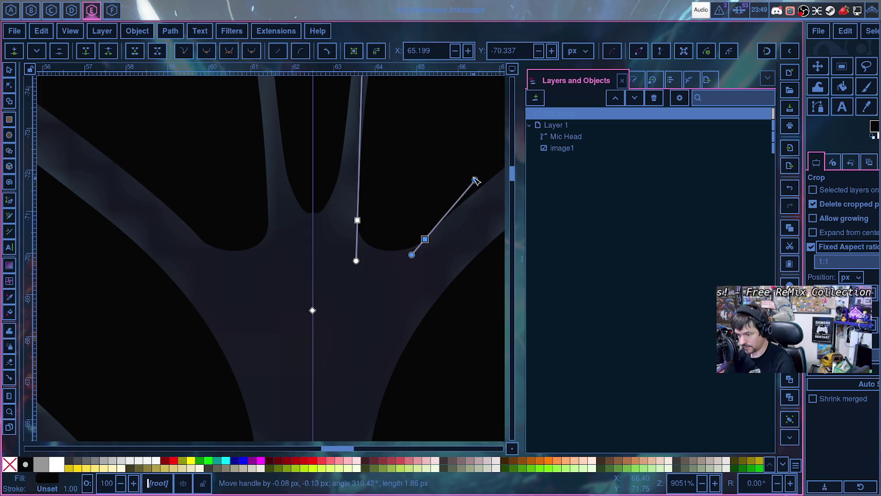
drag(412, 255, 410, 257)
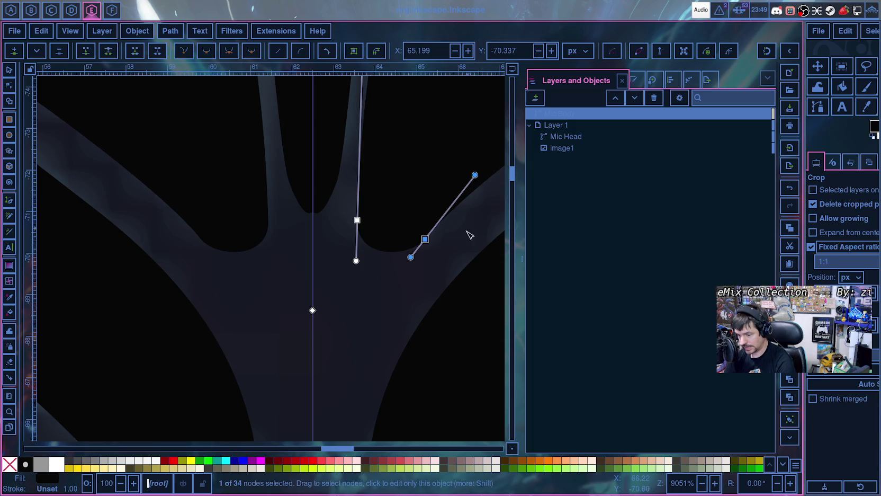
scroll(442, 262, down, 7)
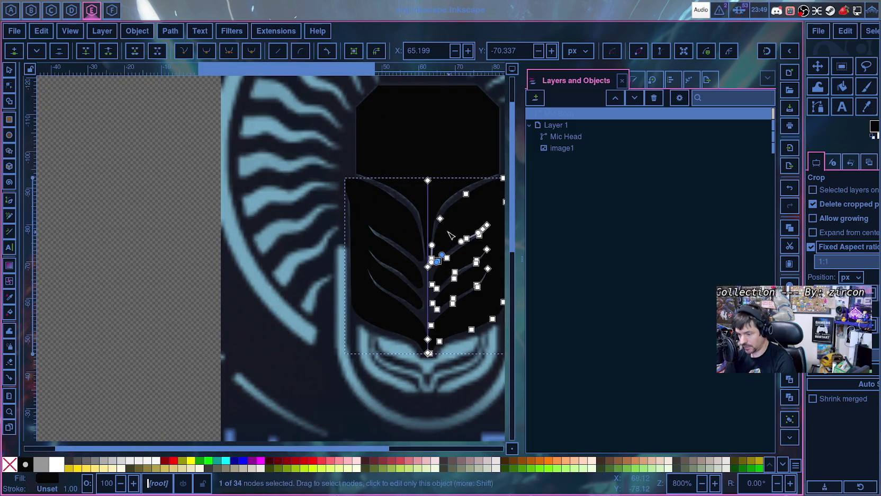
- Hide the reference image image1 to inspect the traced Mic Body
click(371, 409)
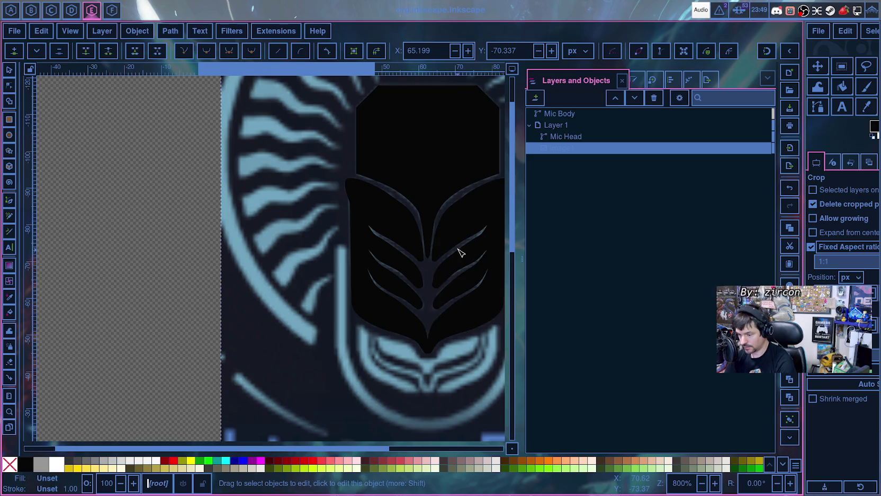
click(755, 149)
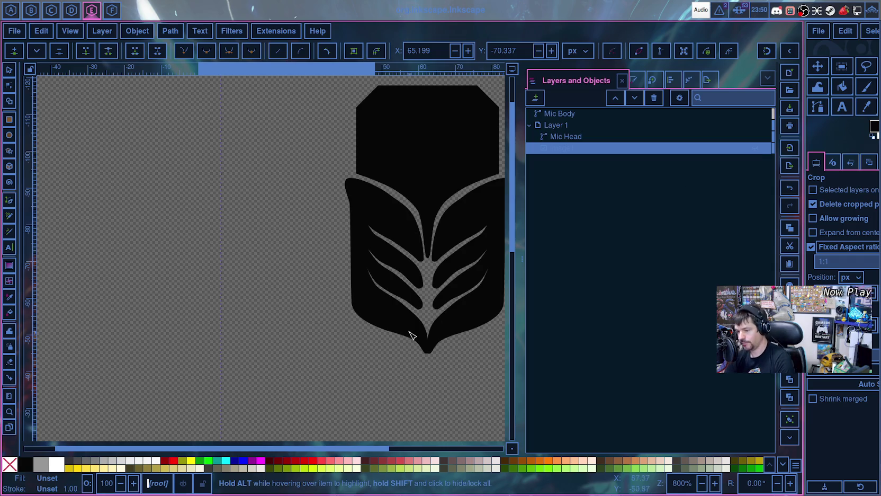
scroll(435, 307, up, 3)
scroll(449, 291, up, 3)
- Insert a node between the Mic Head notch's two bottom nodes and set its Y to -71
scroll(339, 226, up, 1)
scroll(336, 238, up, 2)
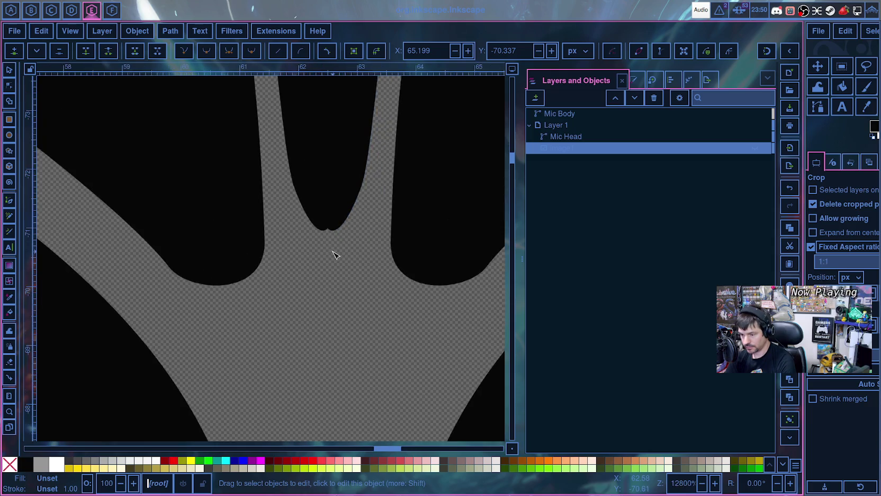
scroll(332, 245, up, 1)
click(334, 207)
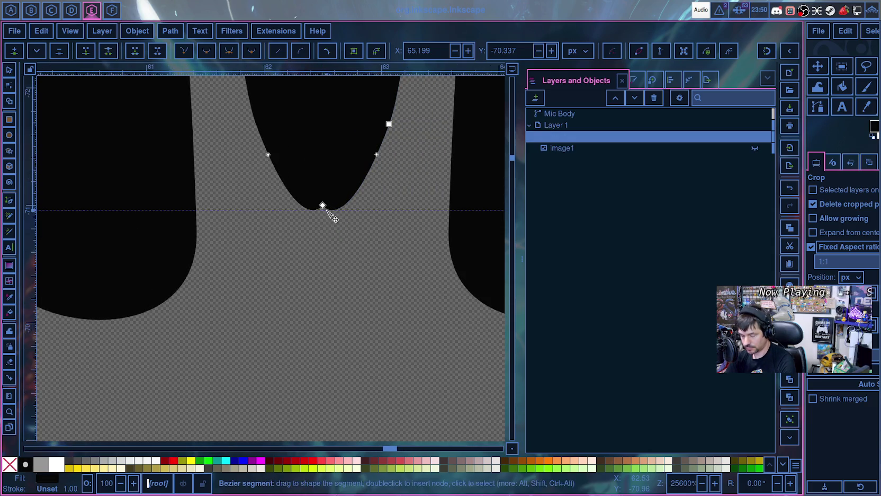
click(322, 205)
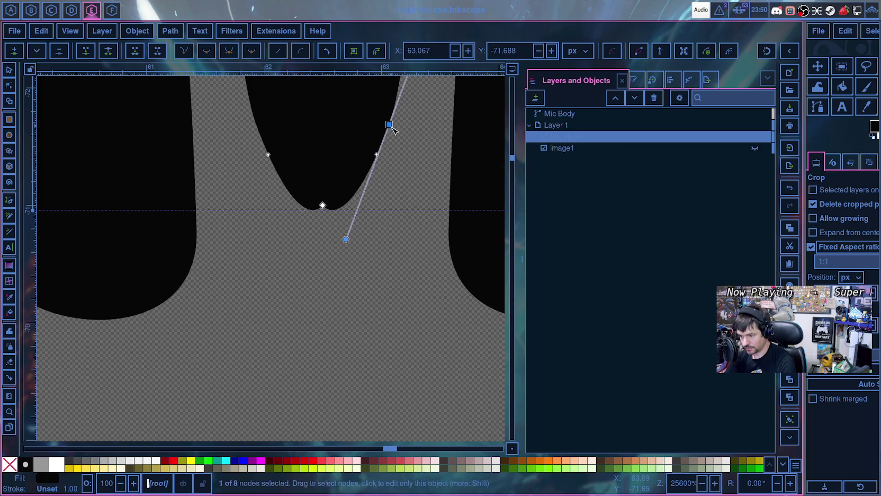
ctrl+click(323, 205)
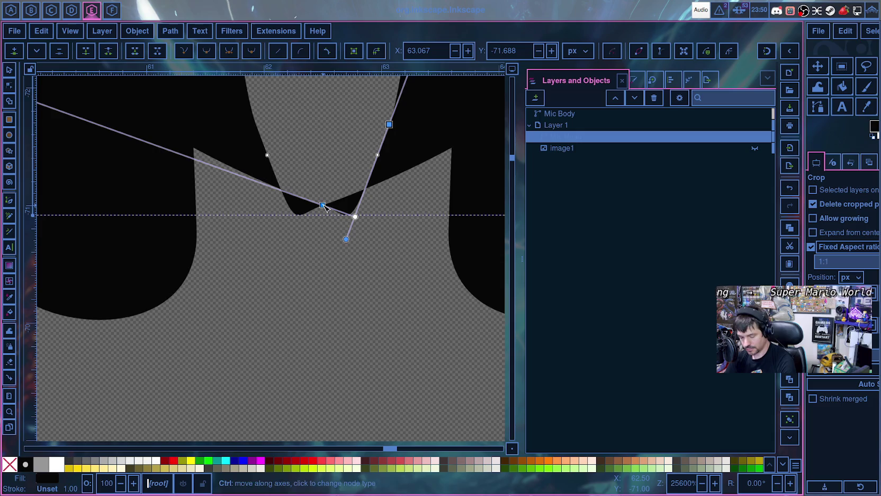
key(ctrl+z)
shift+click(323, 205)
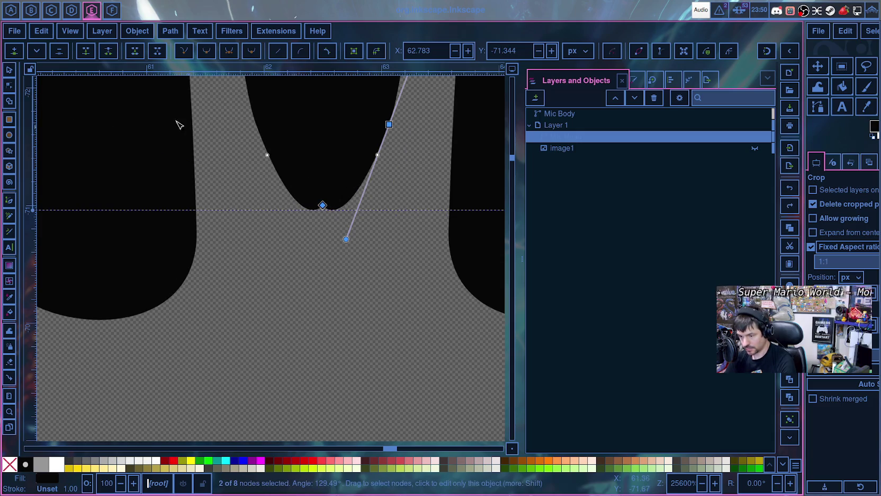
click(13, 53)
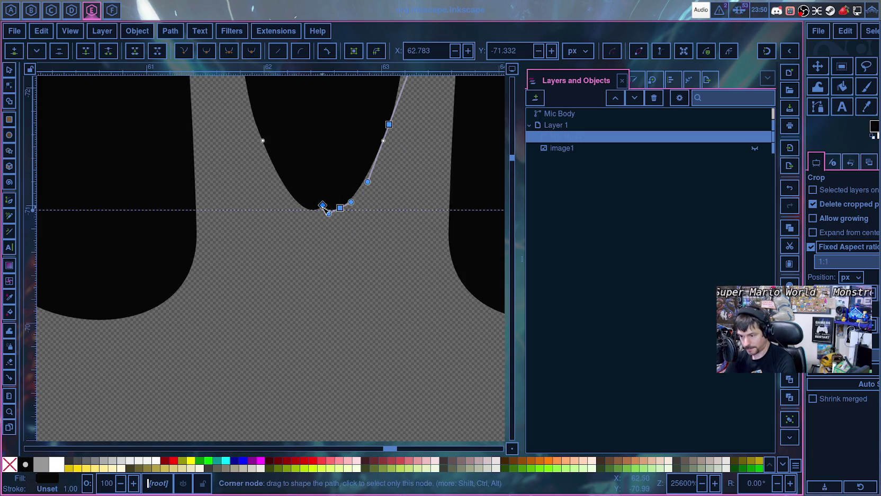
click(340, 208)
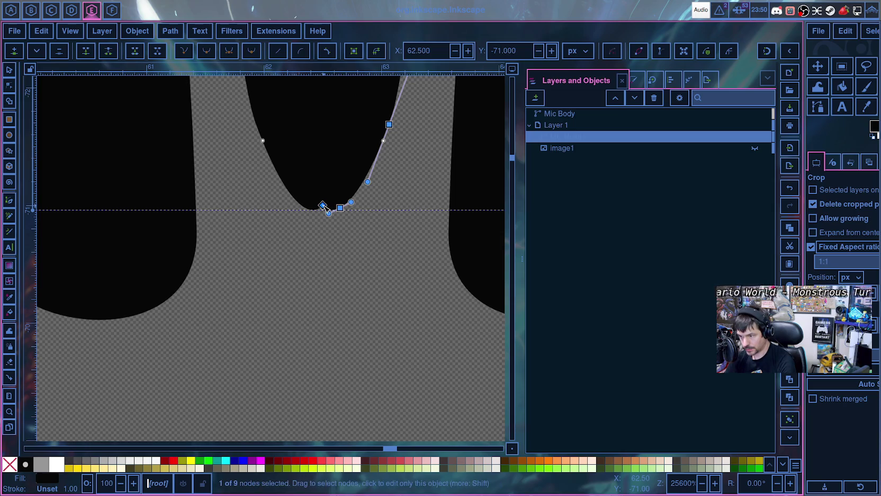
drag(518, 51, 487, 50)
text(-71)
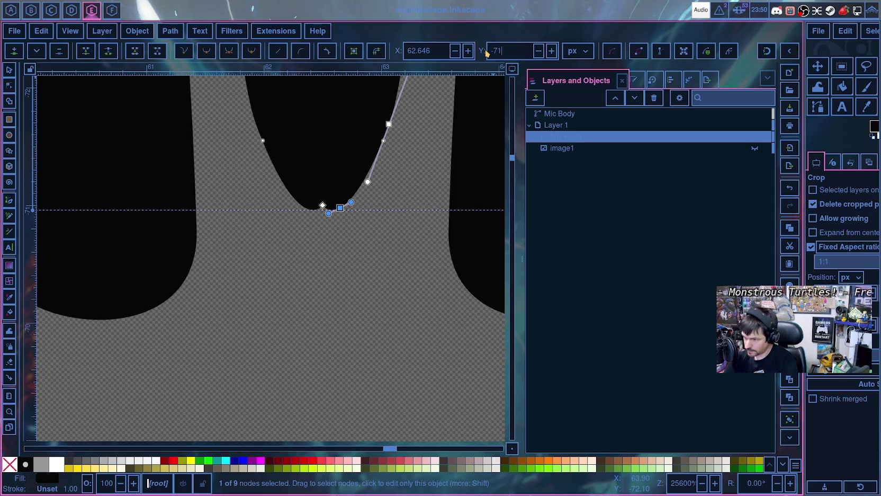
key(Return)
- Stretch the notch node's handle to flatten the curve and nudge the node slightly left
scroll(387, 262, up, 2)
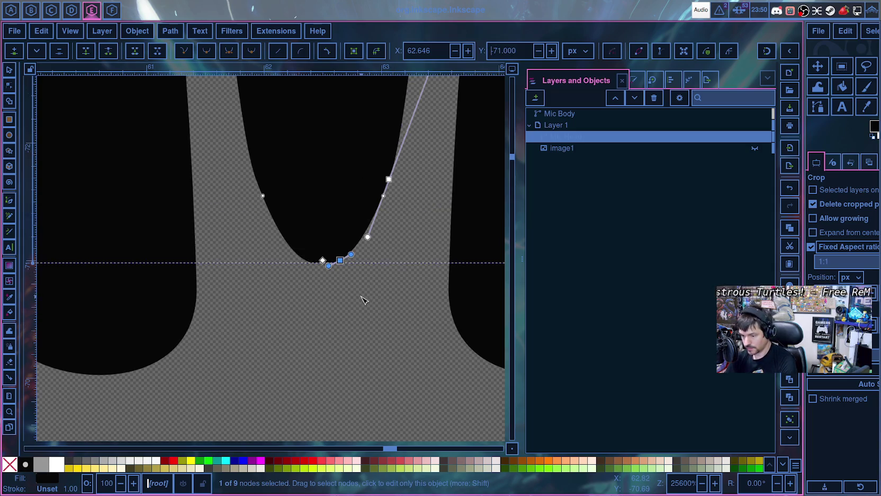
scroll(349, 299, down, 2)
click(345, 302)
scroll(338, 273, up, 4)
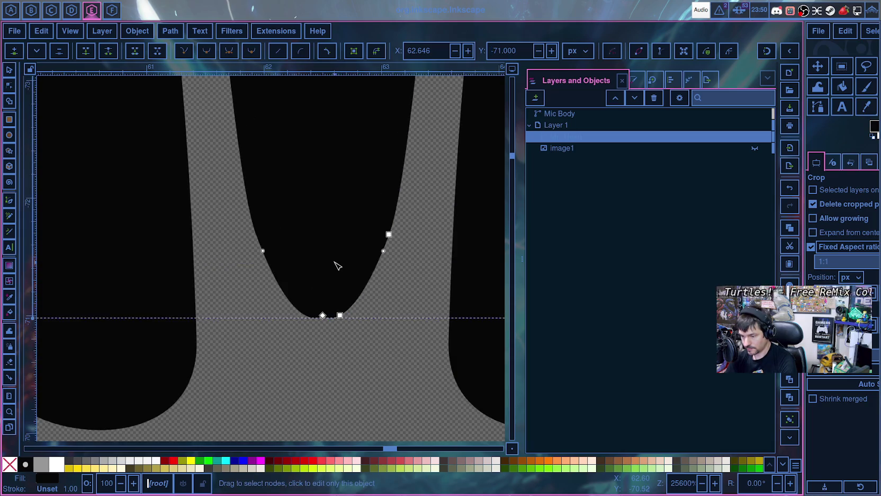
click(340, 315)
drag(351, 315, 355, 316)
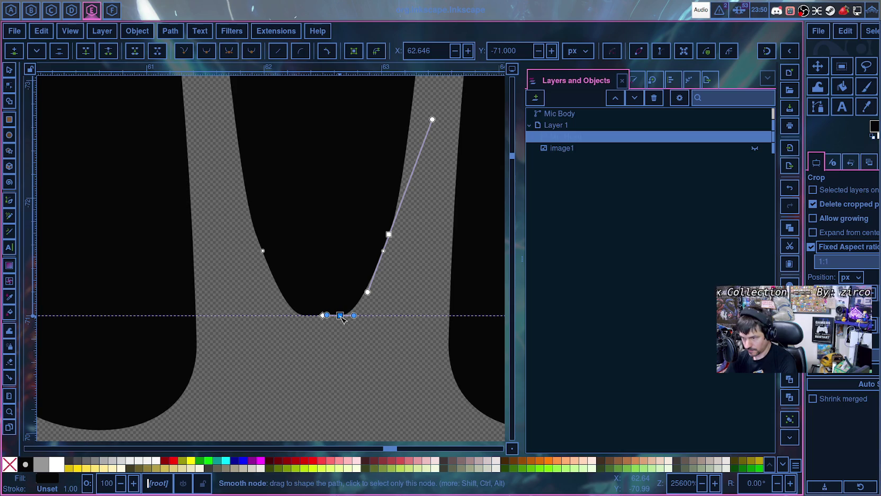
key(Escape)
drag(342, 317, 339, 317)
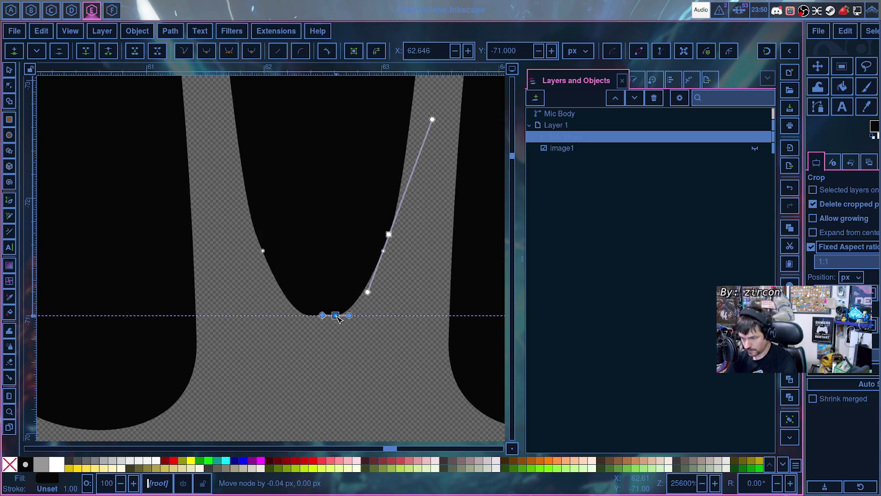
drag(337, 316, 335, 315)
key(Escape)
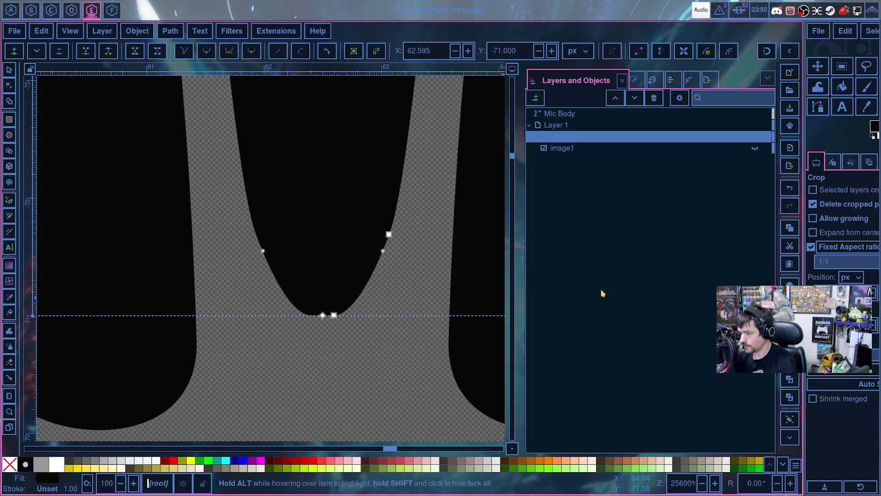
scroll(454, 337, down, 5)
scroll(454, 336, down, 4)
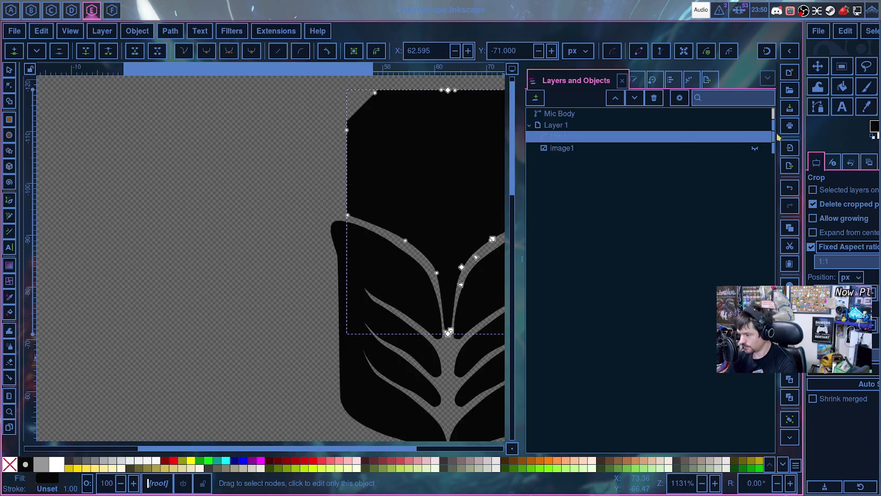
click(756, 150)
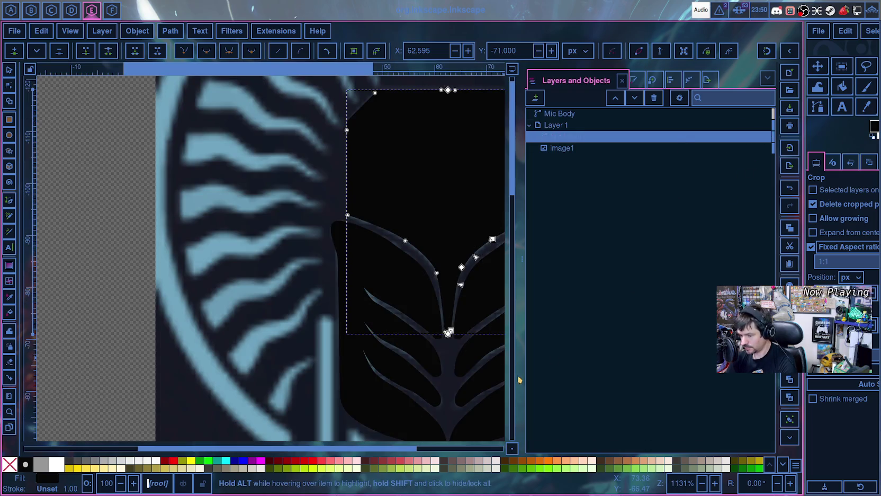
click(451, 362)
mouse_move(654, 113)
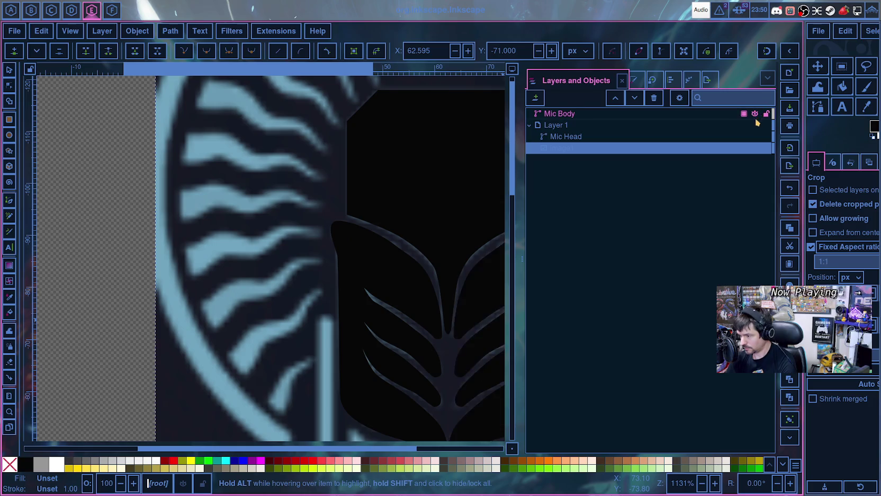
click(757, 148)
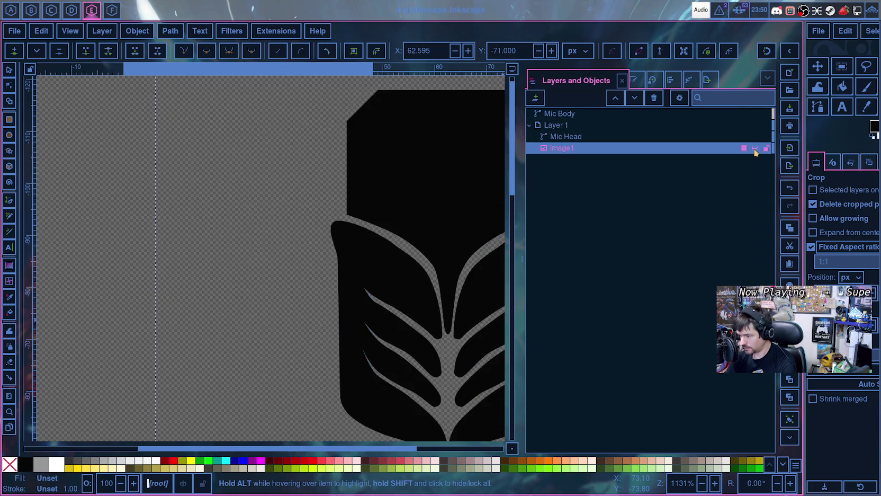
scroll(212, 344, down, 2)
scroll(159, 313, right, 5)
scroll(366, 315, up, 2)
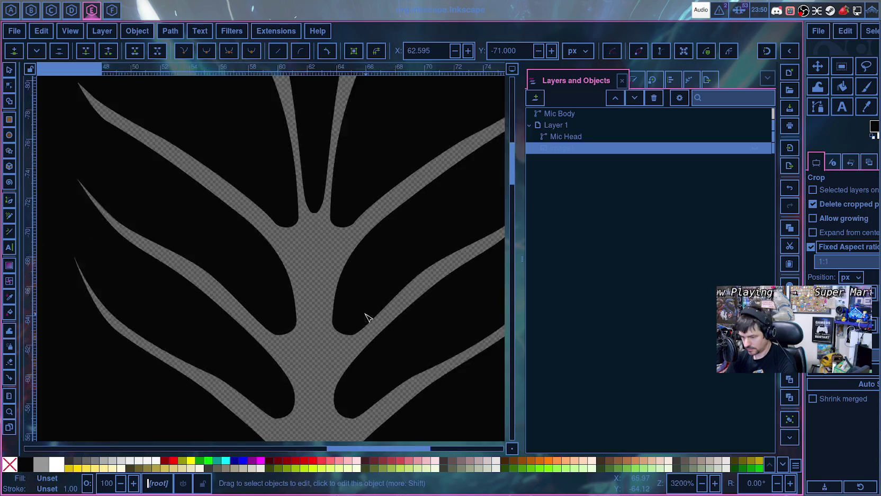
scroll(311, 295, up, 2)
scroll(283, 261, up, 2)
scroll(283, 261, up, 2)
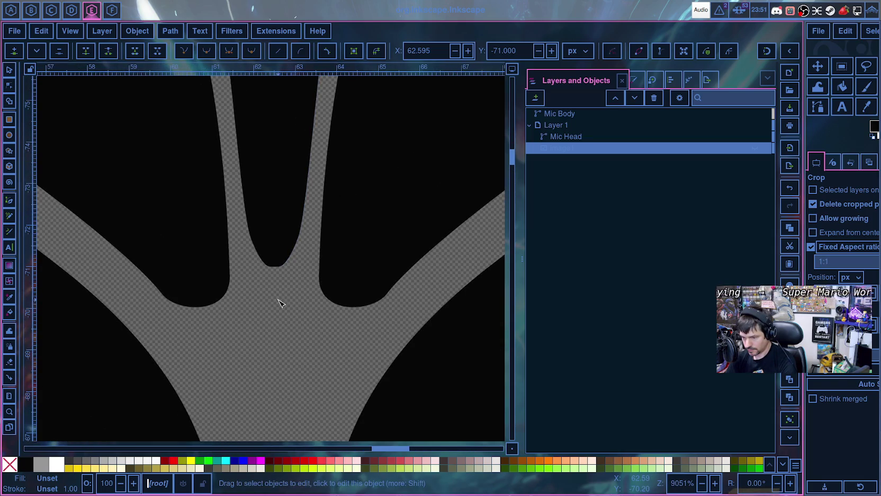
scroll(279, 302, down, 3)
scroll(280, 301, down, 3)
scroll(280, 301, down, 3)
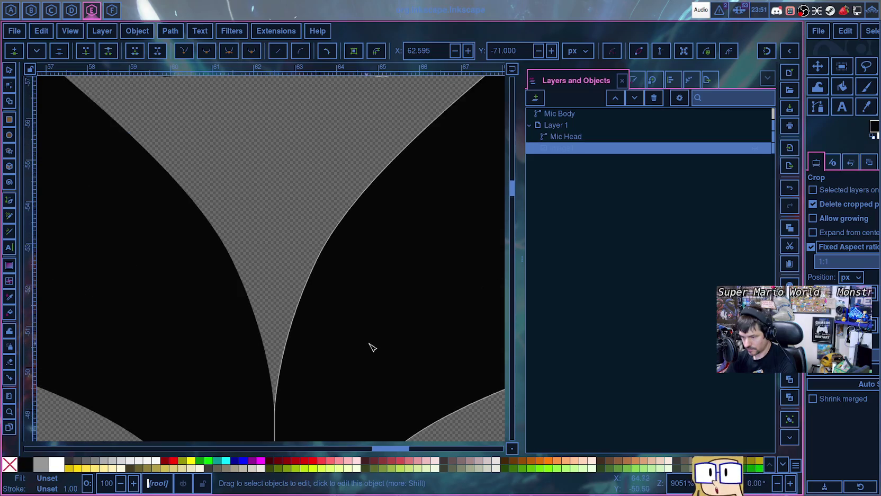
scroll(365, 341, down, 2)
key(5)
ctrl+scroll(379, 348, up, 1)
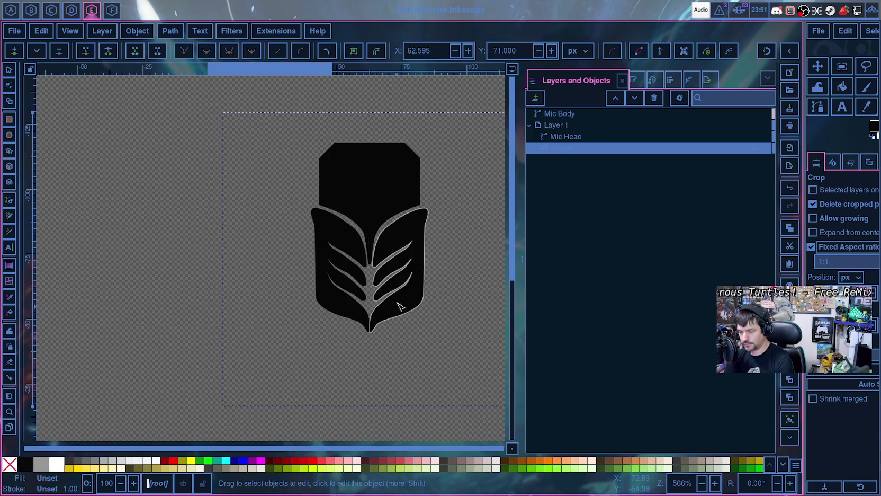
- Unhide the reference image image1 so it shows behind the Mic Head
scroll(443, 272, up, 2)
scroll(444, 272, up, 1)
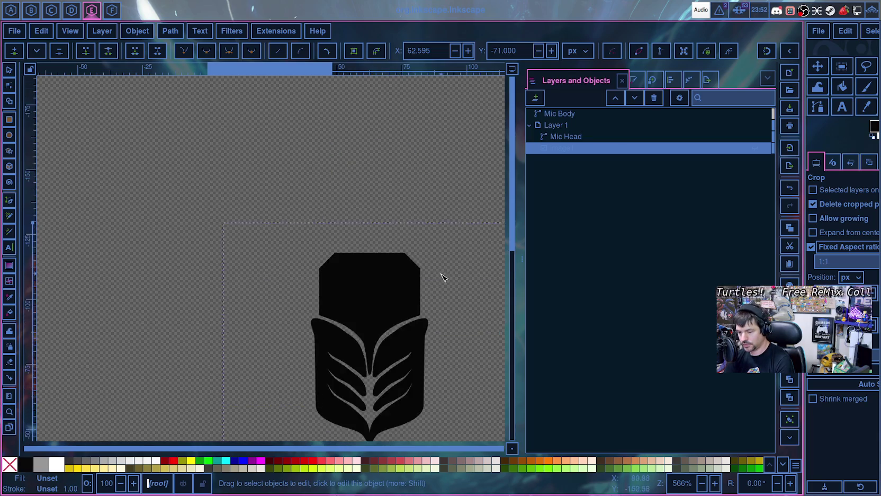
scroll(443, 273, down, 2)
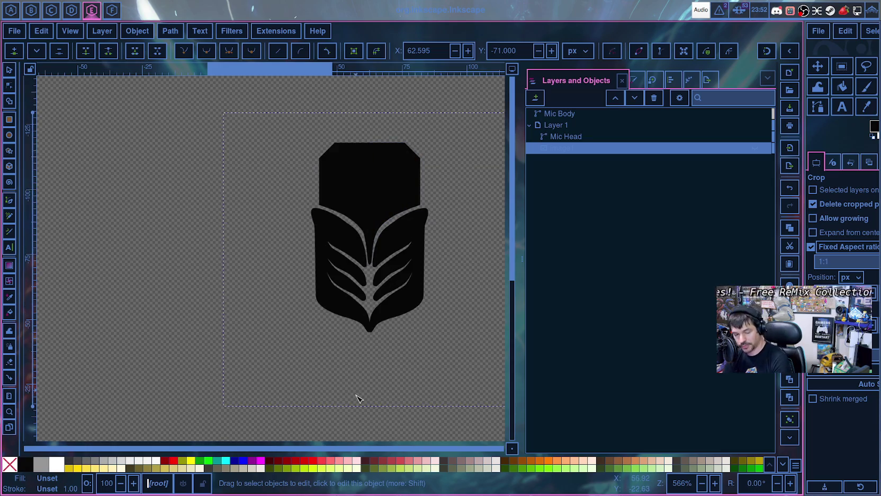
scroll(360, 380, up, 1)
scroll(368, 375, down, 1)
ctrl+scroll(371, 375, up, 1)
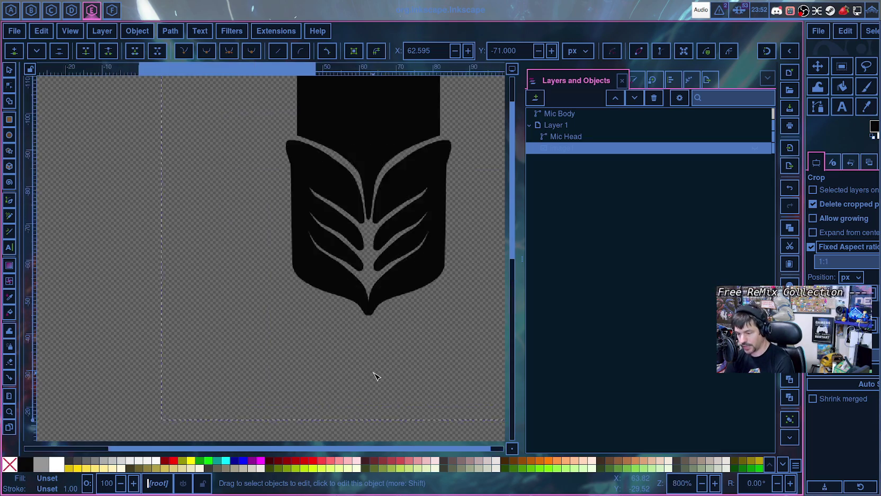
ctrl+scroll(374, 375, up, 2)
scroll(374, 372, up, 2)
scroll(381, 368, up, 2)
scroll(381, 364, up, 2)
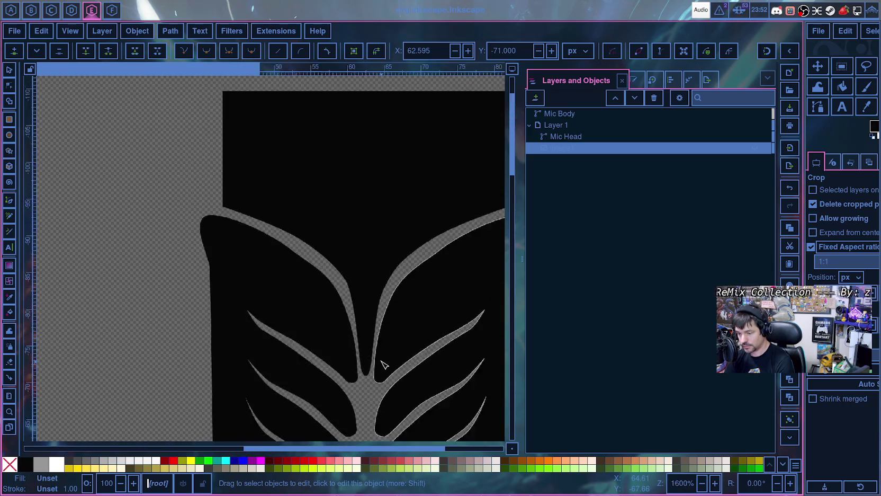
ctrl+scroll(384, 364, down, 3)
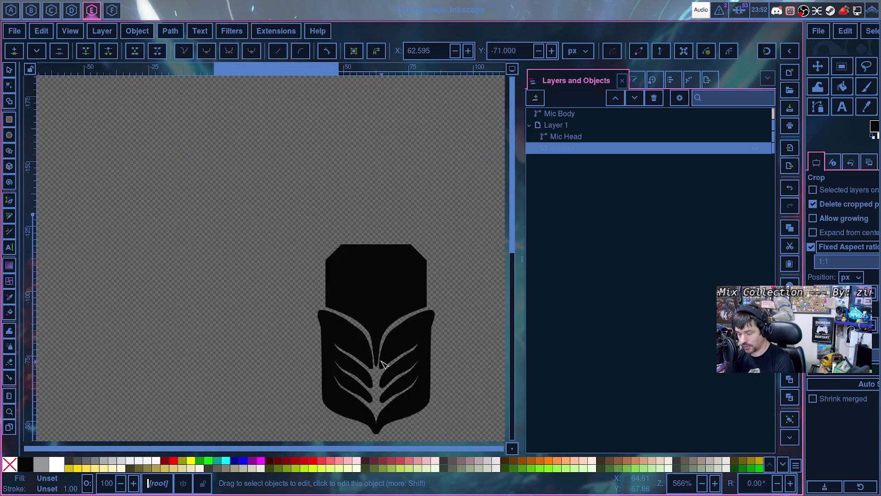
click(757, 148)
- Open the desktop Audio Menu device controls from the top bar
scroll(493, 281, down, 6)
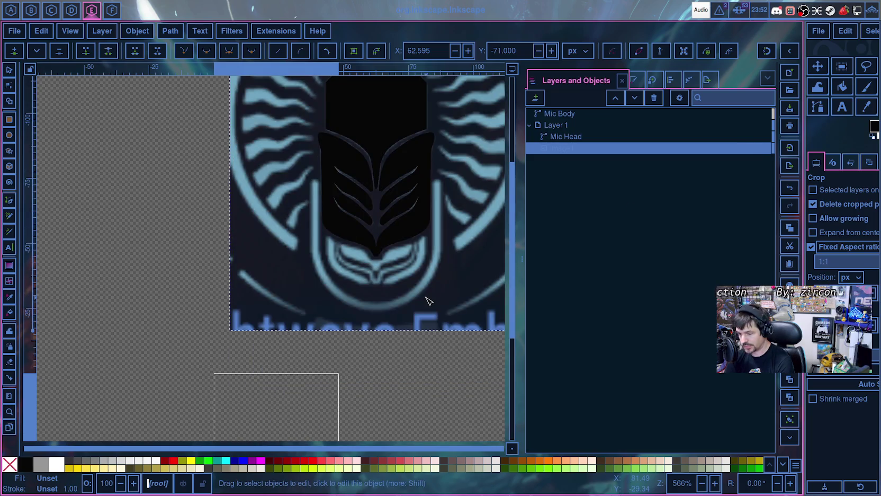
ctrl+scroll(426, 300, up, 1)
ctrl+scroll(413, 300, up, 1)
ctrl+scroll(339, 289, up, 1)
ctrl+scroll(339, 289, up, 1)
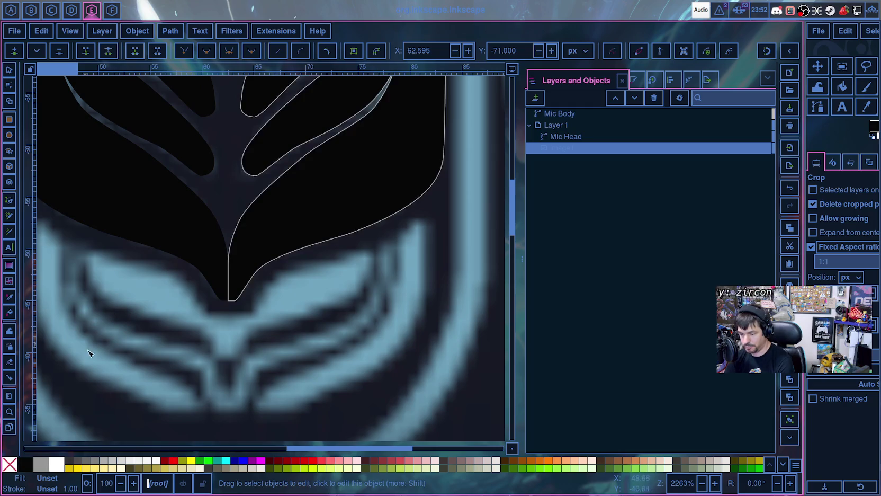
scroll(448, 327, down, 2)
scroll(447, 327, down, 6)
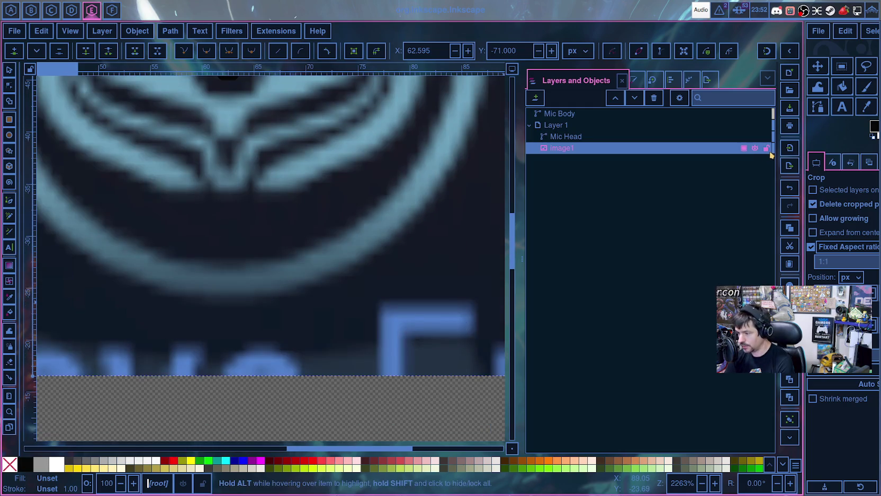
ctrl+scroll(424, 259, down, 2)
ctrl+scroll(423, 258, down, 1)
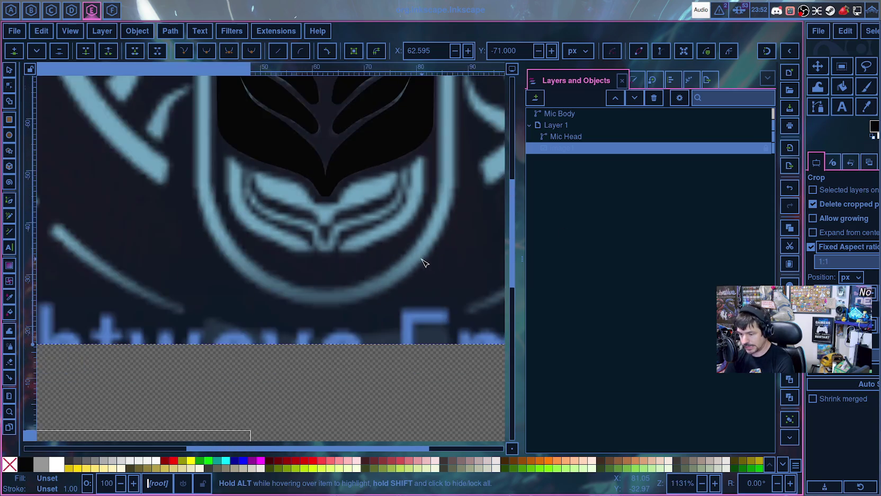
ctrl+scroll(424, 260, down, 2)
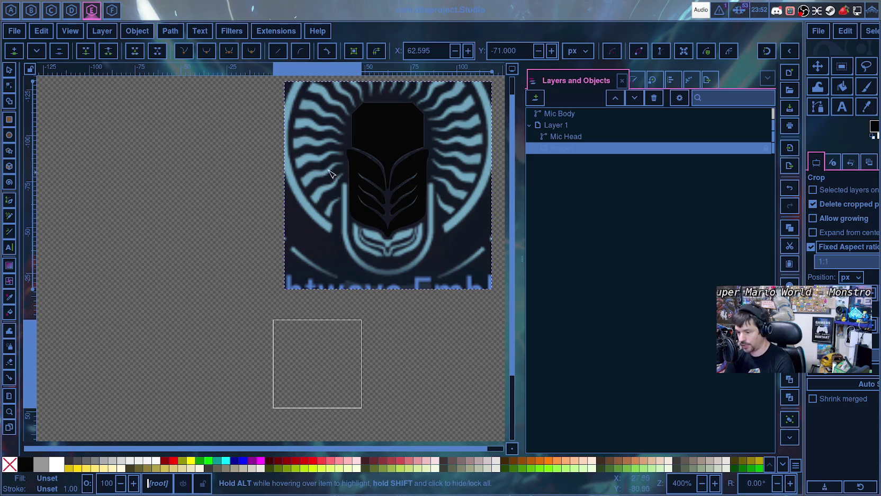
click(700, 12)
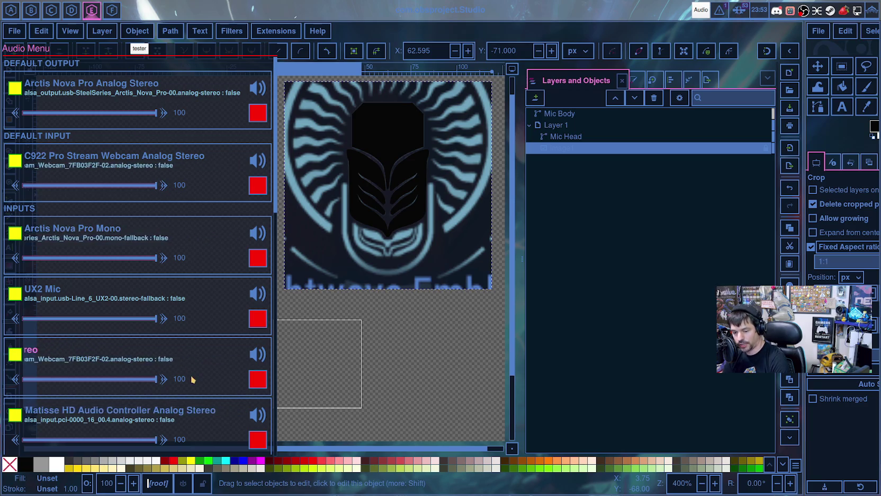
- Mute the Chat-Channel output in the OUTPUTS section, then close the Audio Menu
scroll(185, 328, down, 1)
scroll(182, 323, down, 1)
scroll(182, 328, down, 6)
scroll(184, 336, down, 4)
scroll(185, 341, down, 2)
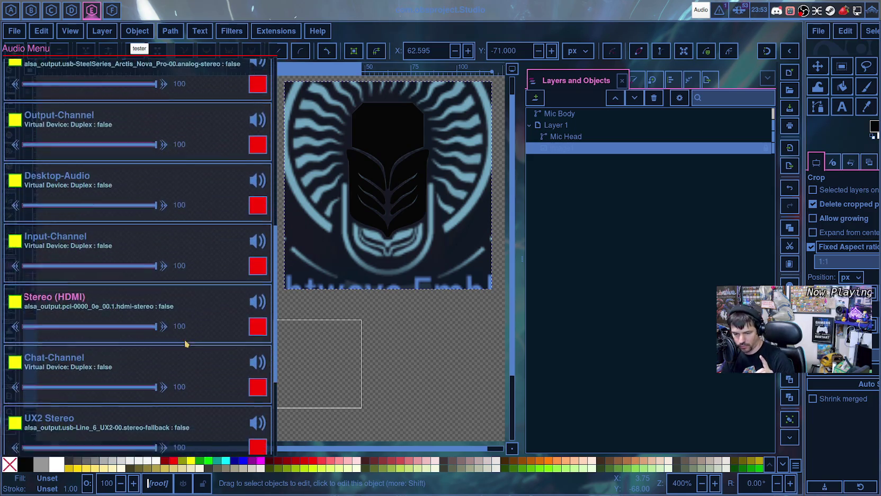
scroll(242, 340, down, 3)
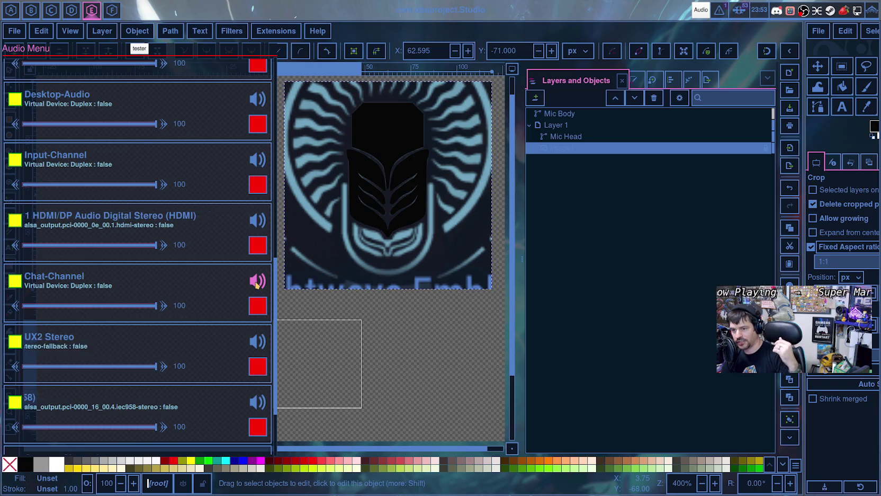
click(256, 282)
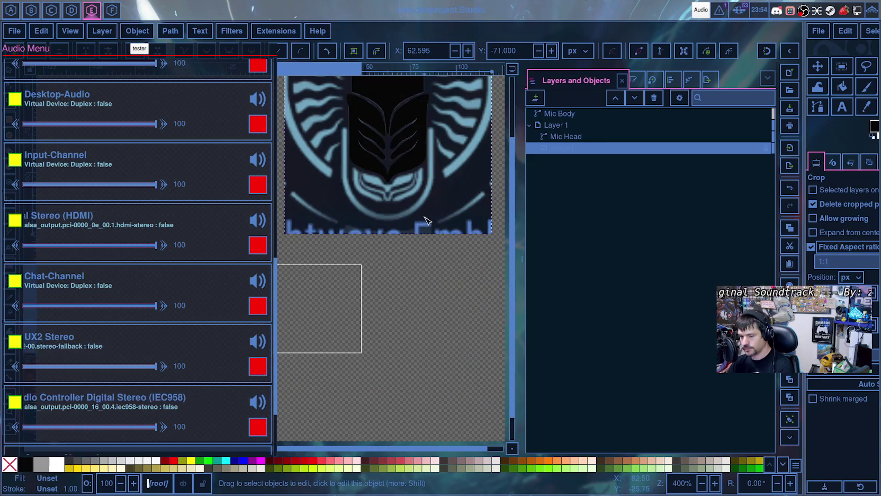
click(700, 9)
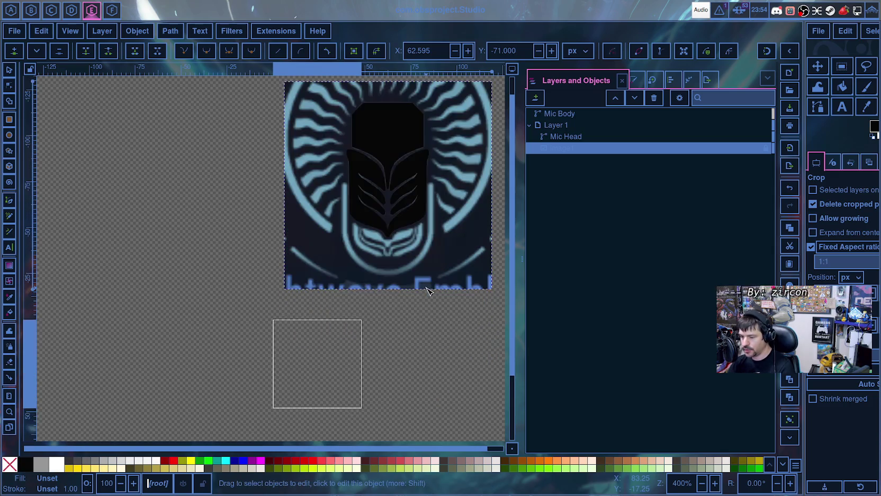
- Scroll around the Mic Head at 1600% to compare the trace with the reference emblem
scroll(420, 360, up, 4)
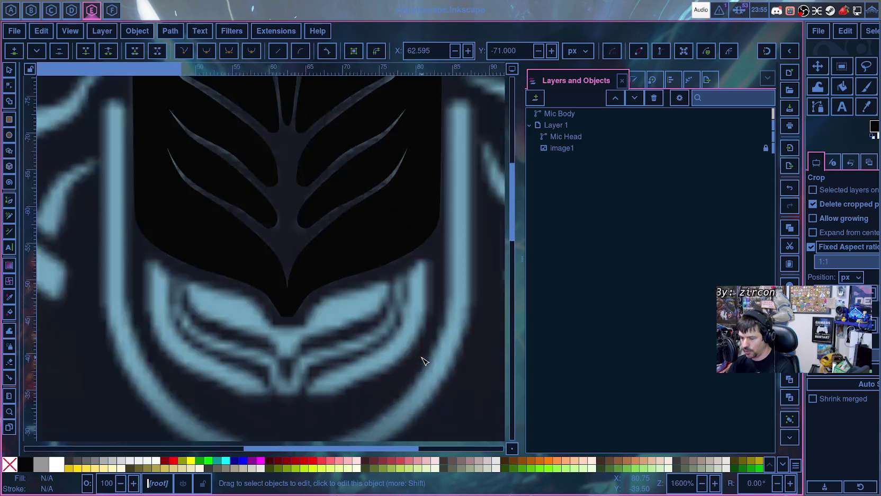
scroll(423, 360, up, 3)
scroll(404, 335, down, 4)
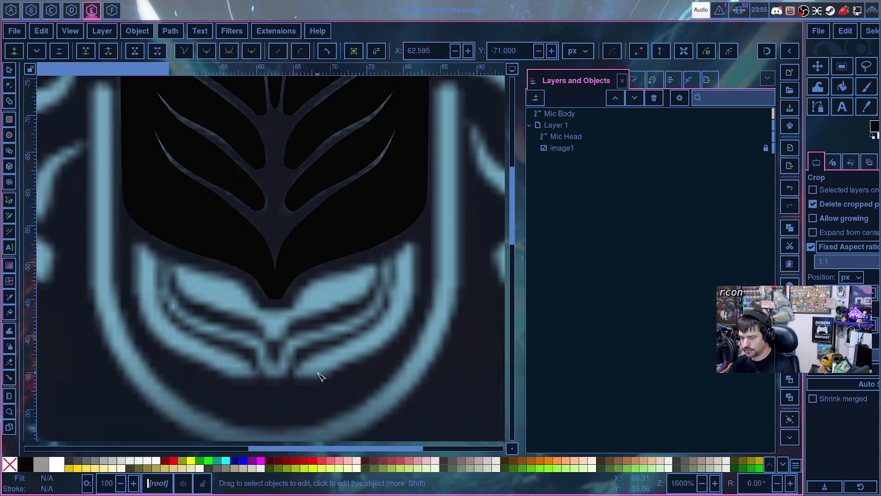
scroll(321, 377, up, 1)
scroll(433, 295, up, 5)
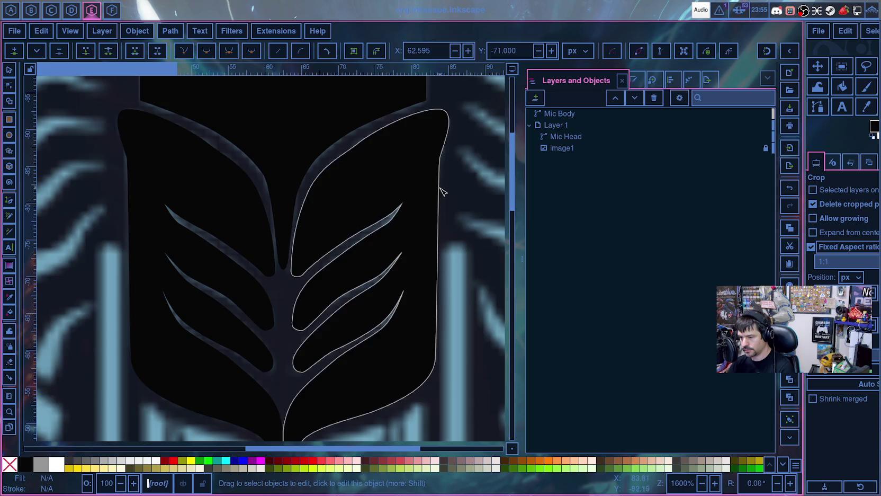
scroll(429, 284, down, 3)
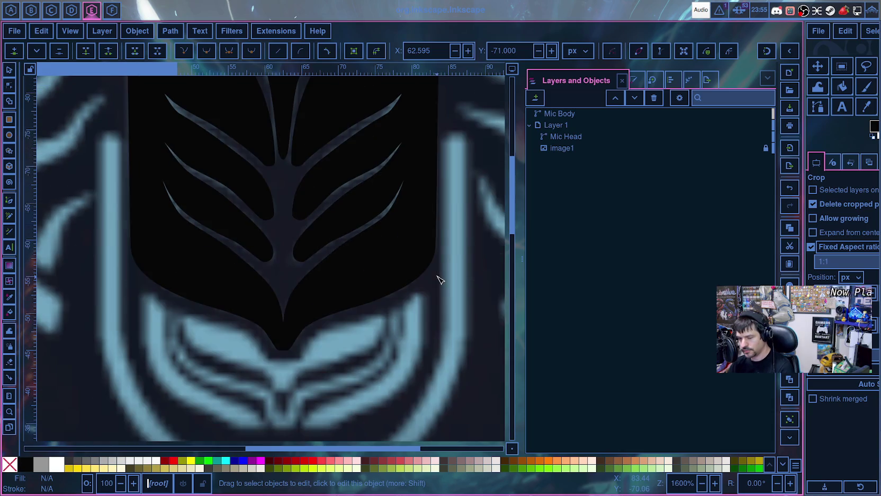
scroll(439, 280, down, 3)
scroll(373, 344, down, 5)
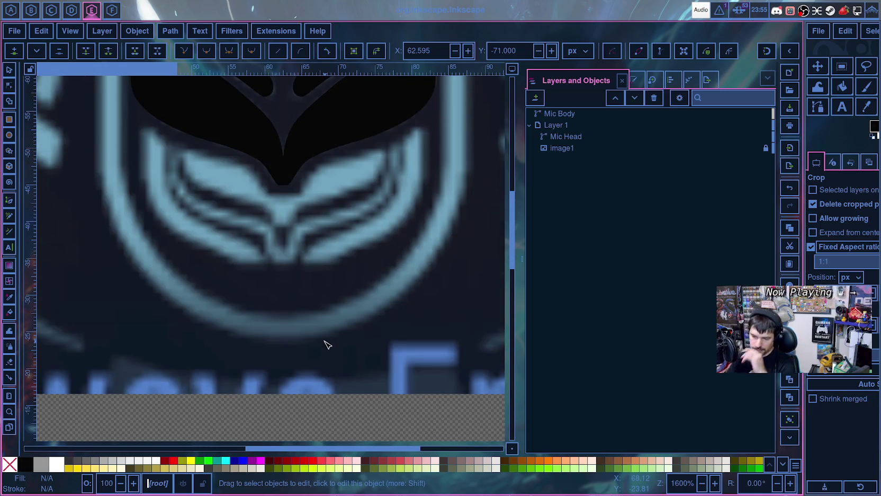
scroll(339, 321, up, 5)
scroll(339, 321, up, 5)
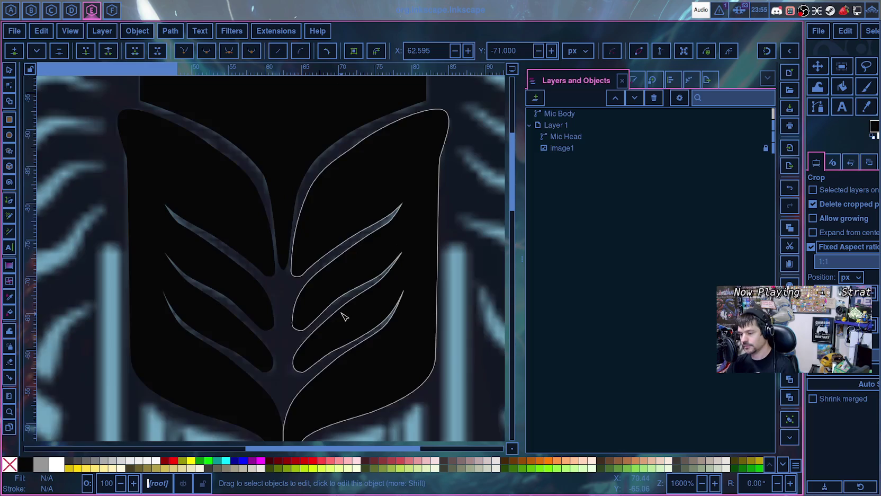
scroll(352, 307, down, 7)
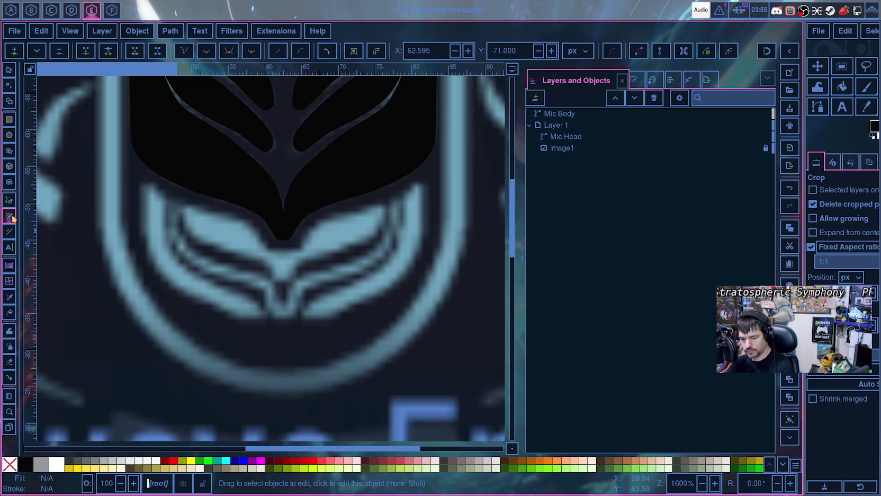
scroll(273, 259, up, 10)
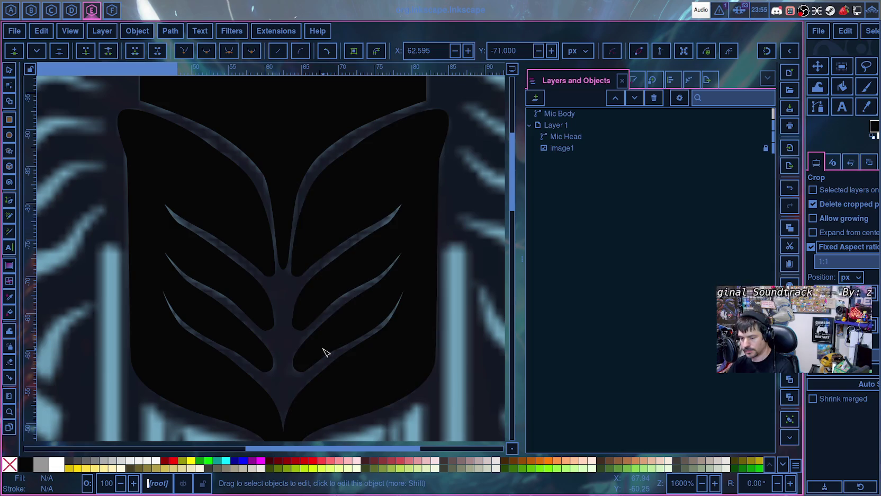
scroll(320, 356, down, 5)
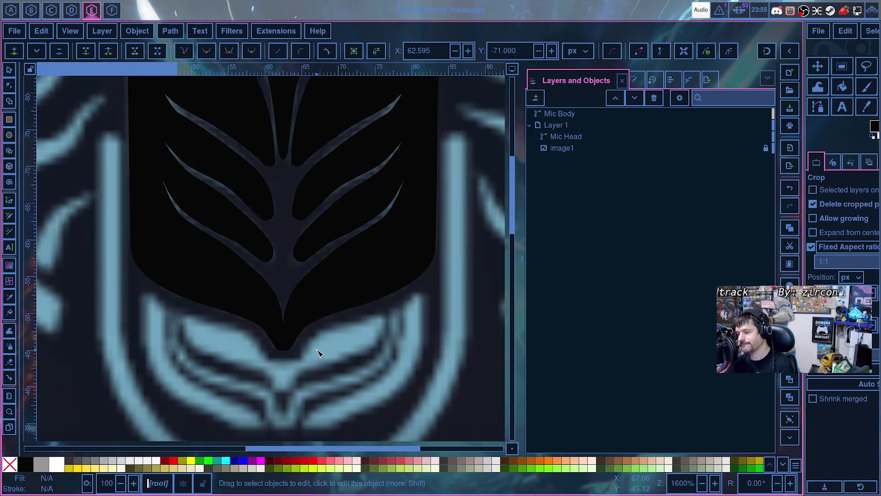
scroll(314, 353, up, 5)
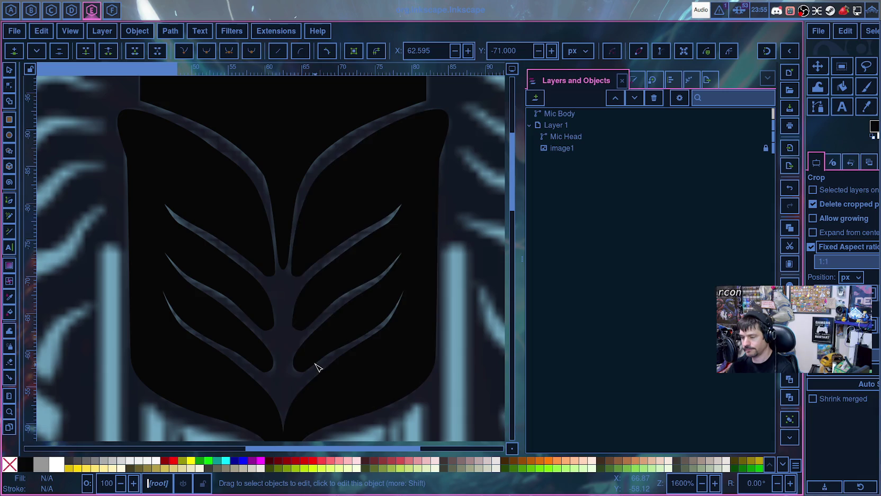
scroll(316, 367, down, 3)
scroll(316, 366, down, 2)
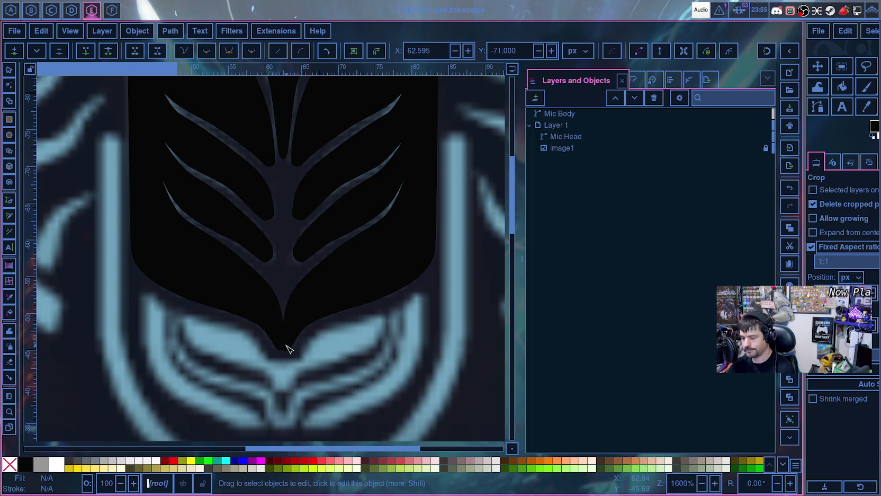
scroll(286, 349, down, 9)
scroll(286, 352, up, 20)
scroll(286, 357, up, 4)
scroll(286, 356, down, 5)
scroll(286, 357, down, 3)
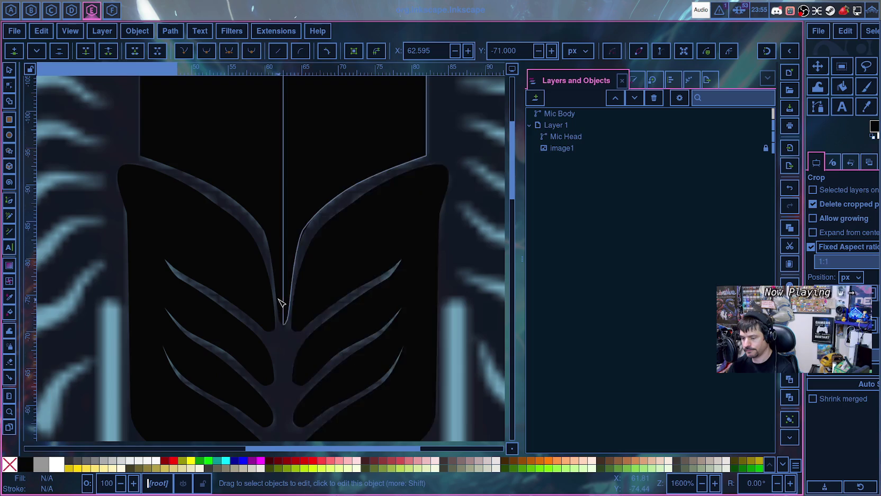
scroll(285, 286, up, 6)
scroll(279, 346, down, 13)
scroll(275, 344, down, 3)
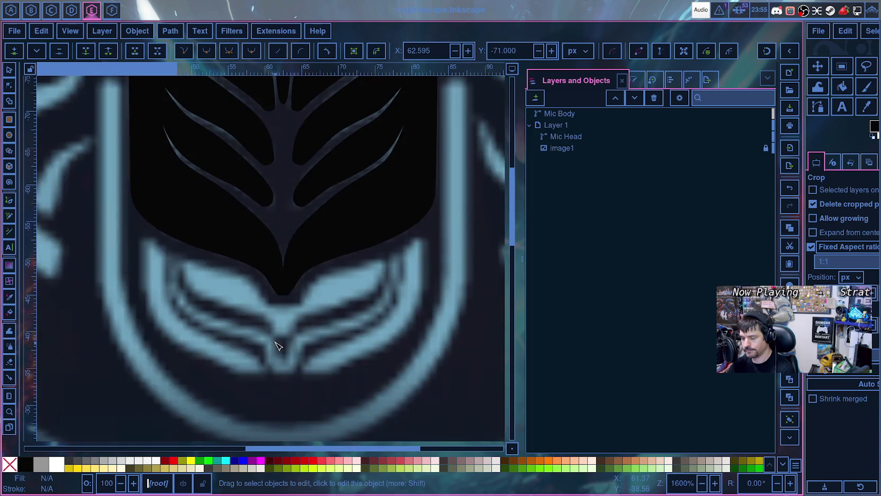
scroll(282, 324, up, 6)
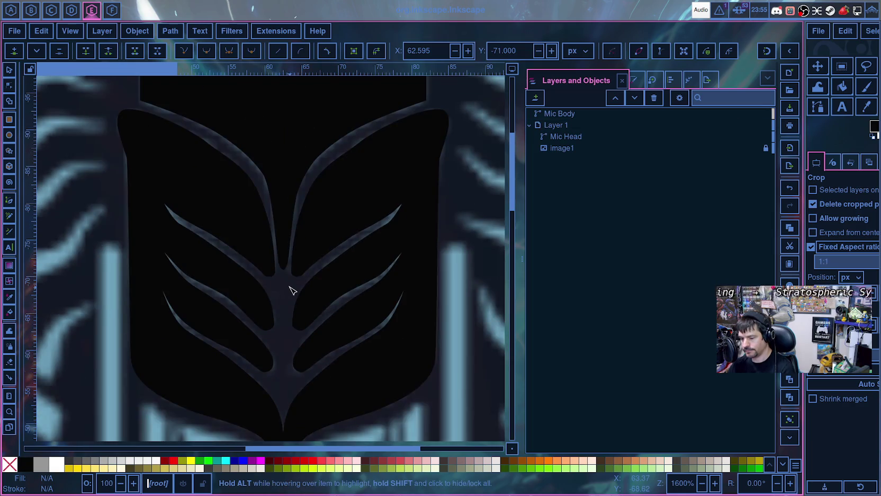
scroll(292, 291, down, 5)
scroll(291, 292, down, 1)
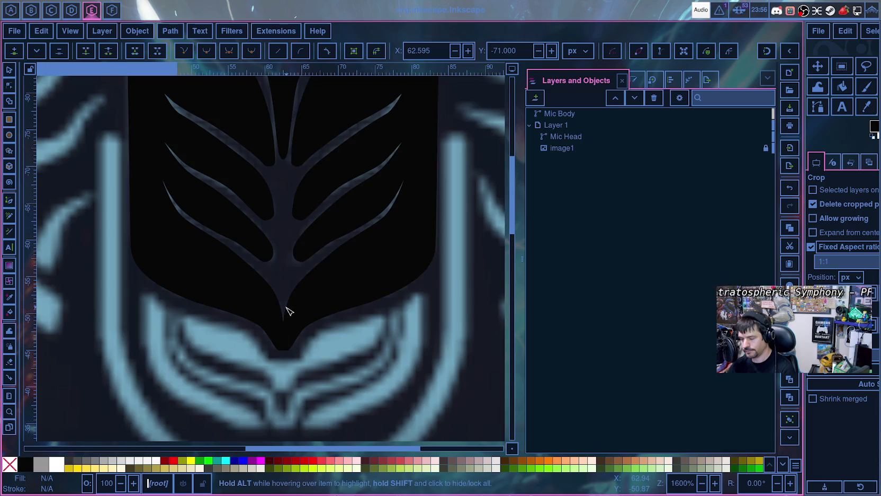
scroll(286, 310, up, 6)
scroll(288, 296, up, 3)
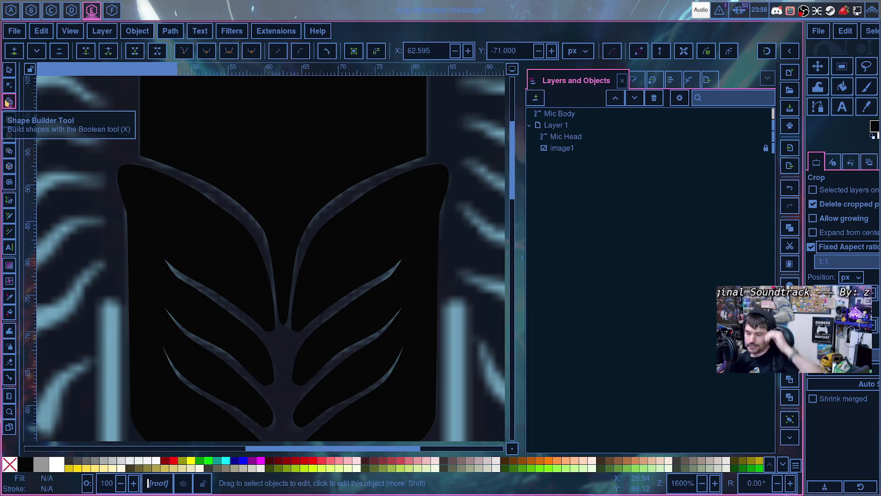
click(9, 102)
scroll(275, 249, down, 5)
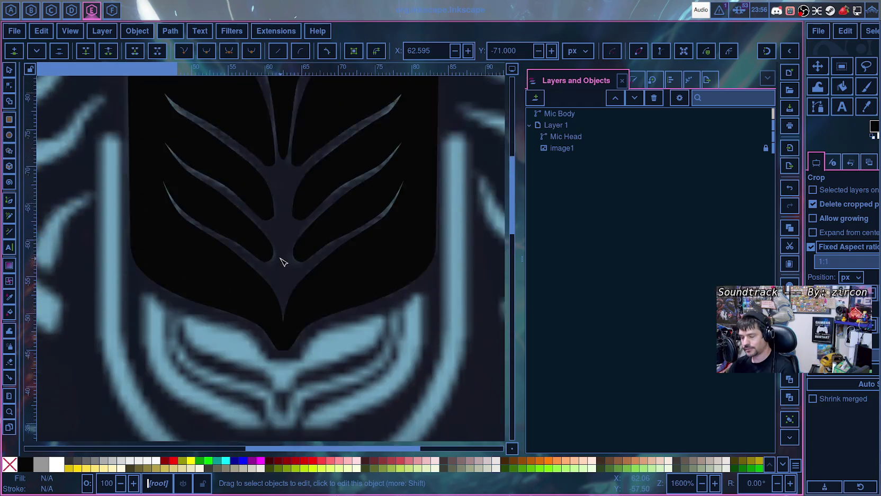
scroll(282, 258, down, 5)
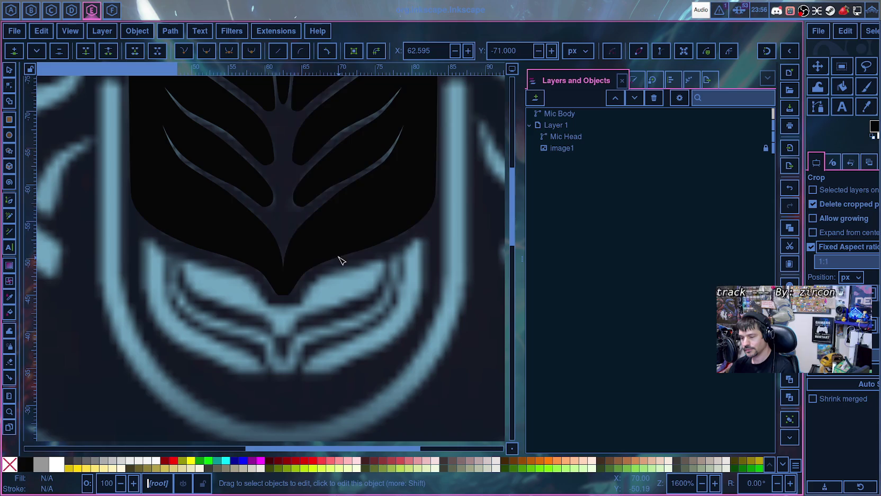
scroll(341, 260, up, 5)
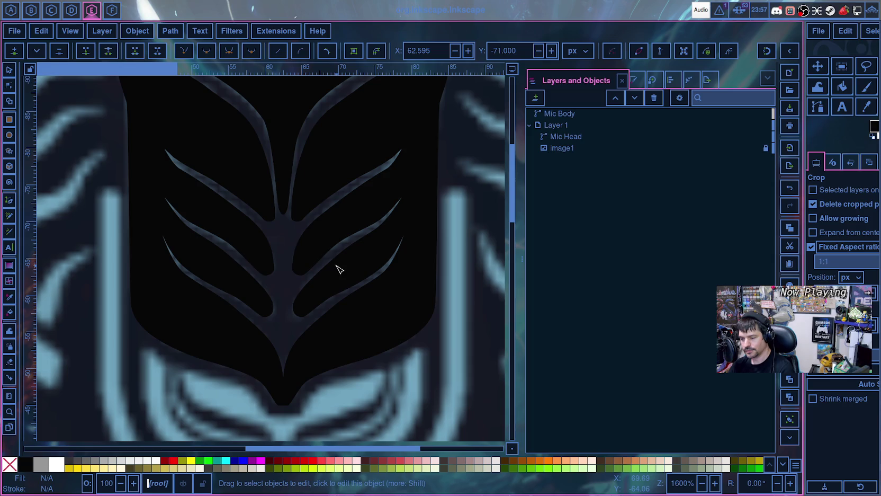
scroll(339, 270, down, 5)
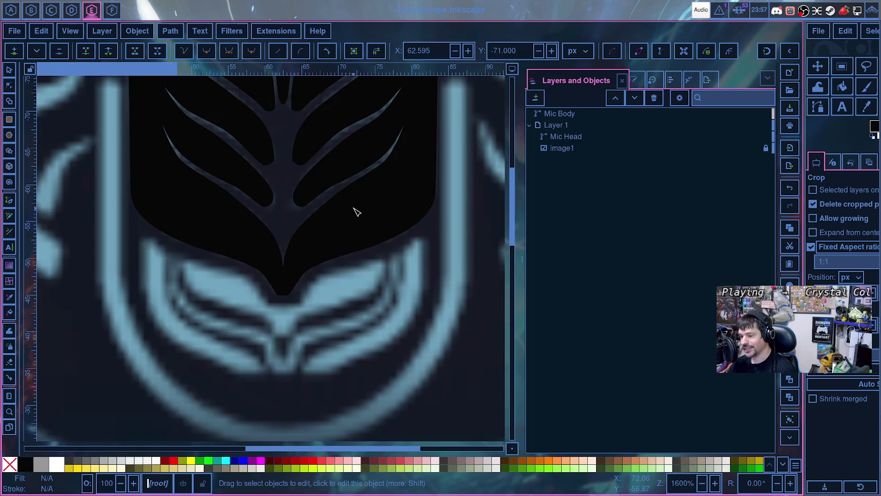
scroll(371, 214, up, 5)
scroll(409, 216, up, 2)
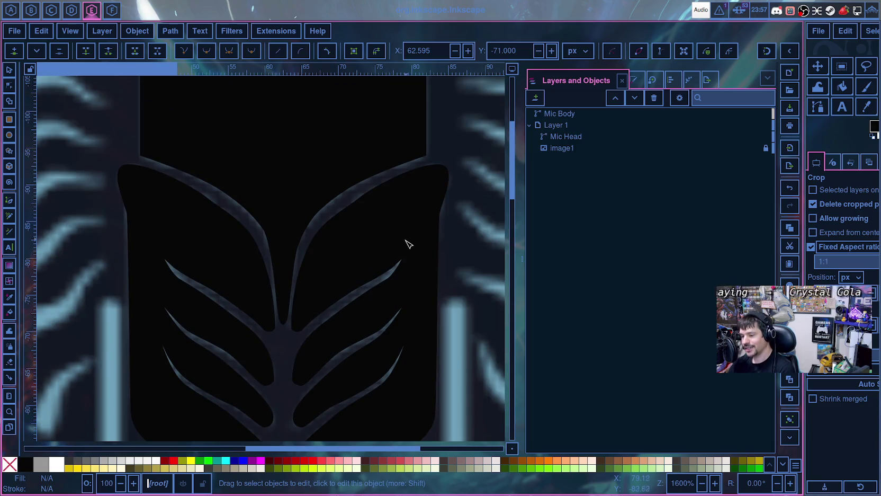
click(396, 279)
- Drag the tip nodes of Mic Body's upper-right leaf branch up and outward
scroll(396, 286, up, 1)
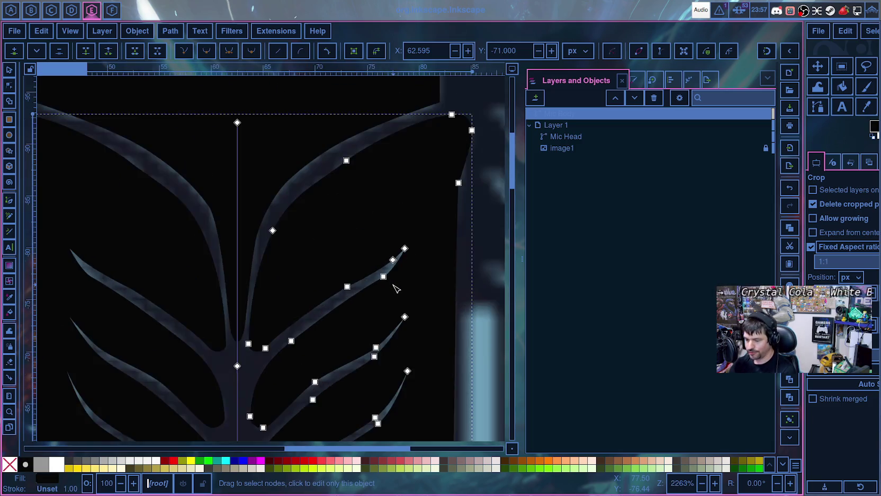
scroll(396, 287, up, 4)
scroll(393, 289, up, 2)
drag(318, 221, 322, 194)
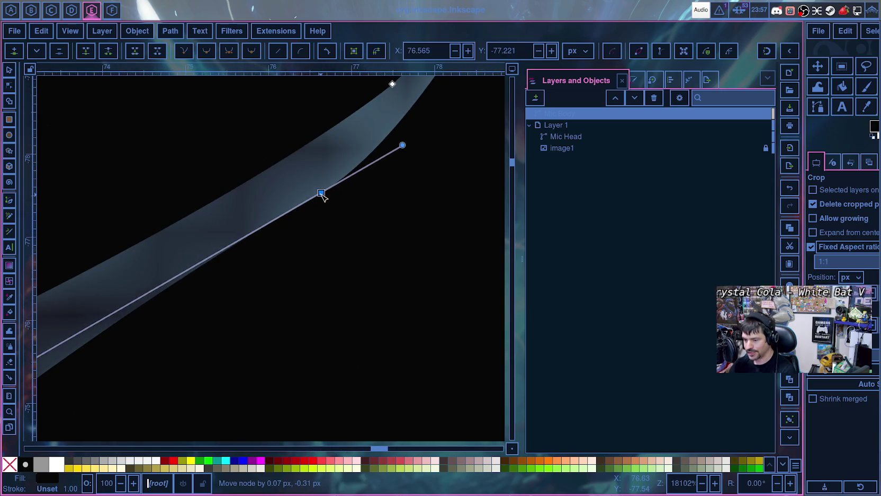
scroll(322, 252, down, 3)
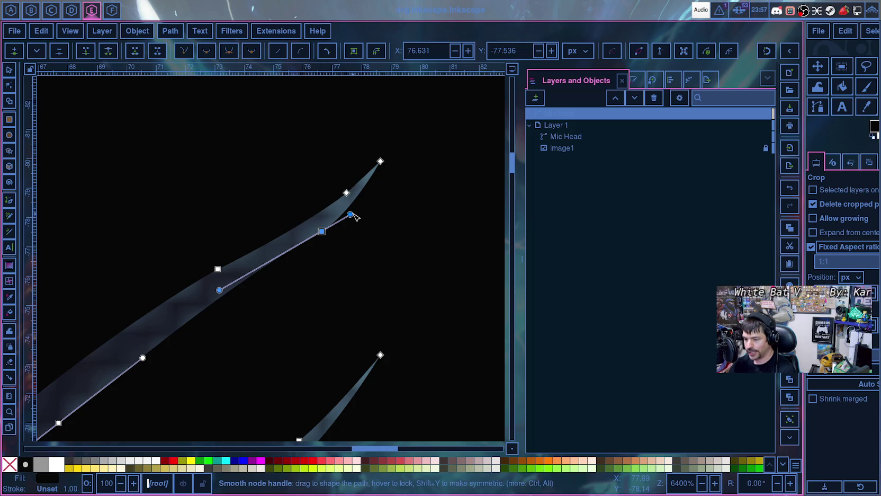
drag(379, 160, 391, 145)
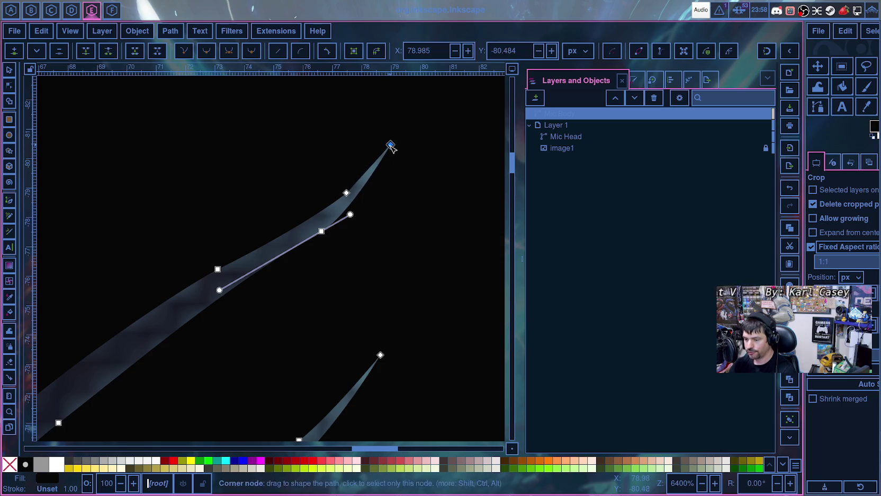
mouse_move(347, 194)
mouse_down()
mouse_move(327, 212)
mouse_move(335, 207)
mouse_up()
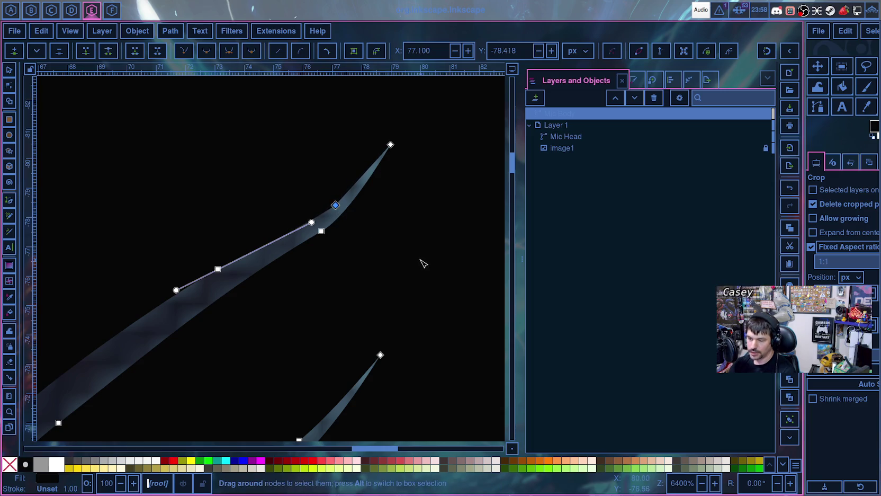
- Make the mid-branch node smooth (Shift+S) and adjust its handles into a tapered curve
scroll(418, 268, down, 3)
scroll(418, 265, down, 2)
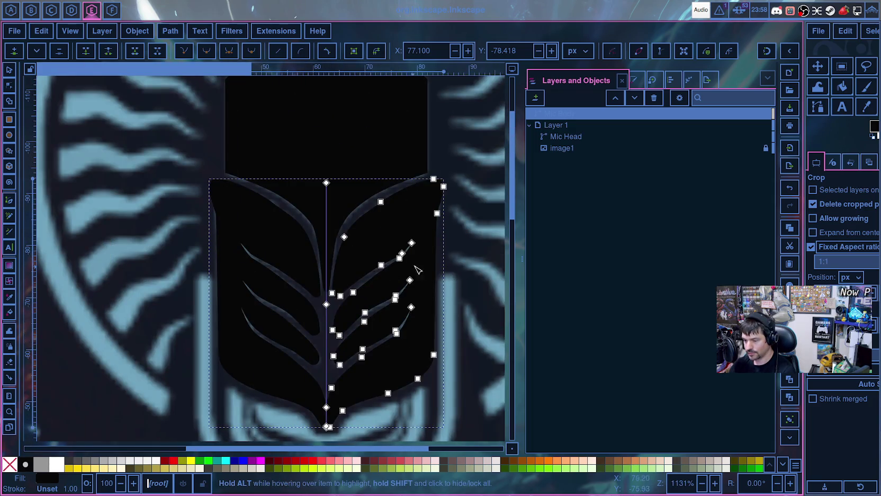
scroll(449, 274, up, 2)
scroll(446, 275, up, 1)
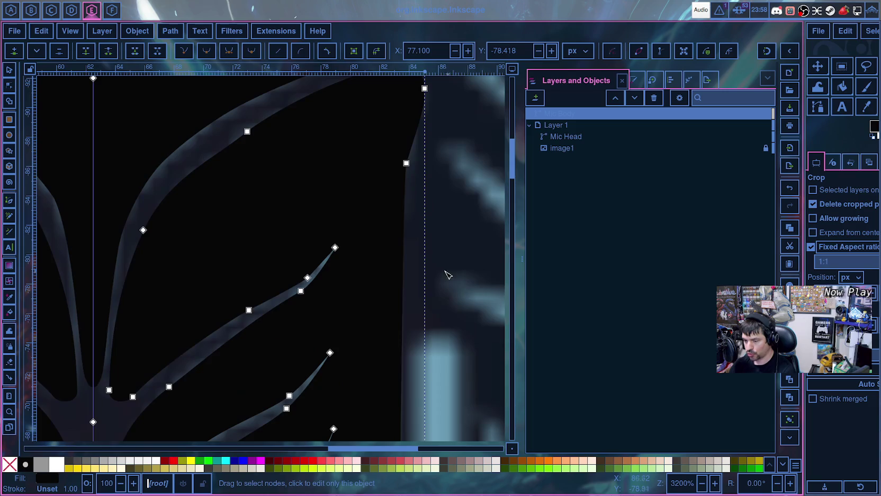
click(307, 277)
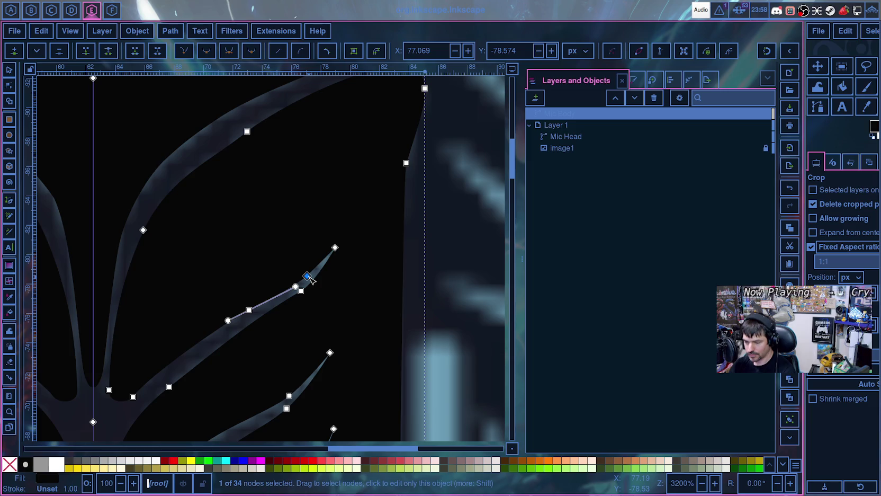
key(shift+s)
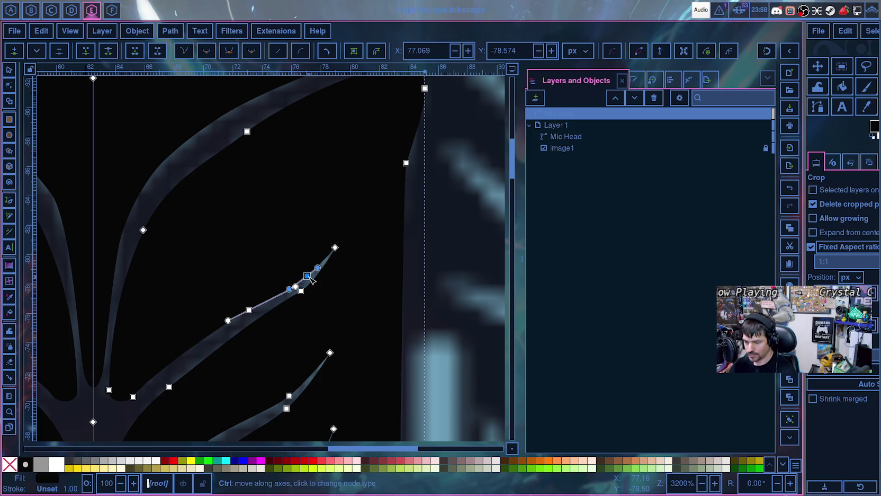
drag(317, 268, 323, 261)
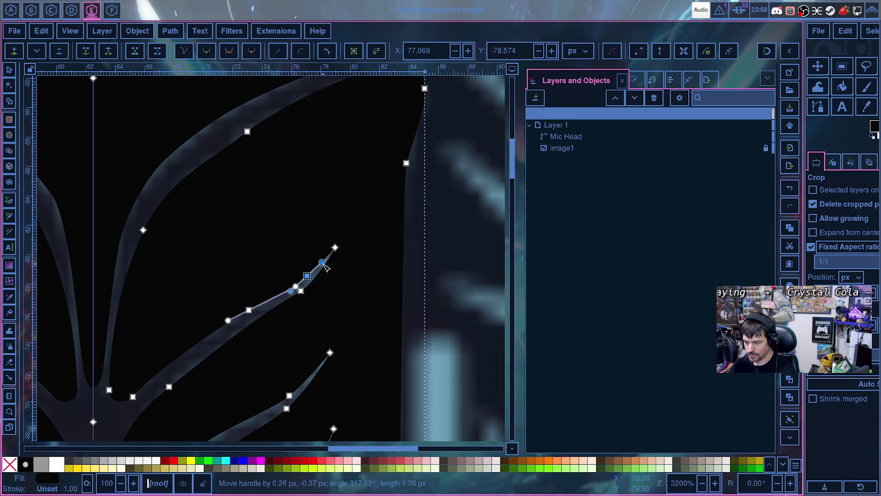
drag(291, 291, 286, 287)
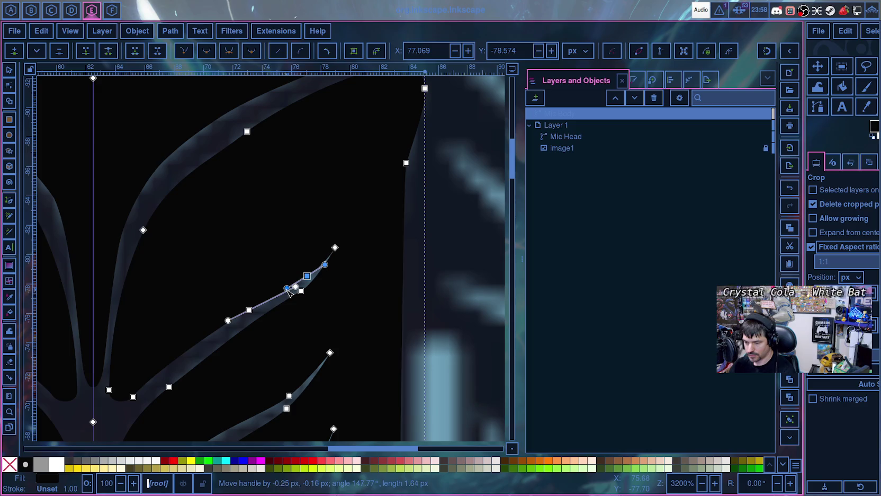
drag(324, 265, 320, 267)
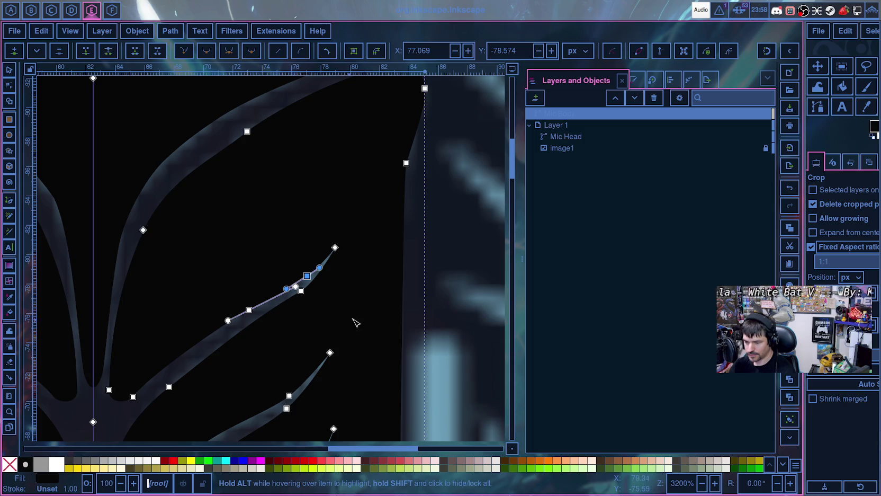
click(472, 323)
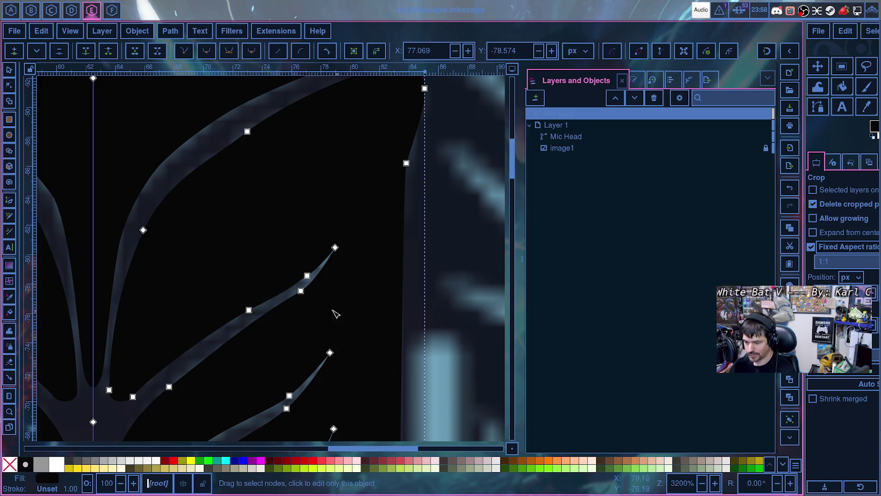
- Undo a stray nudge to the lower branch nodes and deselect Mic Body
drag(304, 294, 305, 291)
drag(249, 310, 248, 314)
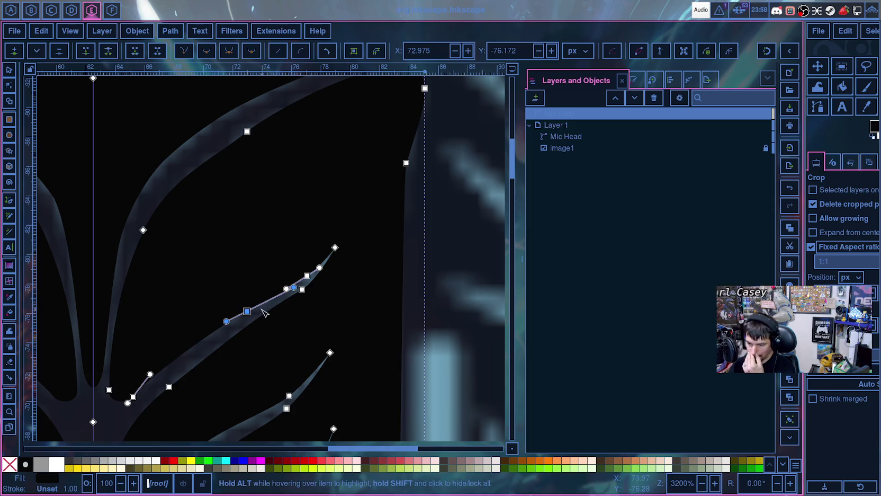
key(ctrl+z)
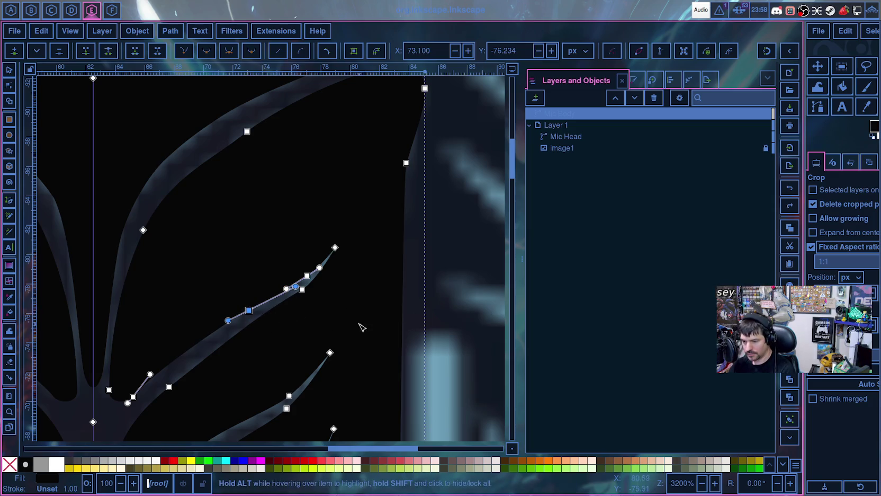
ctrl+scroll(455, 316, down, 2)
ctrl+scroll(454, 317, down, 1)
ctrl+scroll(453, 318, down, 2)
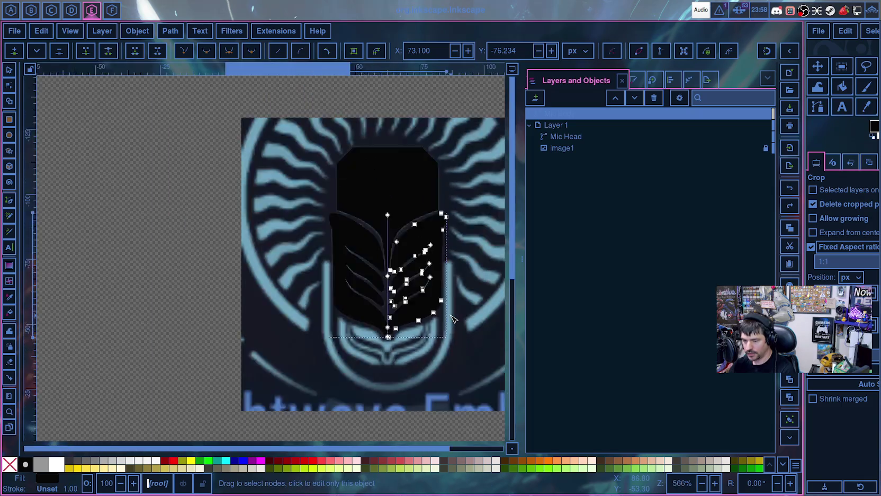
ctrl+scroll(453, 318, down, 1)
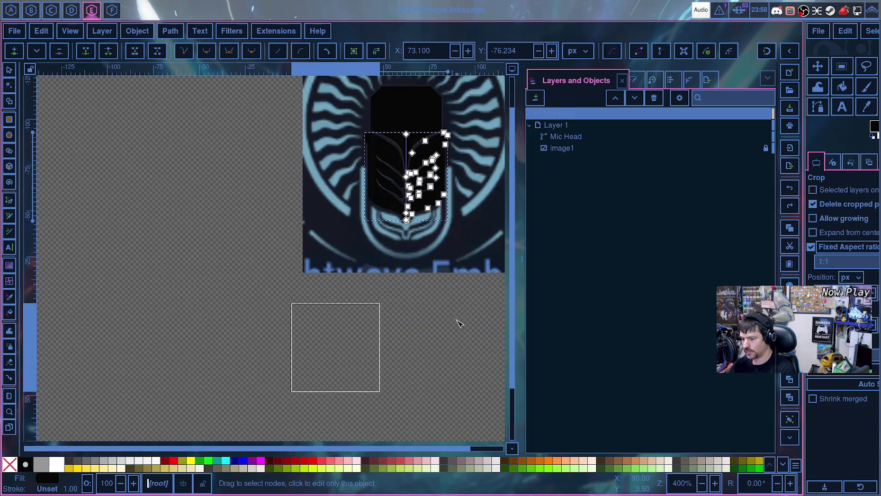
click(457, 317)
scroll(448, 365, up, 3)
scroll(457, 351, up, 2)
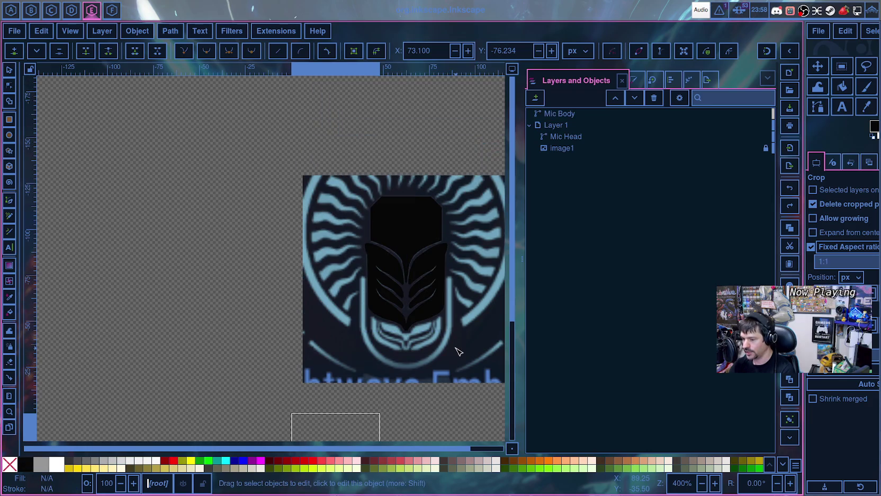
scroll(459, 352, up, 3)
scroll(453, 371, down, 3)
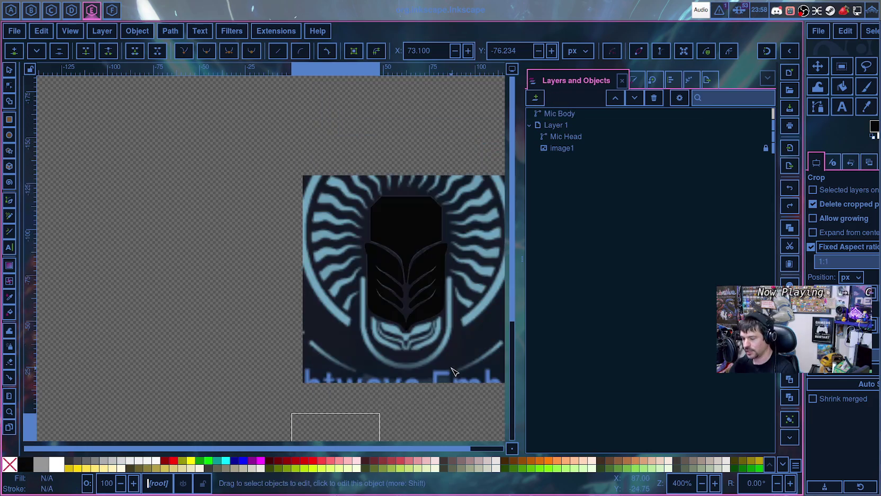
- Start a Pen-tool outline with corner points across the top and left edge of the stand arm
ctrl+scroll(453, 370, up, 2)
ctrl+scroll(448, 371, up, 2)
scroll(440, 360, down, 2)
ctrl+scroll(432, 340, down, 1)
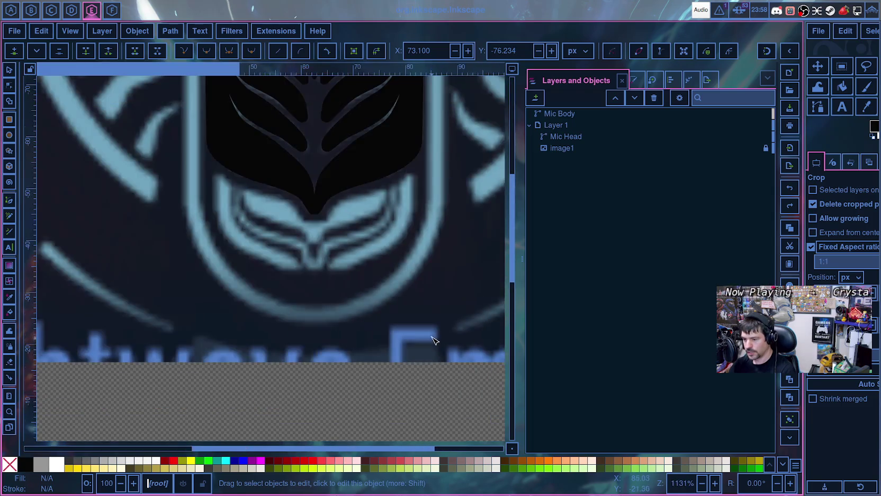
ctrl+scroll(432, 340, down, 3)
ctrl+scroll(448, 335, up, 3)
ctrl+scroll(211, 276, down, 1)
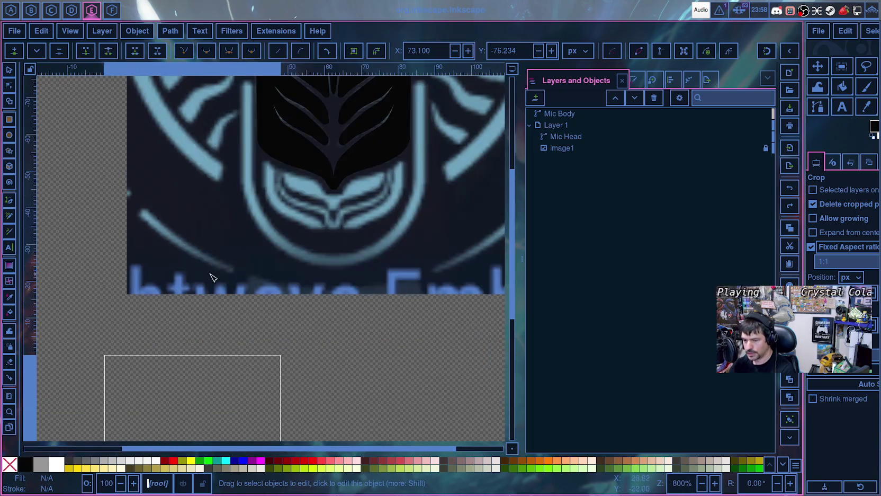
click(9, 200)
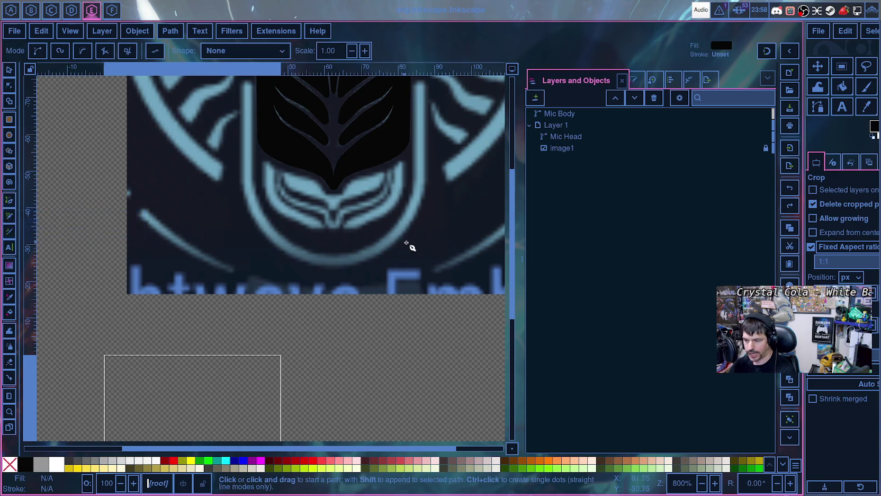
ctrl+scroll(408, 245, up, 1)
ctrl+scroll(430, 244, up, 2)
ctrl+scroll(432, 241, up, 2)
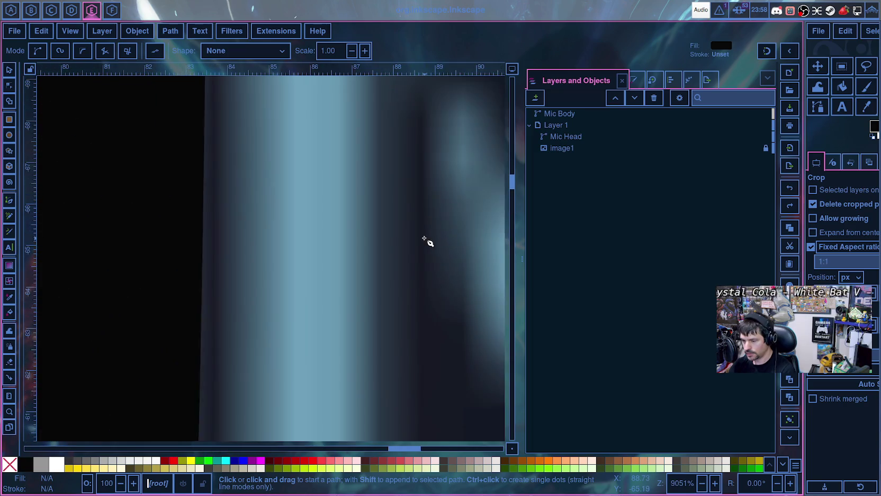
ctrl+scroll(420, 240, down, 2)
ctrl+scroll(418, 238, up, 1)
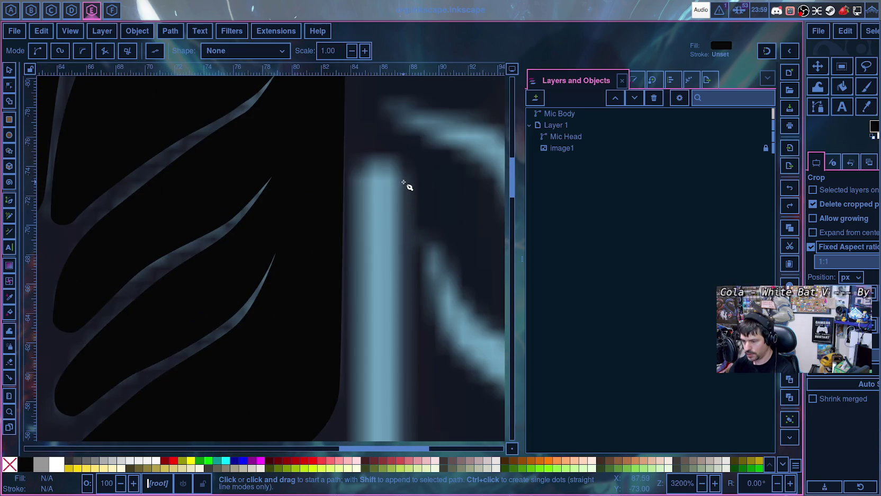
click(403, 181)
click(390, 157)
click(369, 157)
click(354, 175)
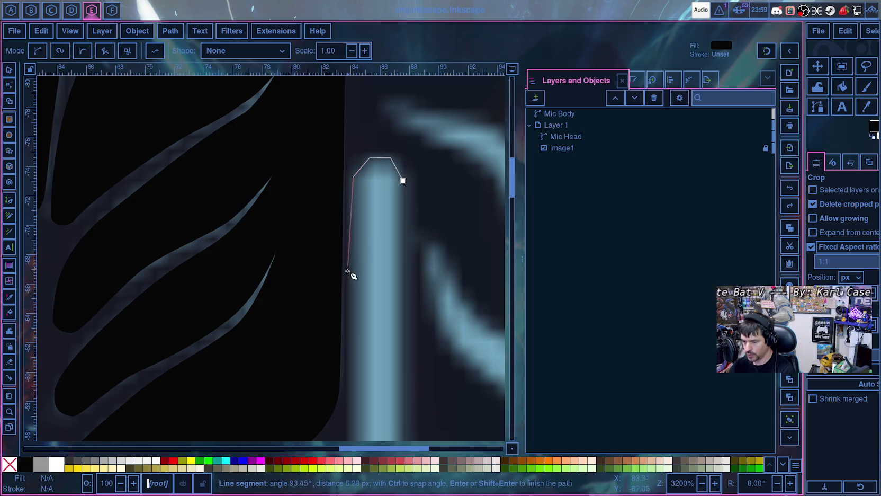
- Continue corner points along the lower-right curve and close the base outline at its start
scroll(349, 272, down, 10)
click(348, 158)
click(274, 297)
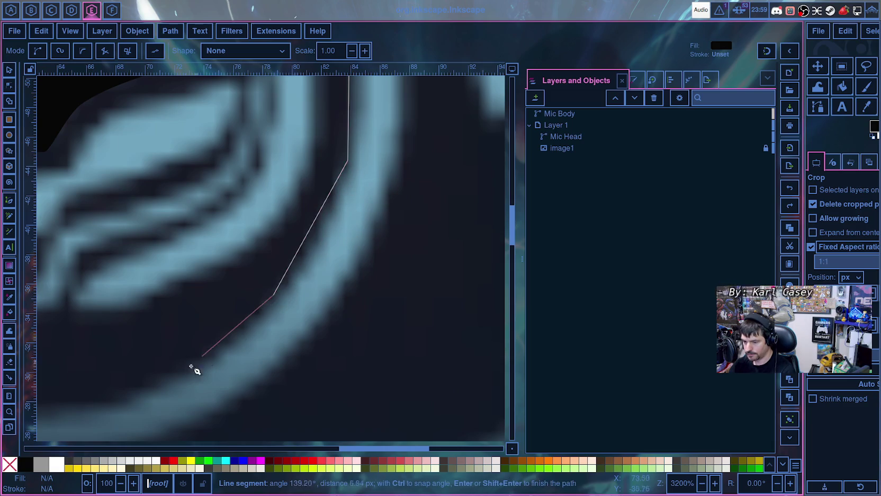
scroll(161, 360, down, 3)
ctrl+scroll(160, 326, down, 2)
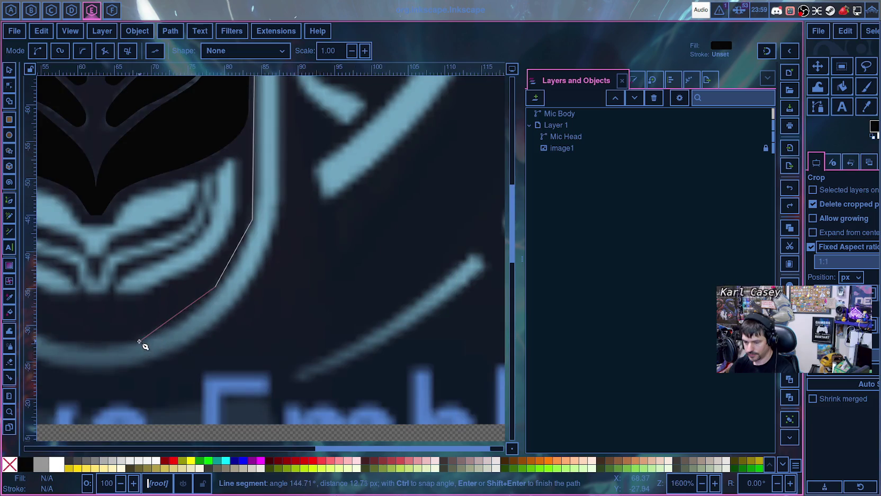
click(138, 339)
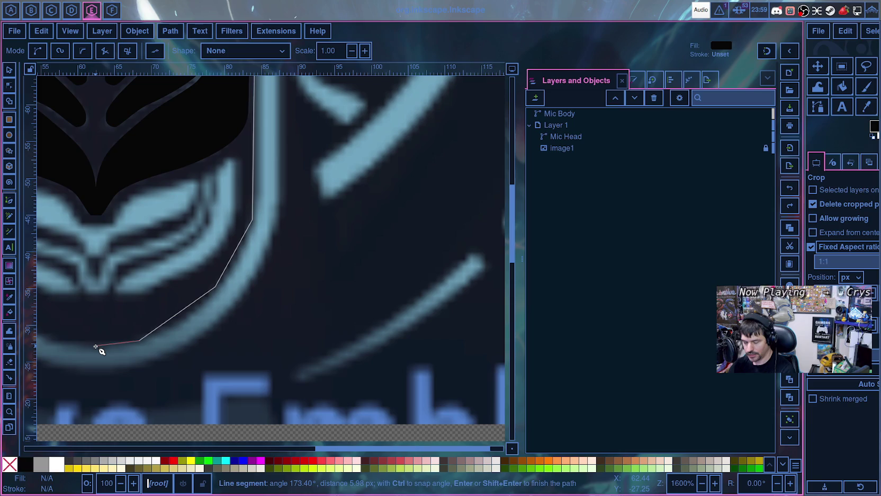
click(95, 347)
click(85, 372)
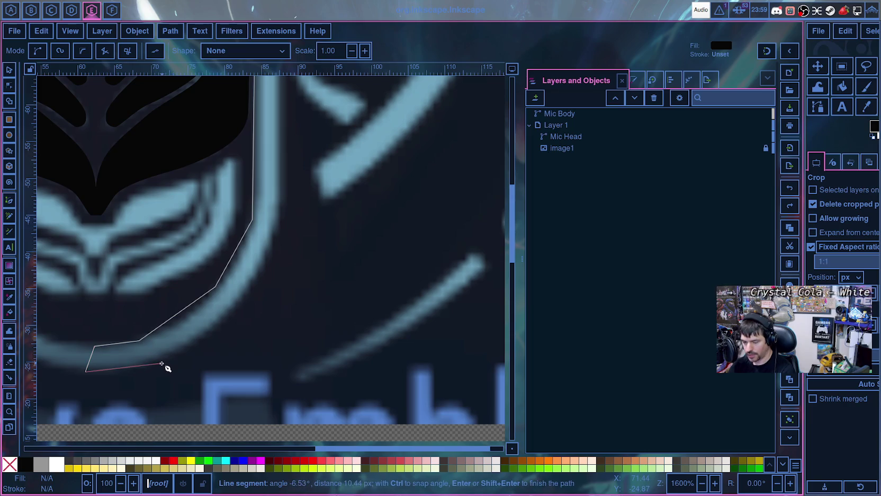
click(165, 360)
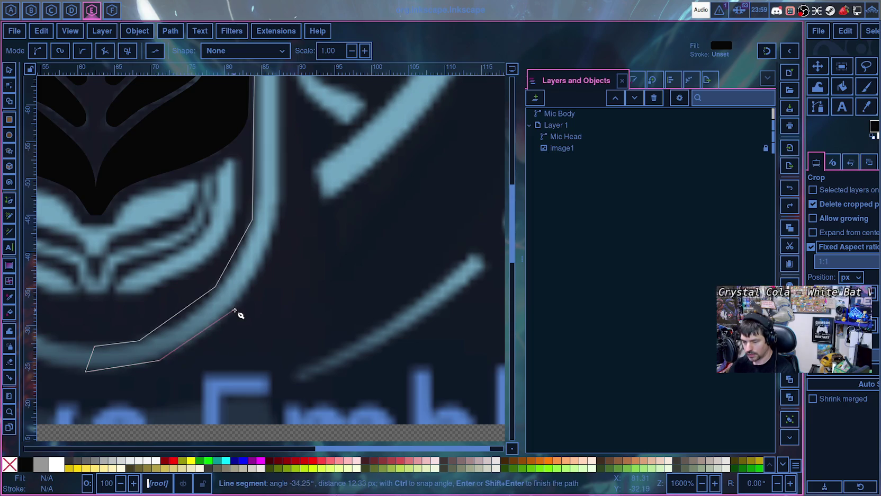
click(235, 314)
click(284, 228)
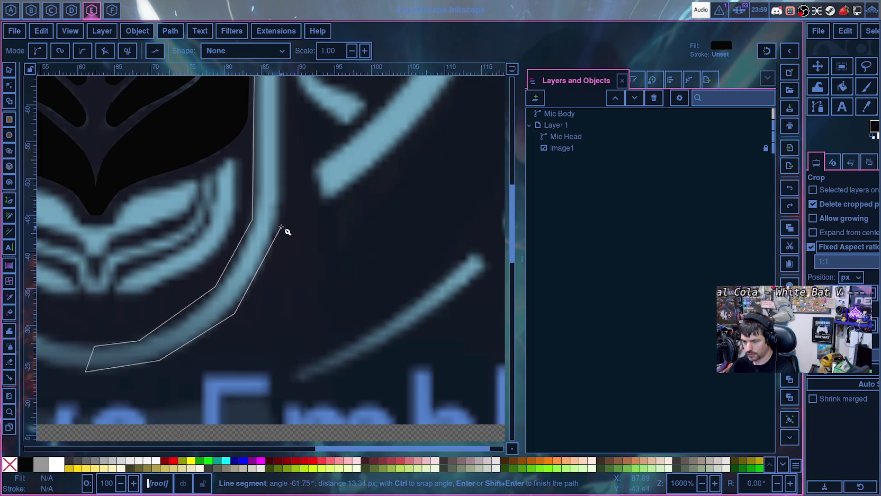
scroll(285, 222, up, 8)
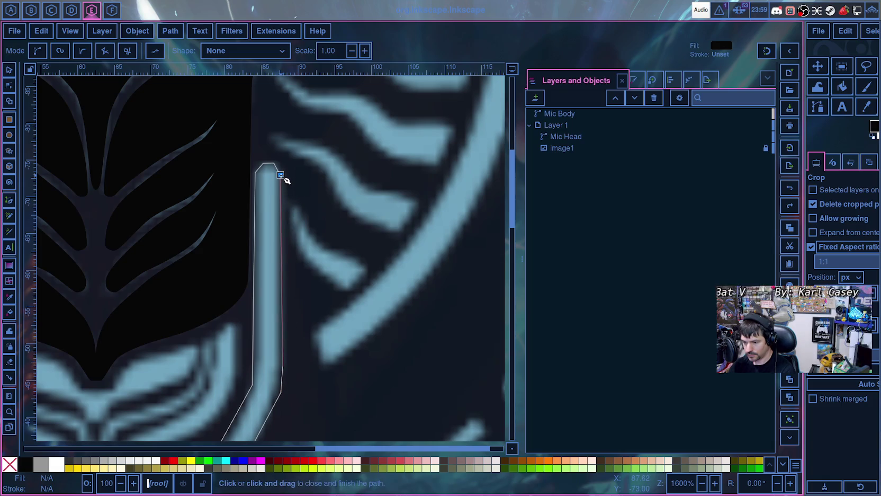
click(281, 175)
scroll(314, 364, down, 5)
scroll(299, 369, down, 5)
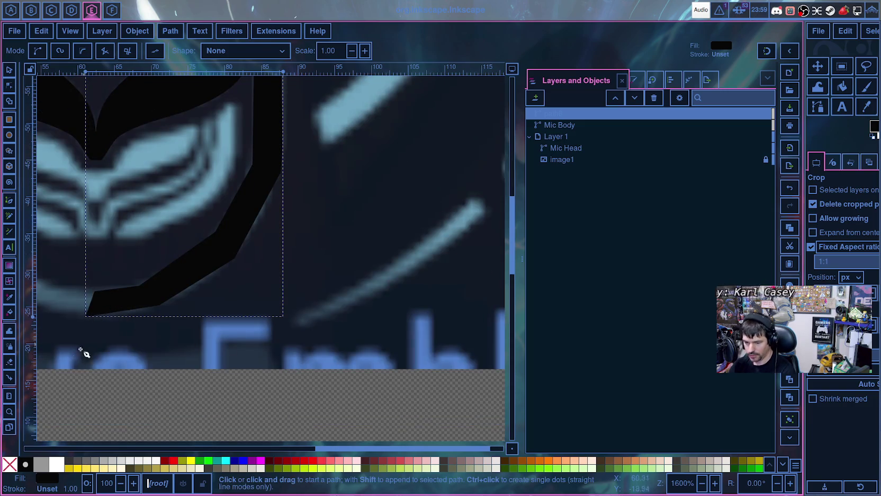
- Set the base's bottom-left and upper-left nodes to X 62.5
click(9, 84)
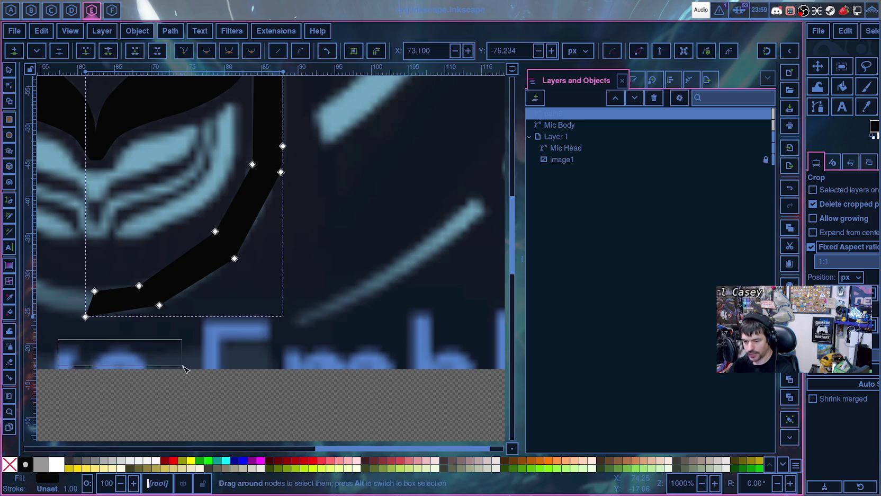
drag(44, 352, 213, 385)
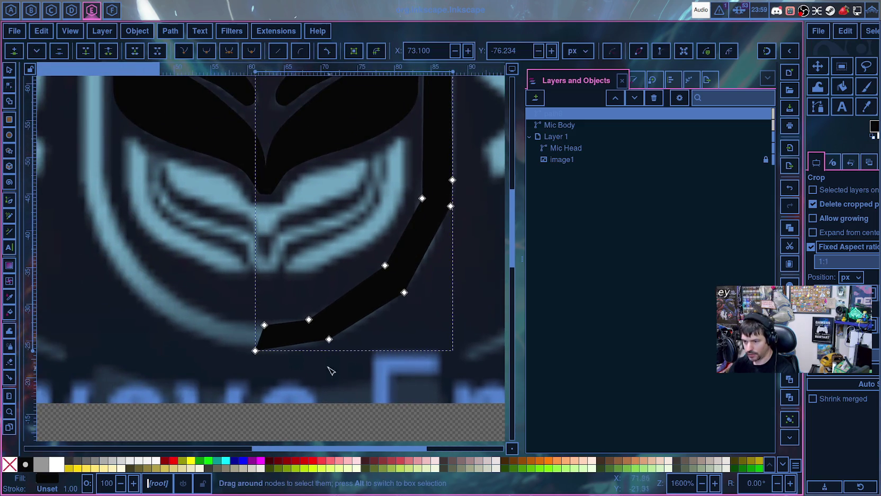
click(255, 350)
triple_click(439, 49)
text(62.5)
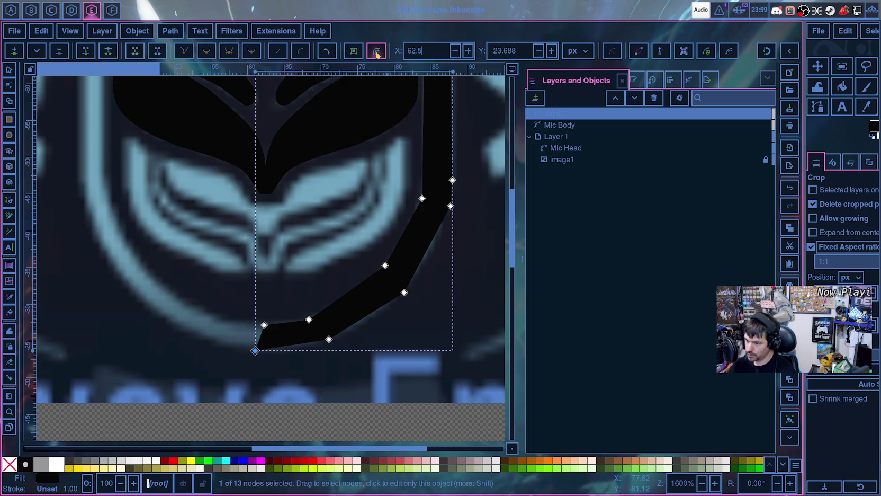
key(Return)
click(264, 326)
triple_click(443, 49)
text(62.500)
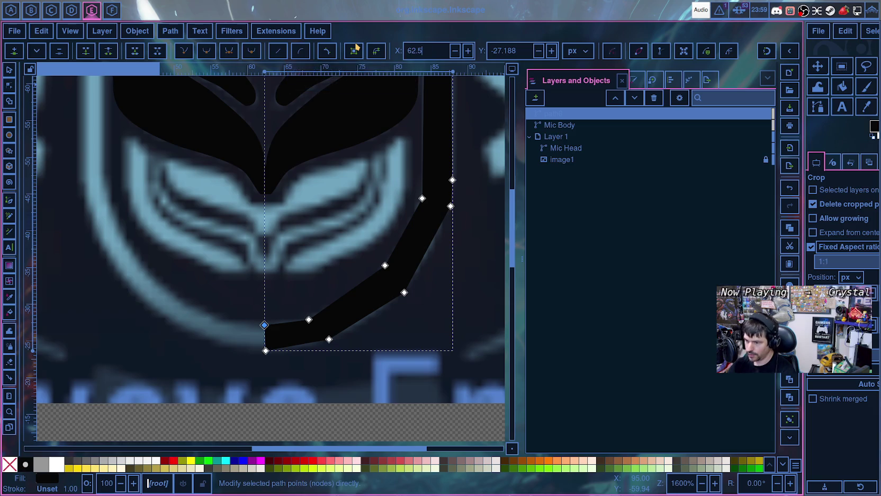
key(Return)
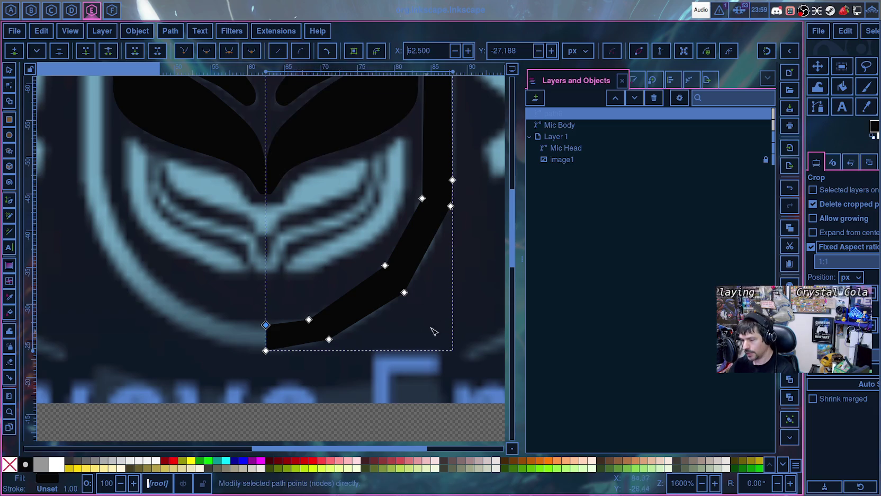
- Rename path6 to 'Mic Base' in Layers and Objects and lock Mic Body
scroll(411, 347, up, 3)
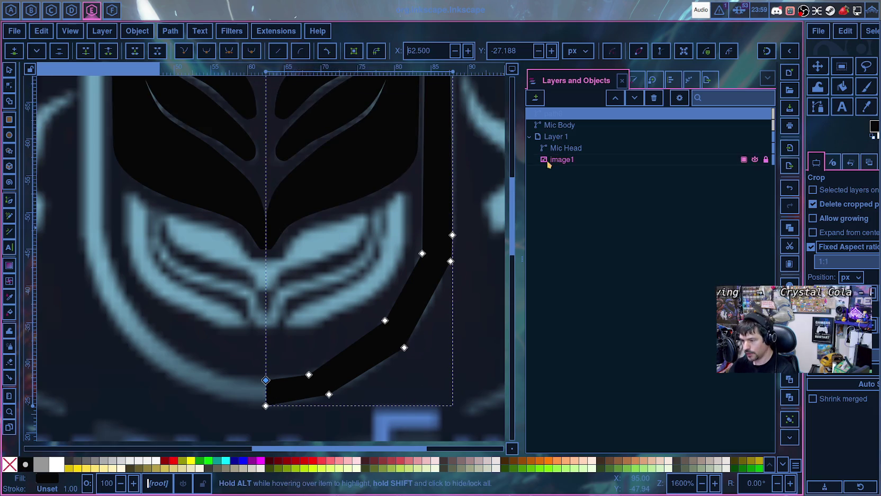
double_click(554, 114)
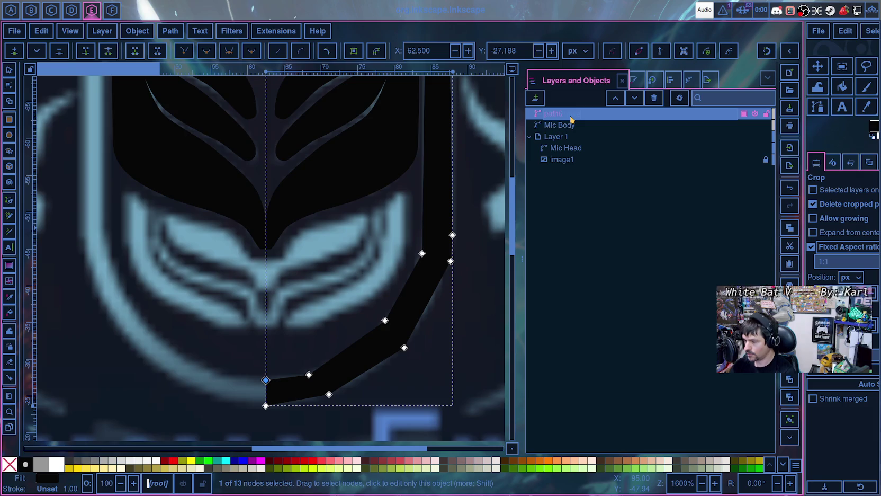
text(Mic Base)
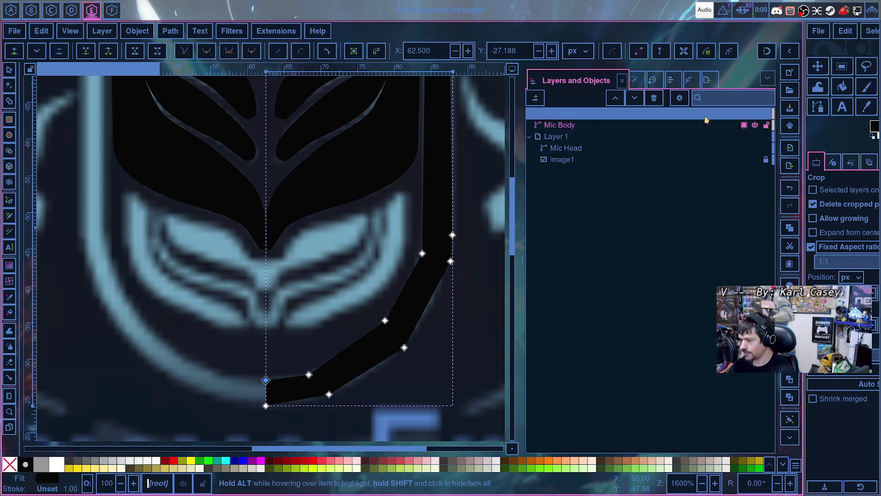
click(768, 125)
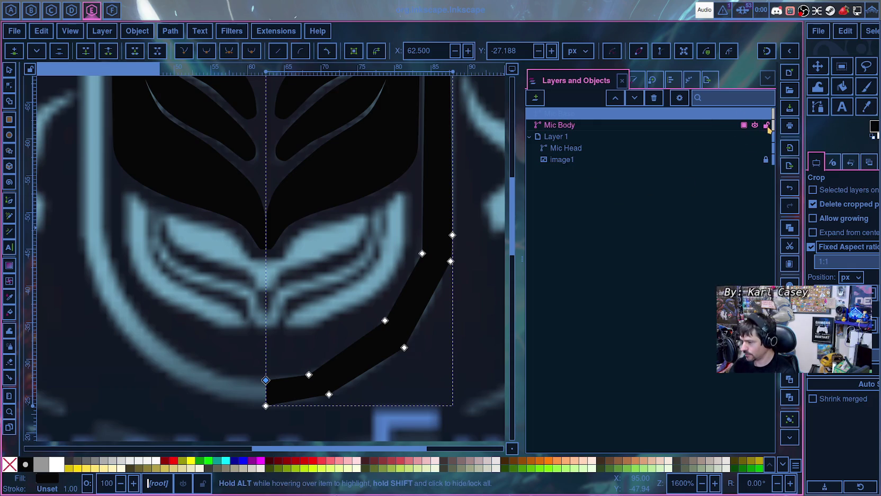
- Lock Mic Head and set the base's upper-left node Y to -27.5
click(768, 149)
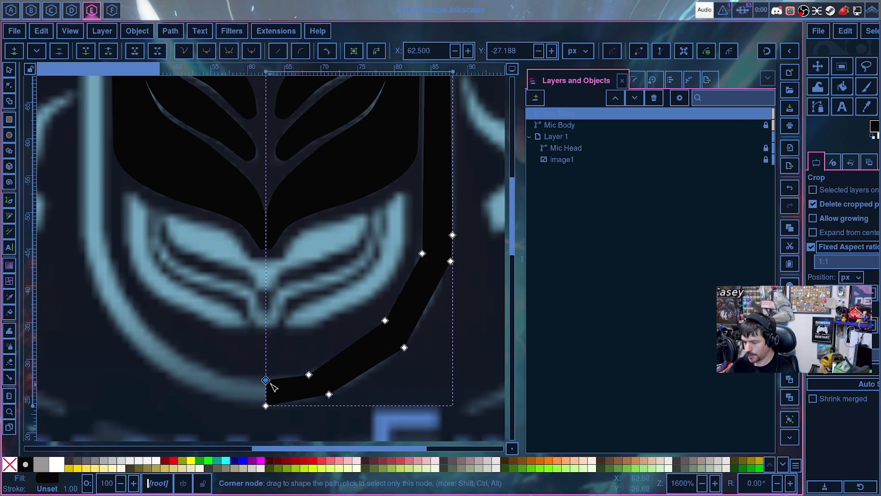
scroll(243, 397, up, 3)
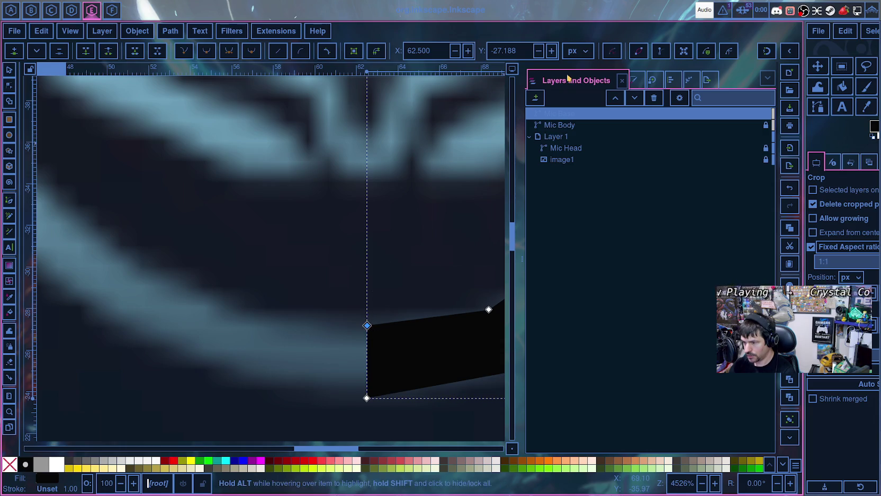
click(503, 51)
key(BackSpace)
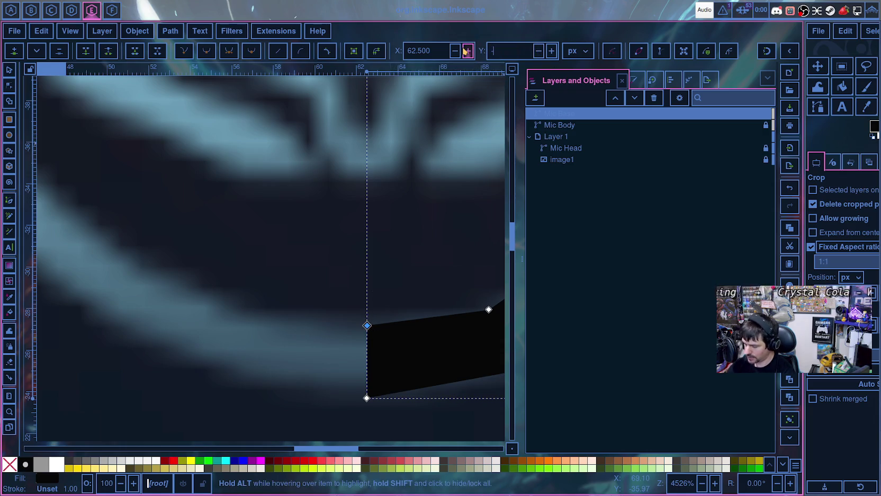
text(-28)
key(Return)
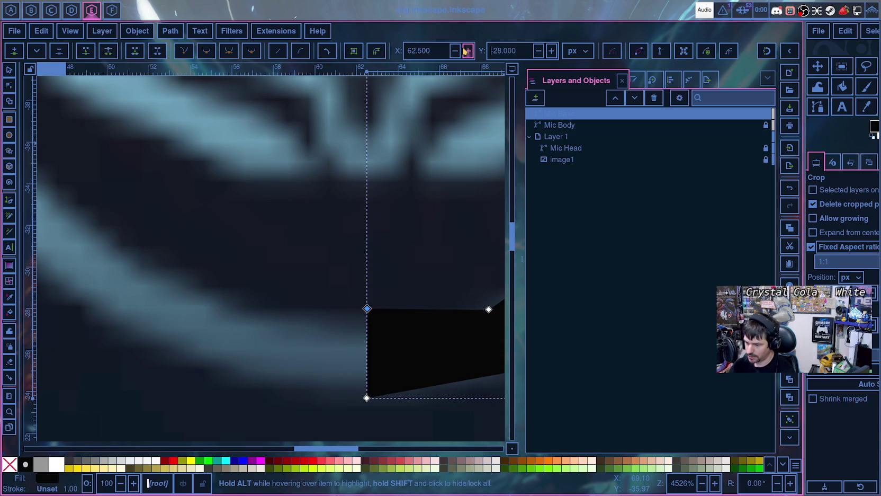
click(494, 51)
text(-27)
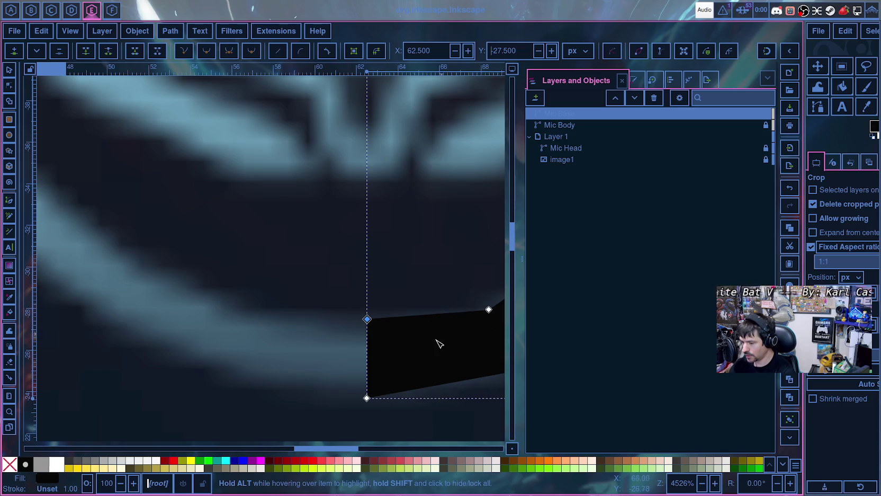
- Bring up the Path Effects panel for searching effects
click(688, 83)
text(z)
key(BackSpace)
- Apply Mirror symmetry to Mic Base with mirror line start and end X at 62.5
text(Mirror symmetry)
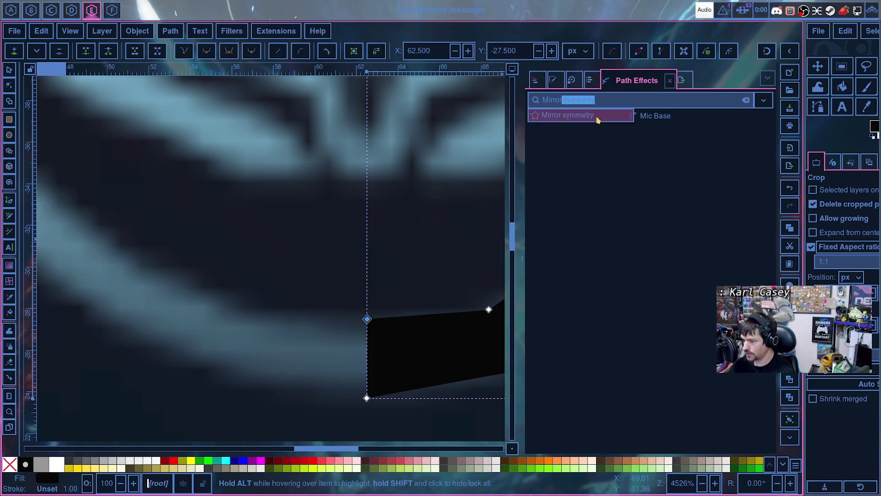
click(566, 115)
text(62.5)
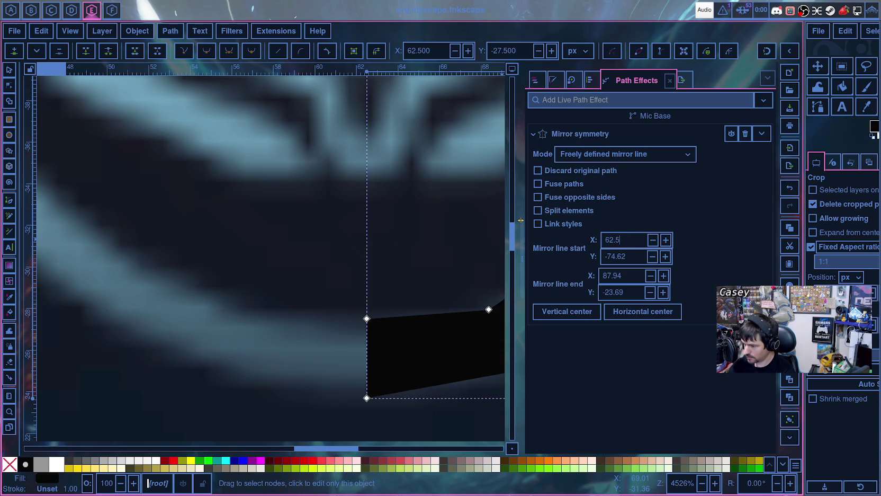
key(Return)
key(Tab)
text(62.5)
key(Return)
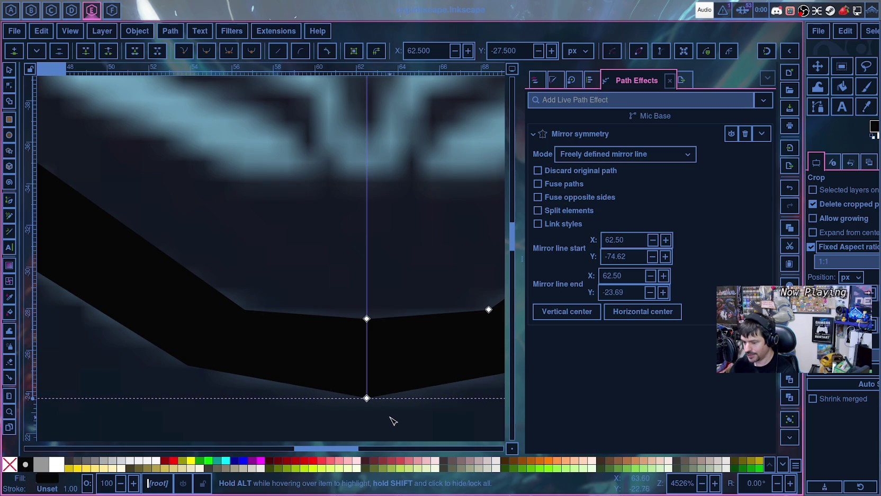
key(shift)
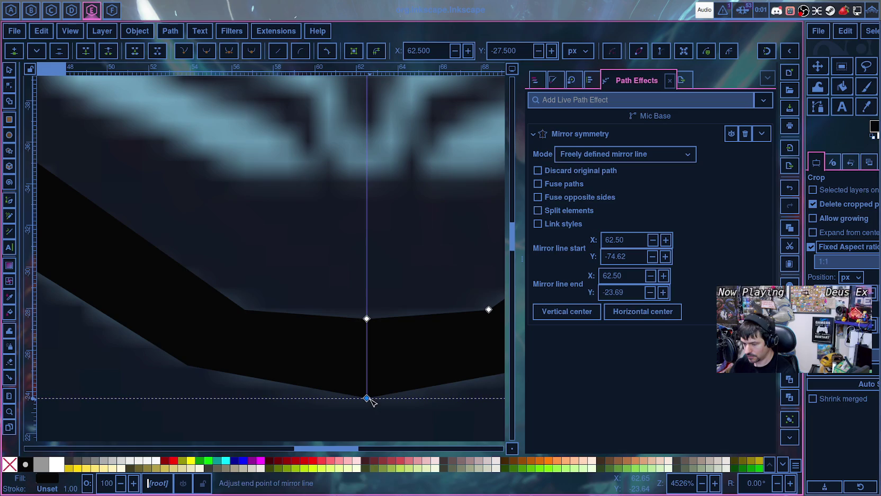
click(437, 416)
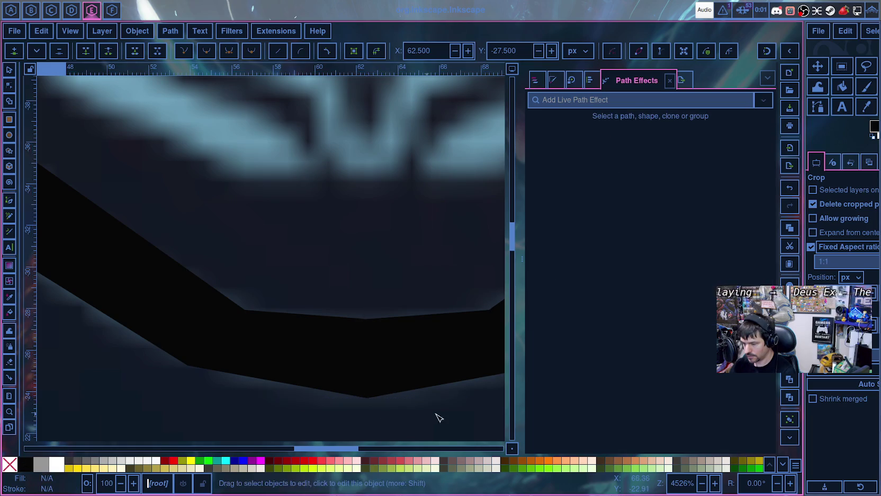
scroll(416, 431, right, 5)
scroll(374, 417, right, 1)
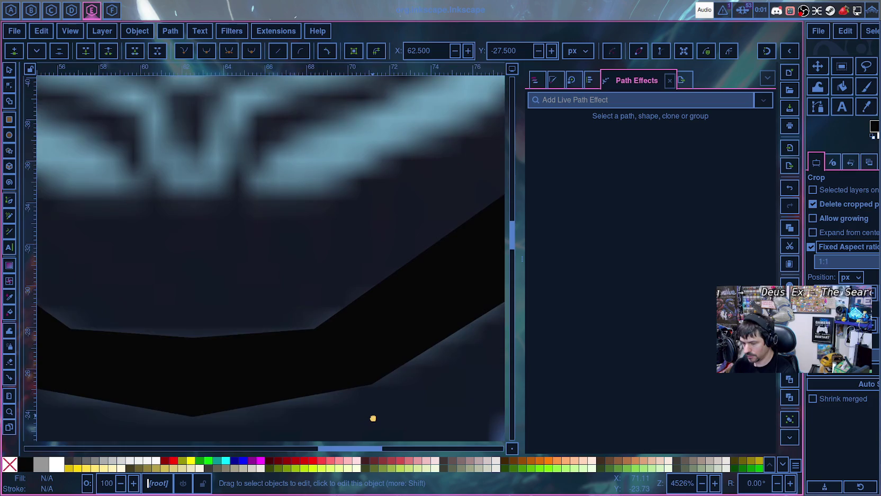
scroll(387, 358, down, 3)
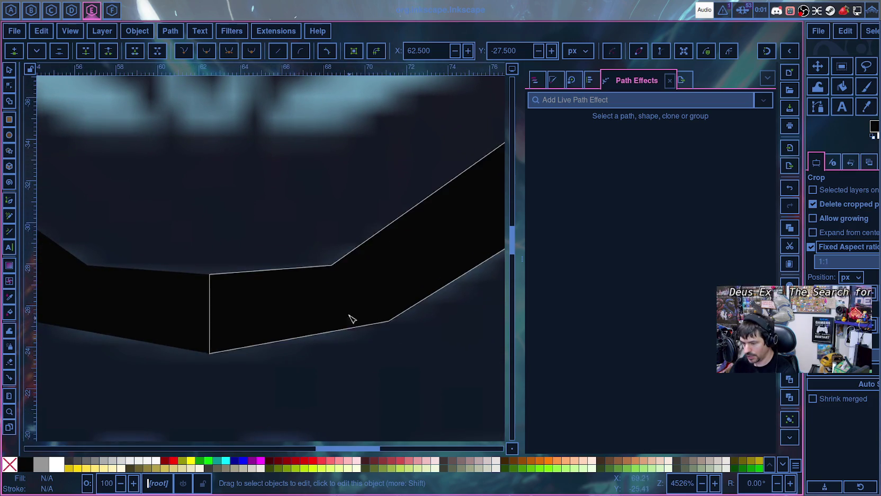
ctrl+scroll(418, 398, down, 1)
ctrl+scroll(402, 364, down, 2)
ctrl+scroll(397, 359, down, 2)
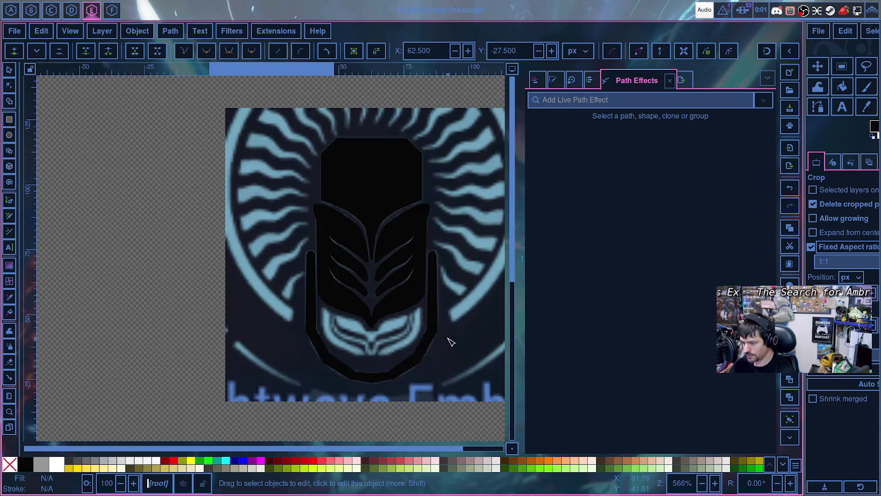
ctrl+scroll(450, 318, up, 1)
ctrl+scroll(438, 274, up, 1)
ctrl+scroll(429, 273, up, 1)
scroll(426, 262, up, 5)
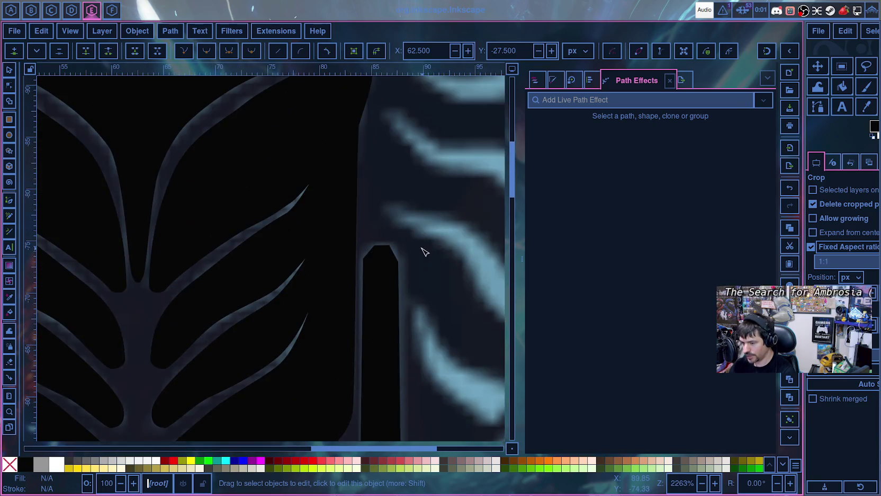
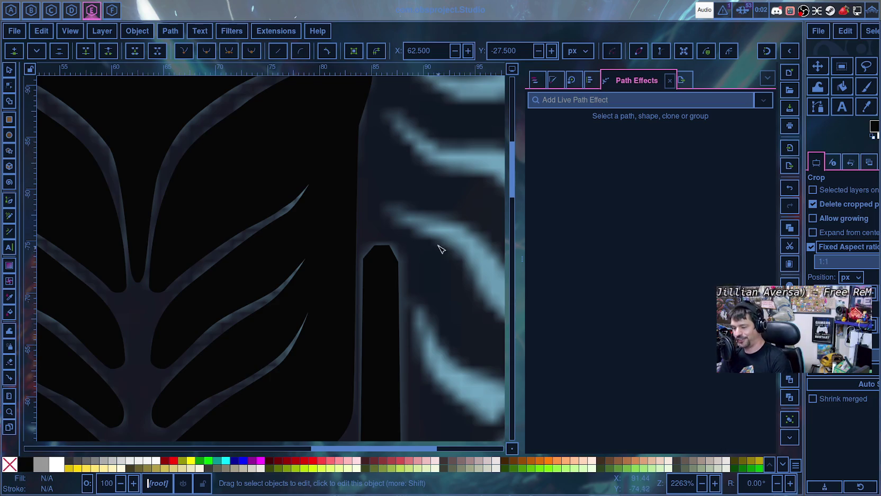
- Insert a new node on Mic Base's lower edge between the bottom-centre node and its right neighbour
scroll(440, 244, down, 10)
scroll(440, 241, down, 1)
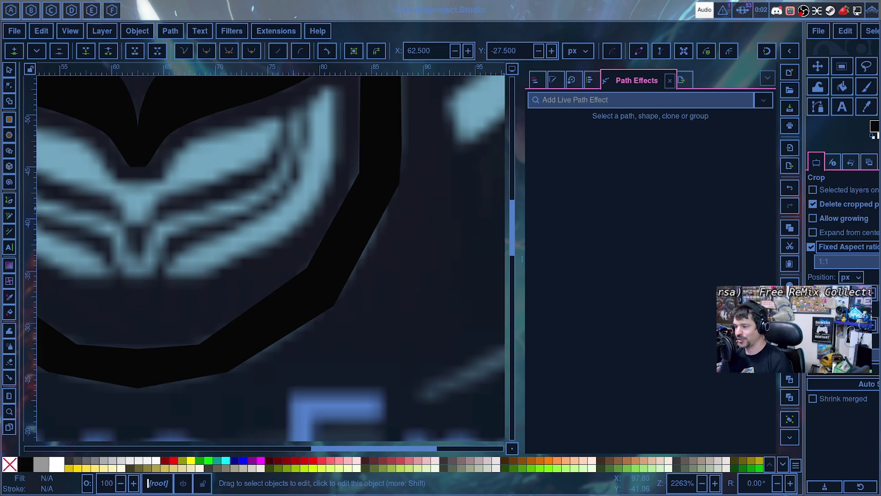
scroll(132, 285, down, 2)
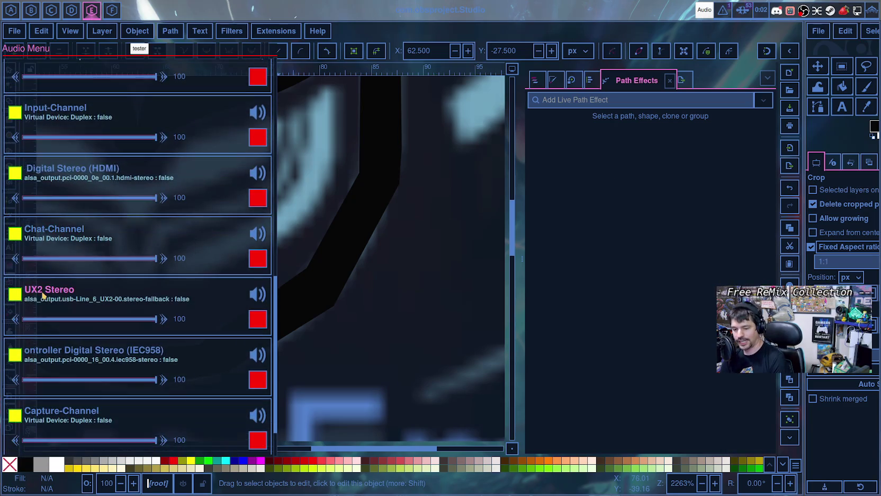
scroll(64, 307, down, 1)
scroll(63, 308, down, 1)
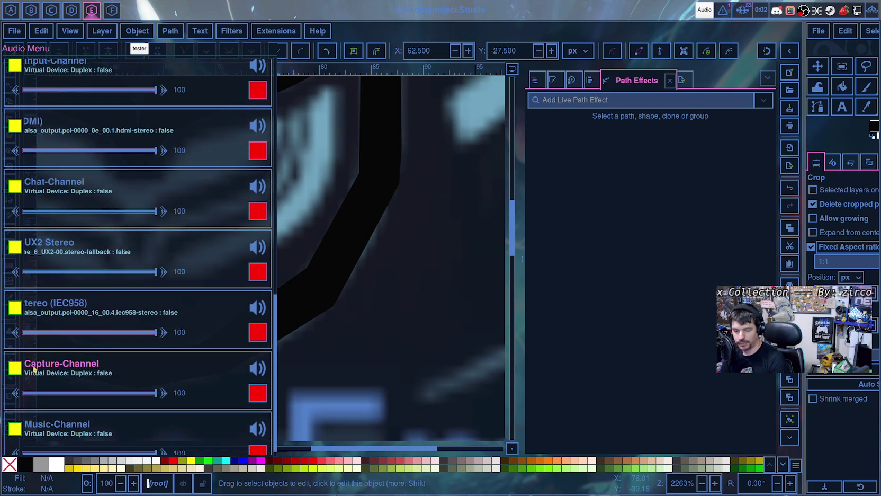
scroll(33, 369, down, 1)
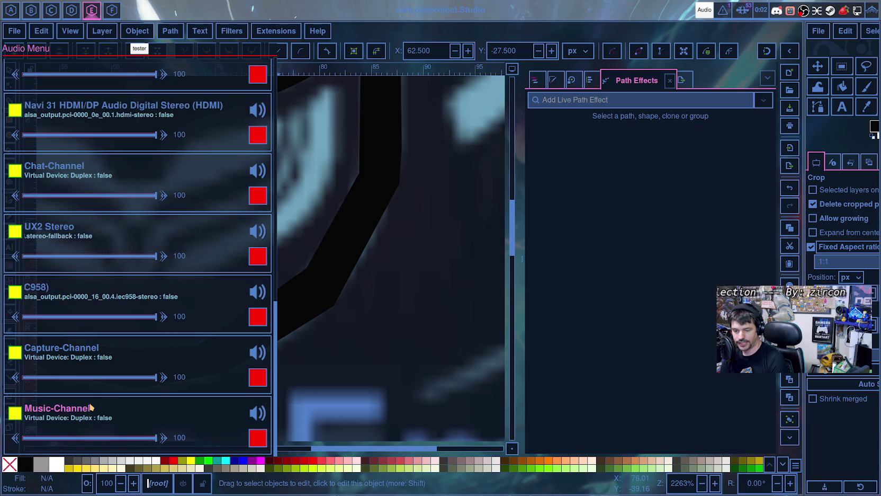
scroll(79, 397, up, 1)
scroll(64, 388, up, 3)
scroll(134, 157, up, 2)
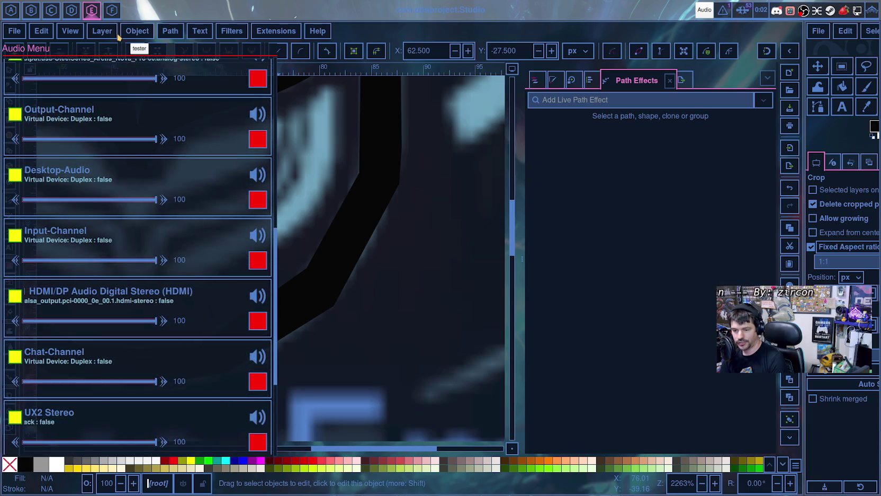
scroll(203, 196, down, 1)
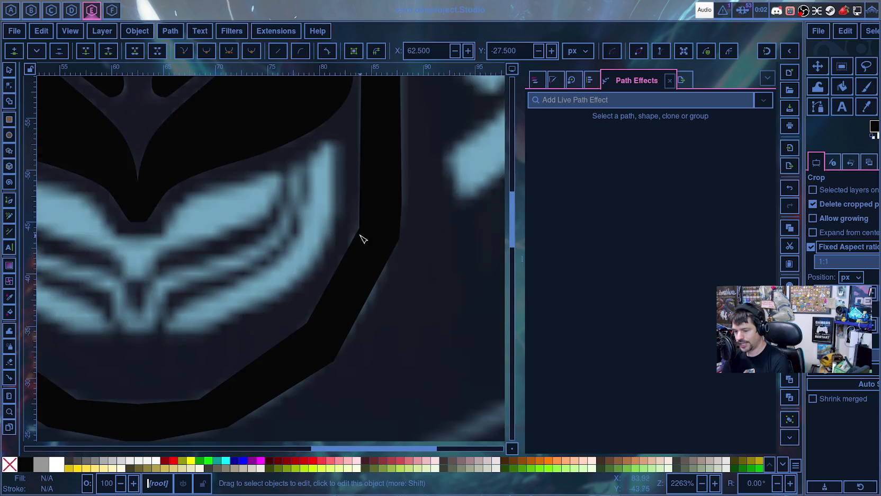
scroll(354, 265, down, 3)
scroll(283, 403, left, 2)
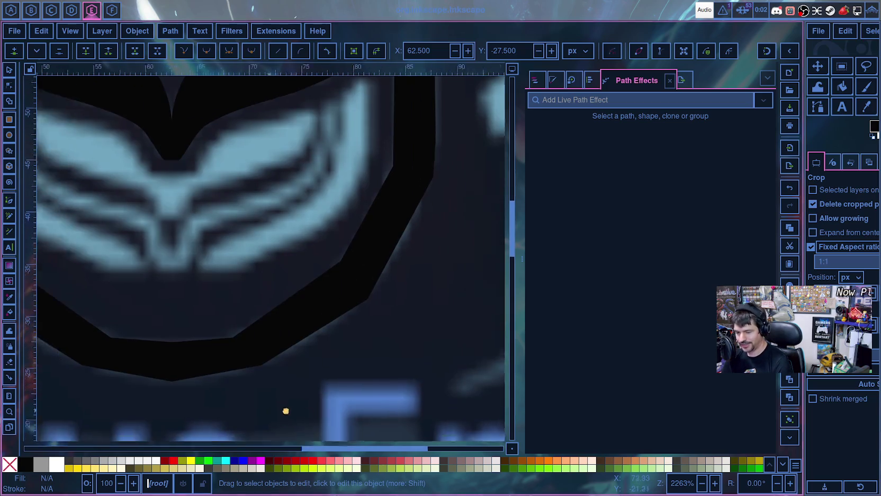
scroll(286, 411, left, 8)
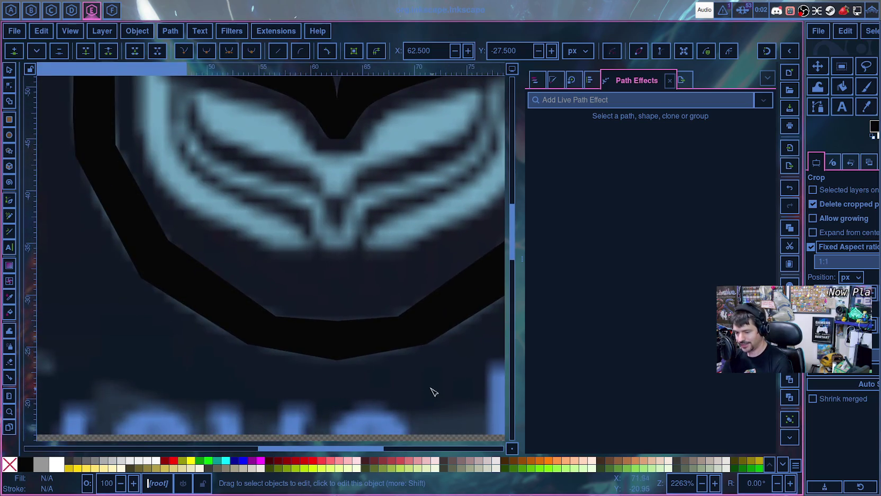
click(372, 325)
click(338, 321)
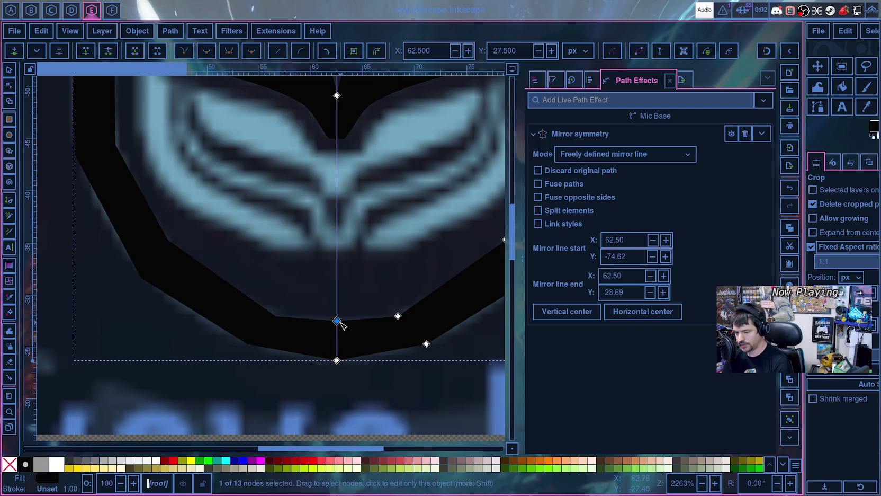
shift+click(398, 316)
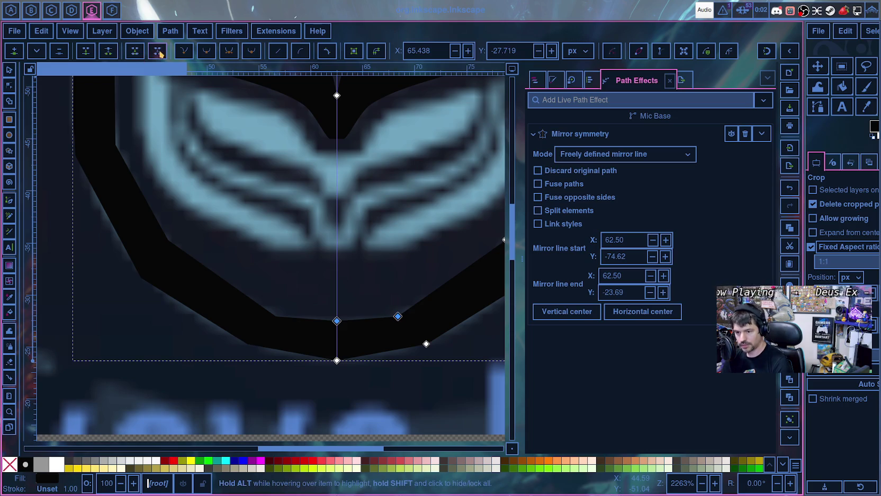
click(23, 61)
- Select the new lower-right Mic Base node at X 71.125, Y -25.250, then deselect the path
click(338, 361)
shift+click(426, 345)
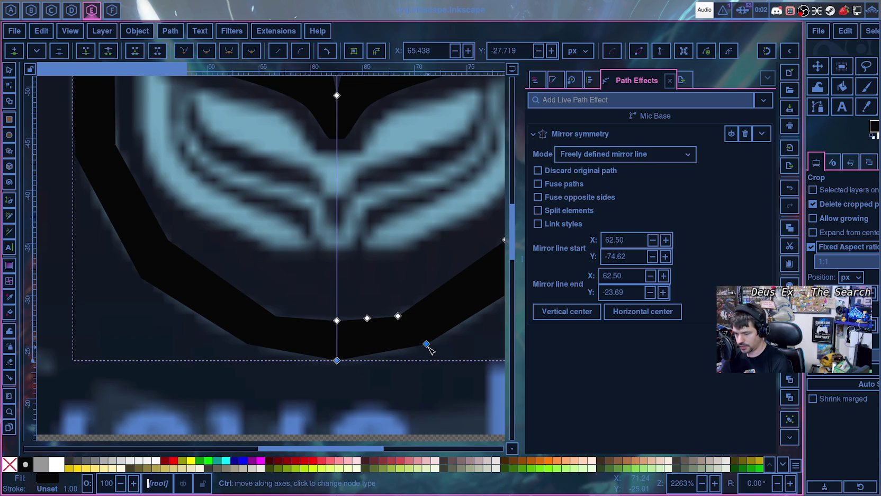
click(426, 345)
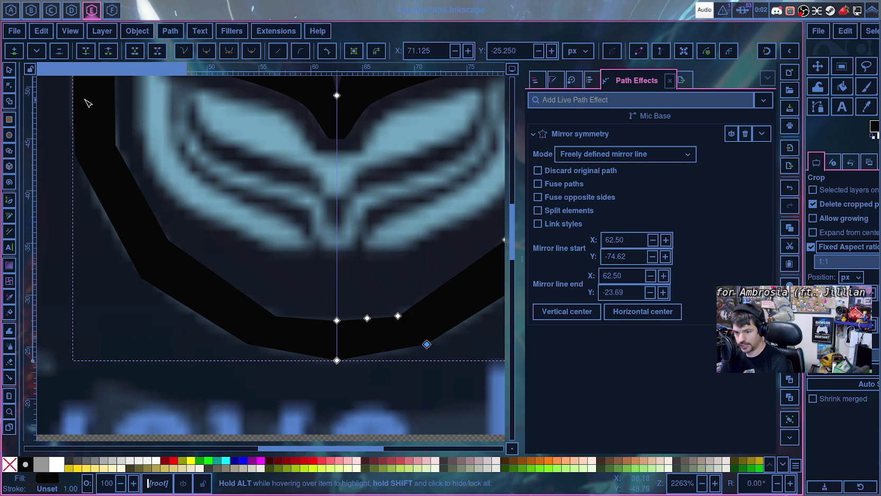
scroll(302, 383, down, 2)
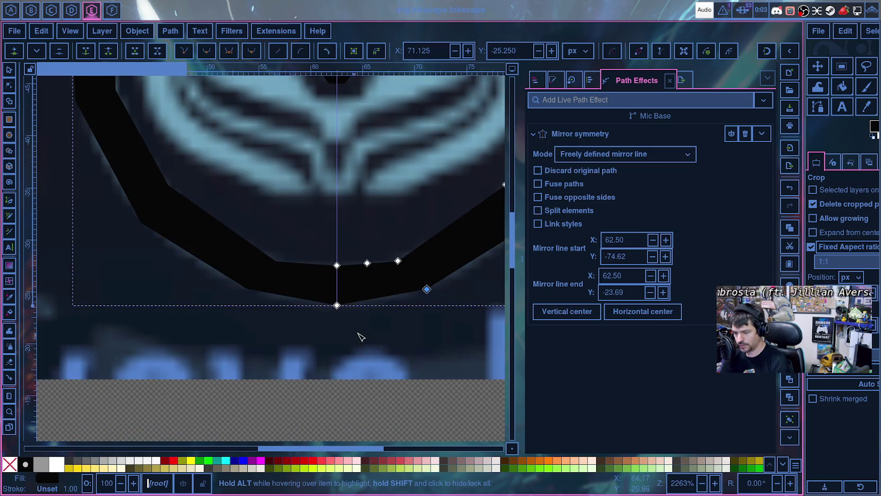
ctrl+scroll(413, 336, up, 3)
ctrl+scroll(413, 337, up, 1)
key(Escape)
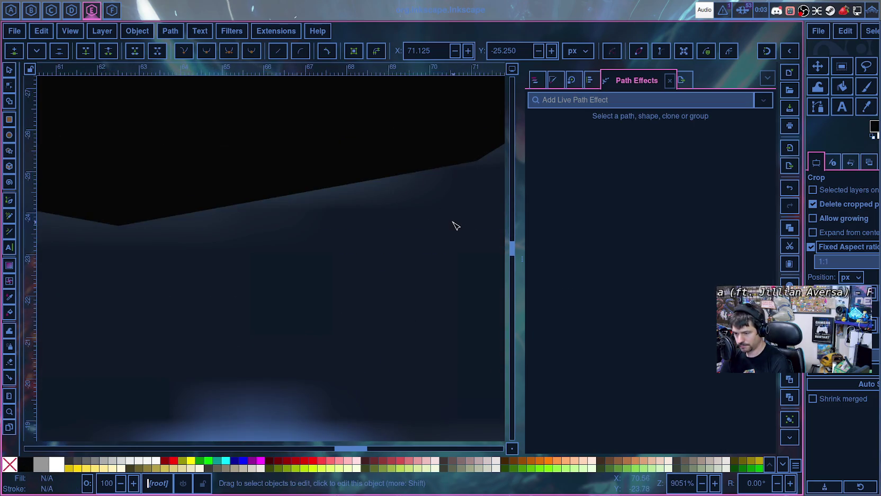
- Drag a lower Mic Base node down-left onto the flat bottom line, undoing a first attempt
ctrl+scroll(460, 247, down, 2)
scroll(413, 273, up, 4)
scroll(369, 289, right, 10)
click(234, 281)
click(226, 289)
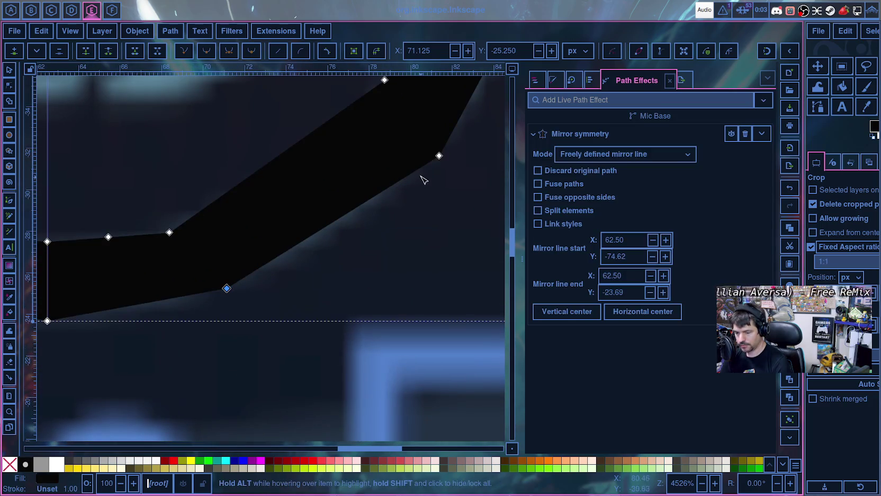
shift+click(440, 155)
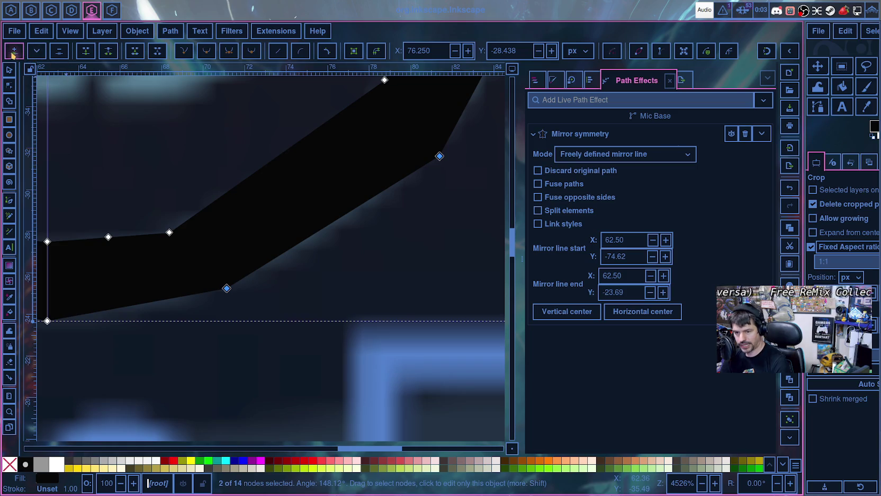
drag(226, 289, 154, 321)
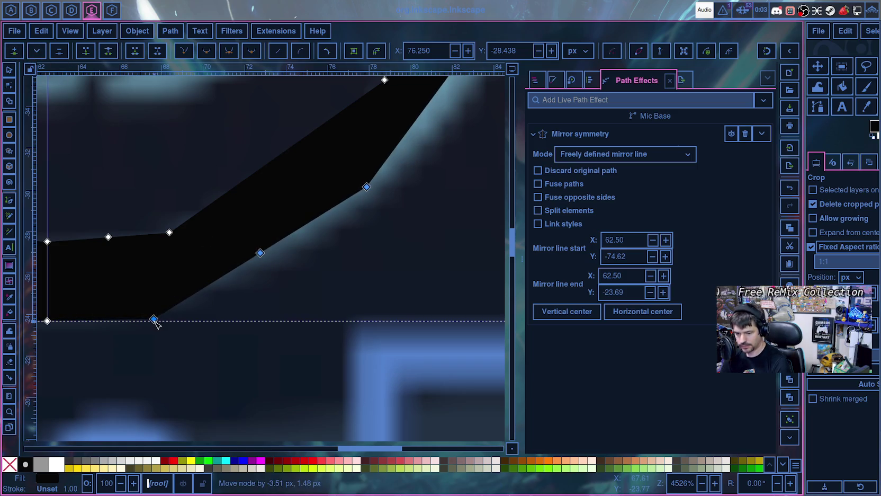
key(ctrl+z)
drag(226, 289, 105, 321)
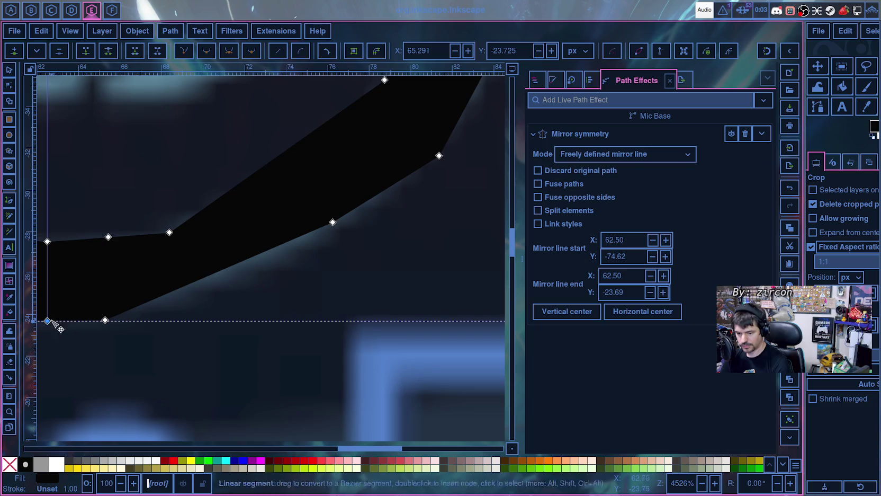
click(98, 324)
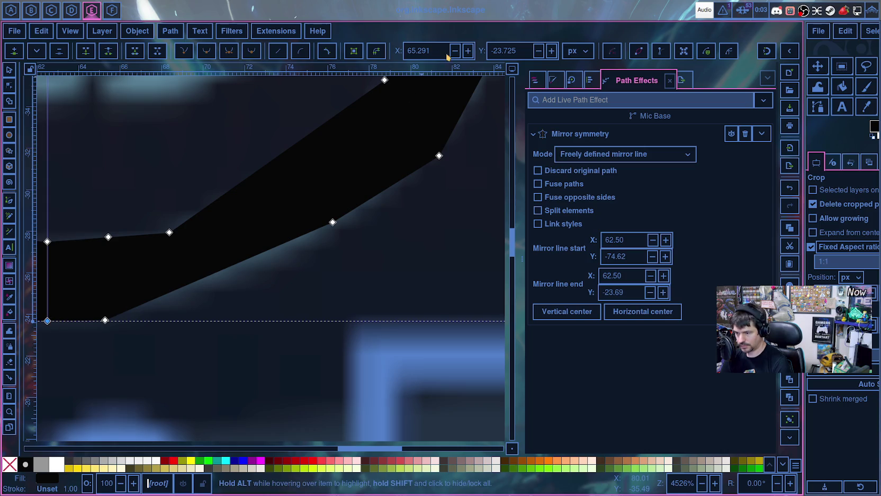
- Reselect Mic Base, show Layers and Objects, and move the bottom node to the mirror line
scroll(374, 375, left, 10)
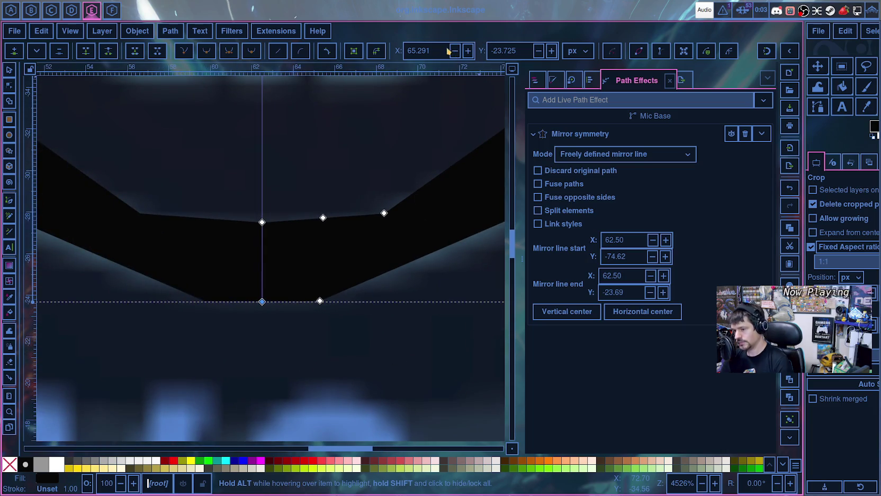
scroll(309, 342, up, 4)
click(220, 311)
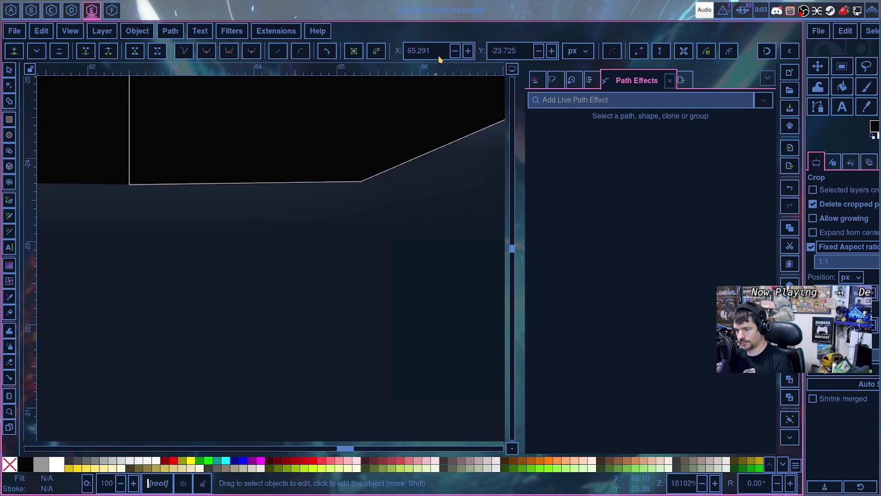
click(188, 182)
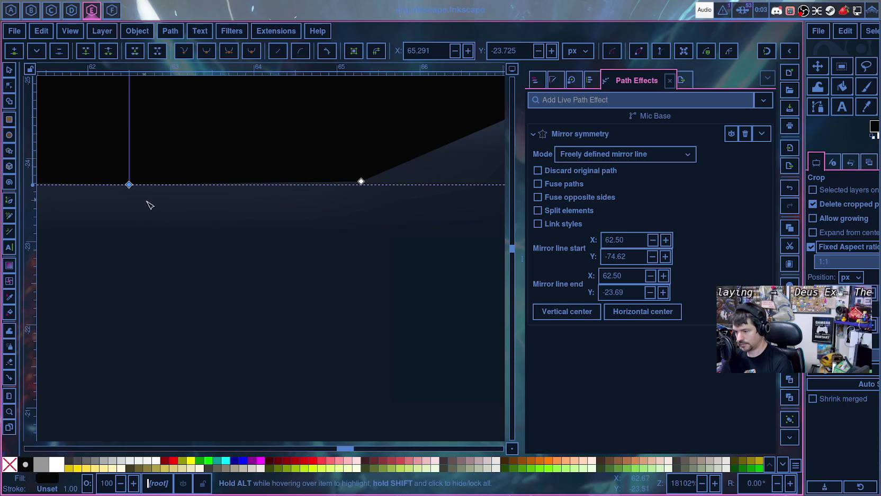
click(536, 80)
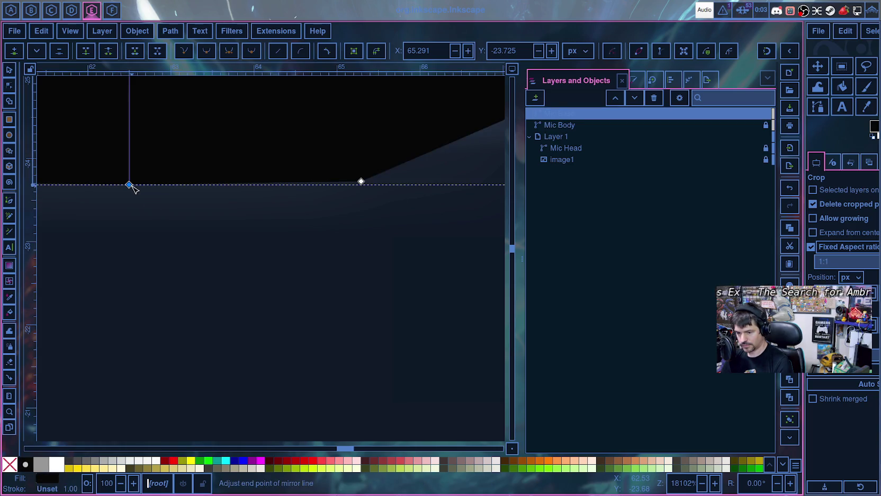
mouse_move(560, 113)
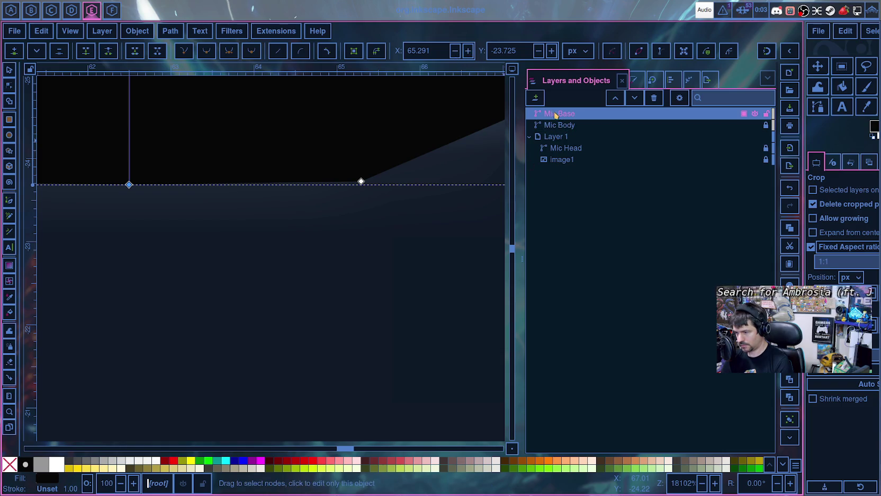
drag(264, 303, 491, 441)
- Move the bottom node beside the mirror line left and set its X to 62.5
scroll(371, 365, up, 1)
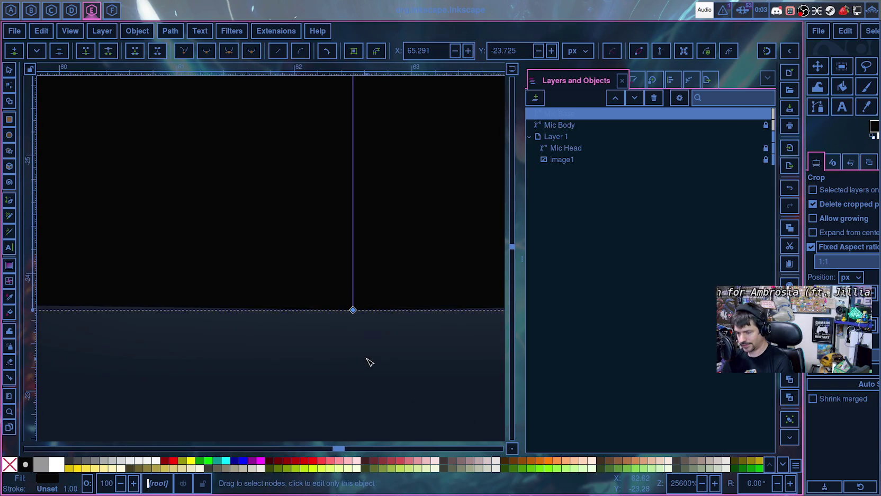
click(354, 311)
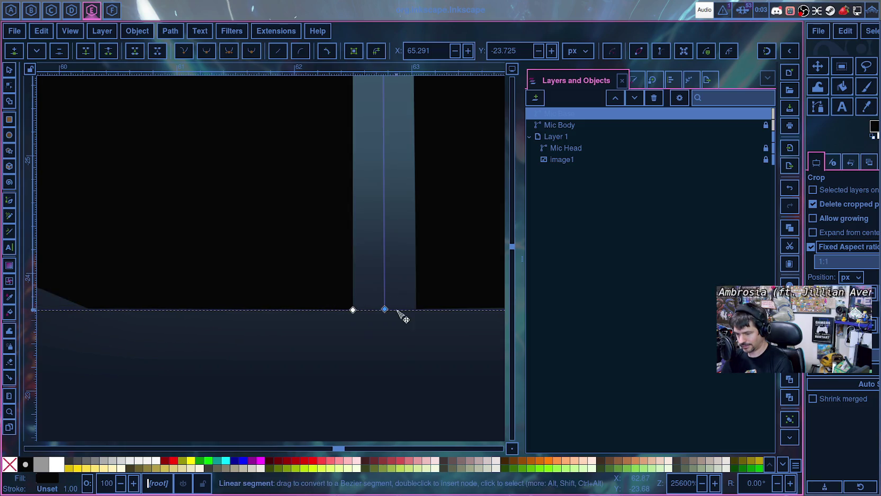
click(354, 310)
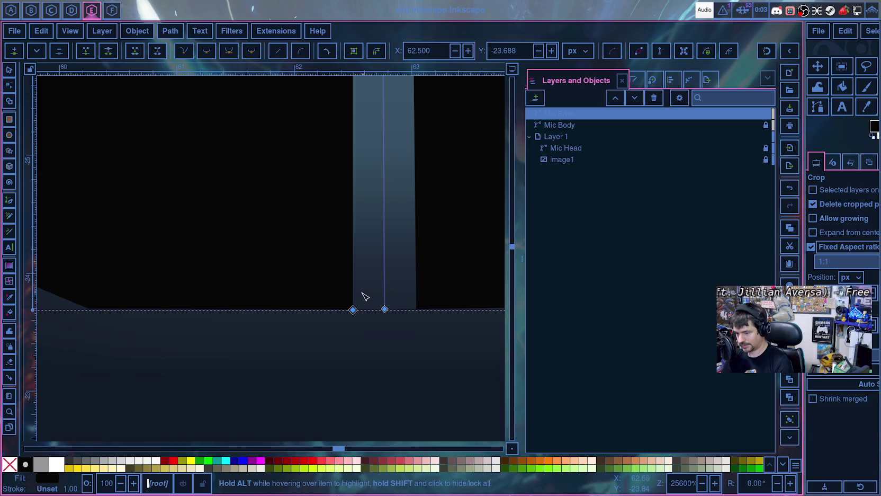
drag(356, 311, 352, 311)
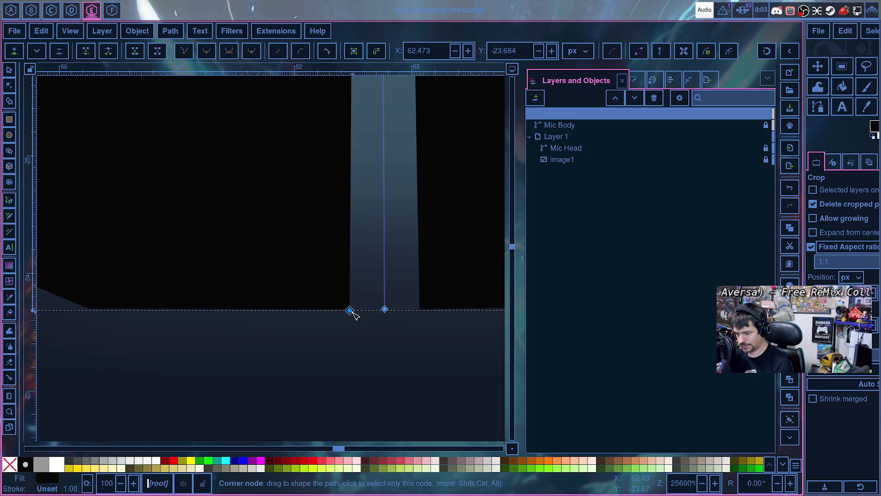
drag(351, 311, 302, 312)
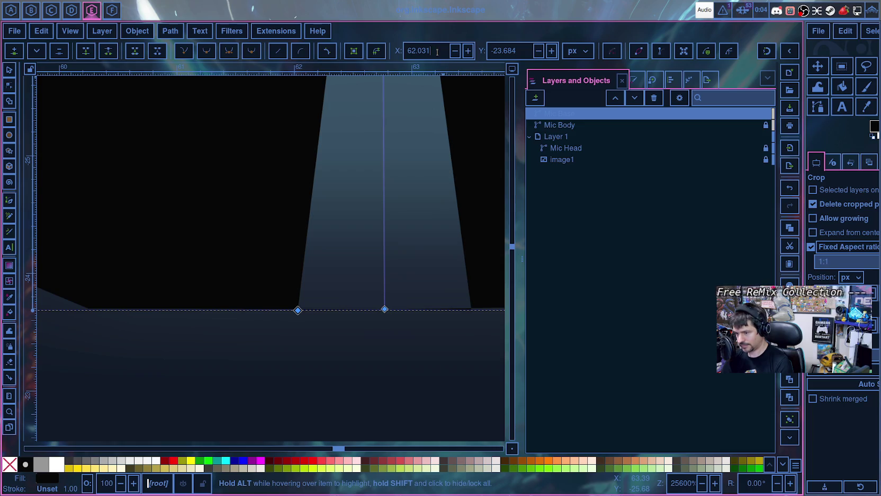
text(62)
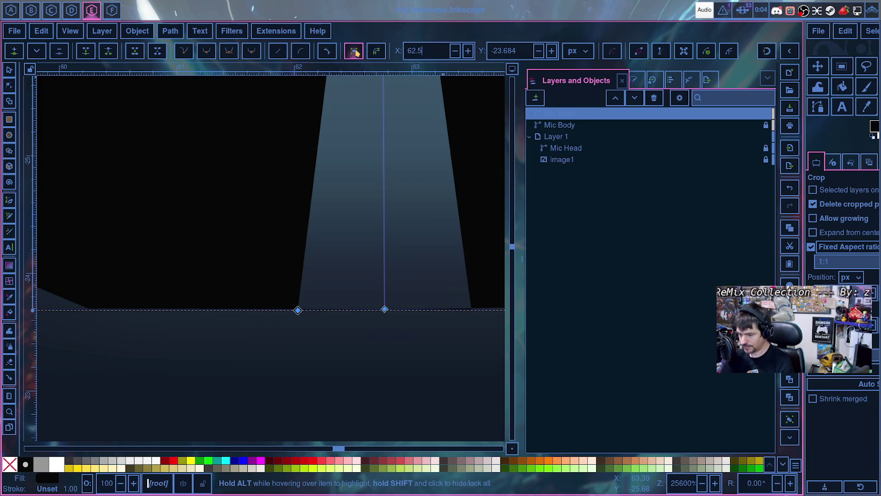
key(Return)
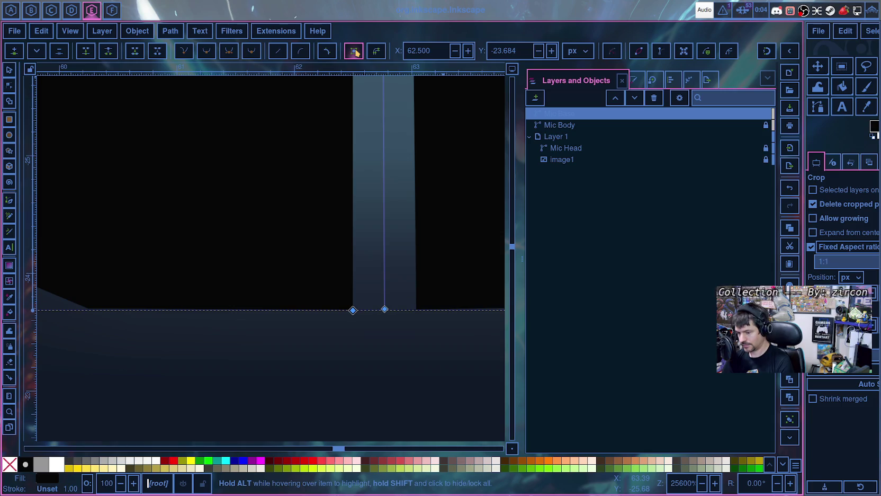
- Set the Mic Base bottom-edge nodes' Y to -23.600, including the right-end node
scroll(414, 148, down, 2)
scroll(413, 148, down, 5)
scroll(412, 197, up, 2)
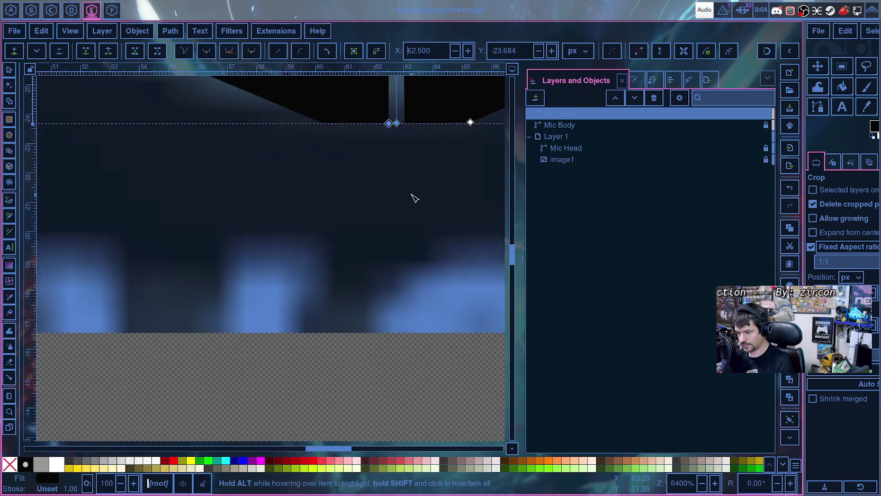
scroll(411, 194, up, 2)
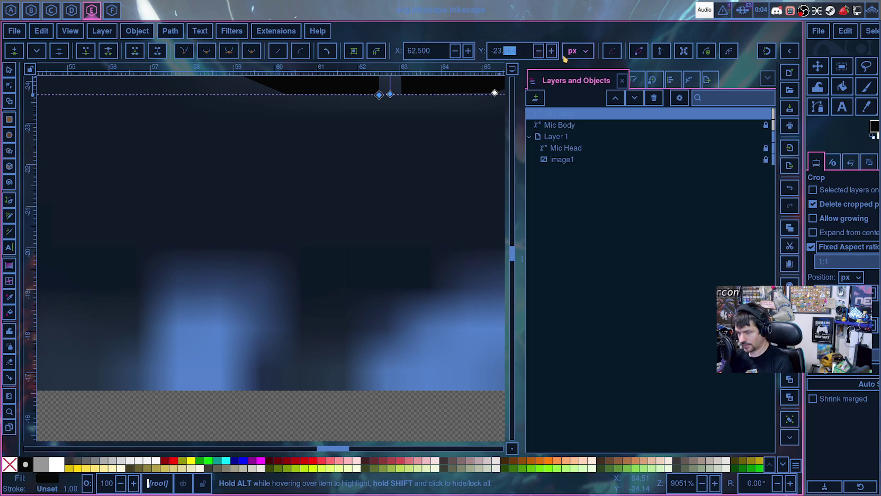
key(Return)
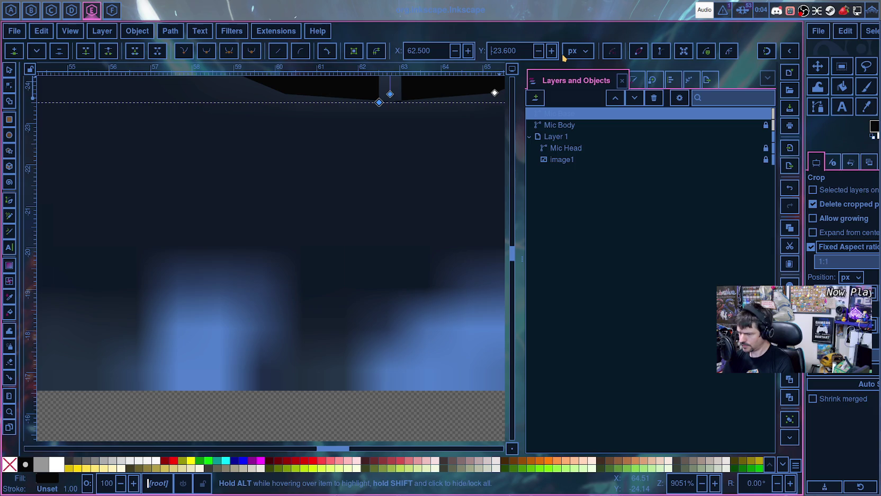
key(Return)
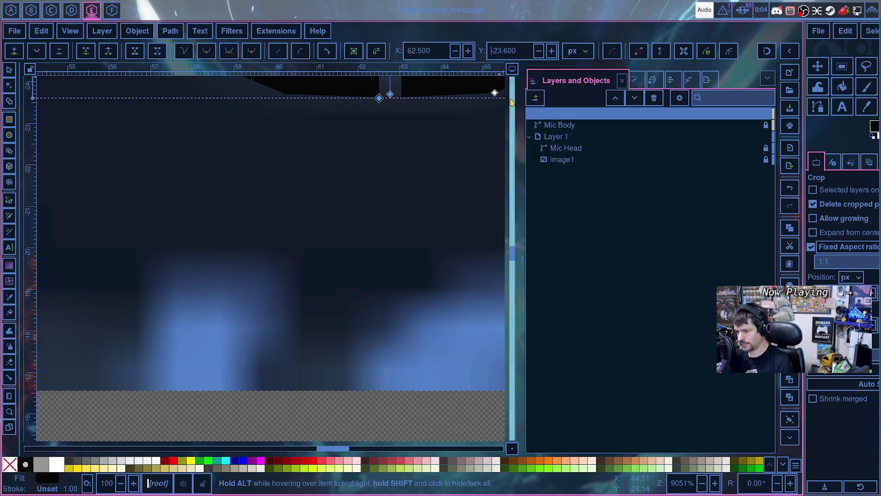
click(494, 94)
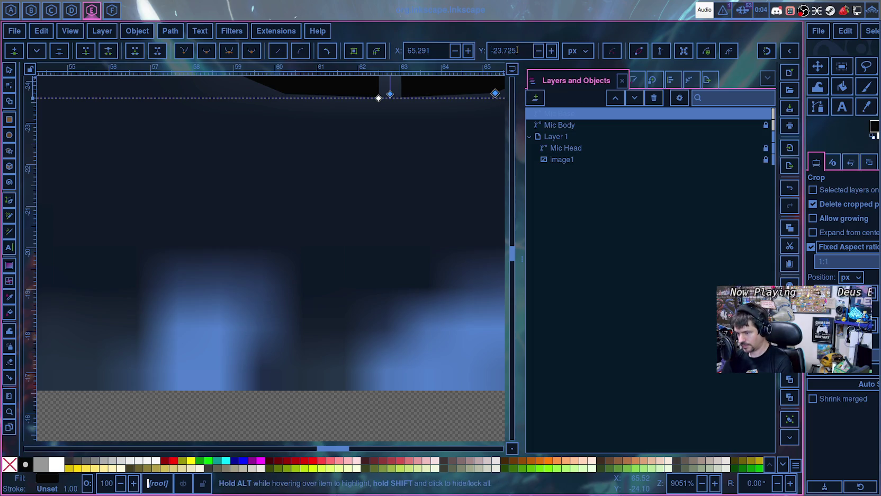
text(6)
key(Return)
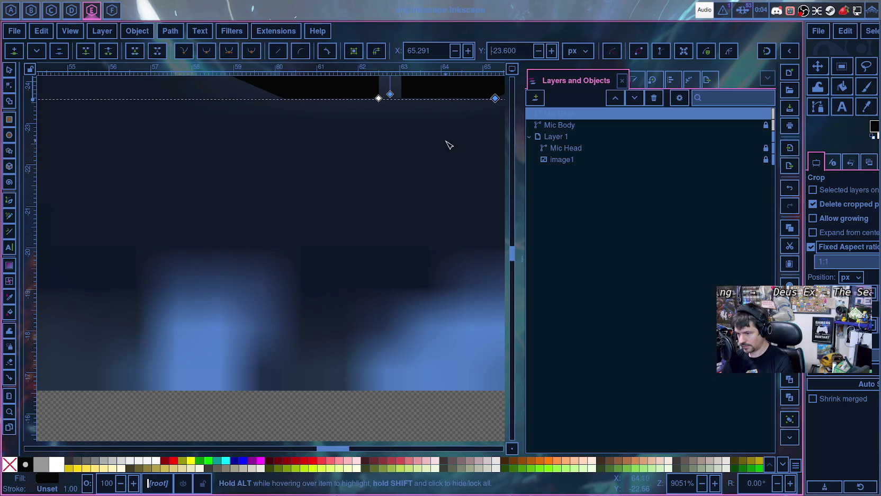
scroll(449, 145, up, 5)
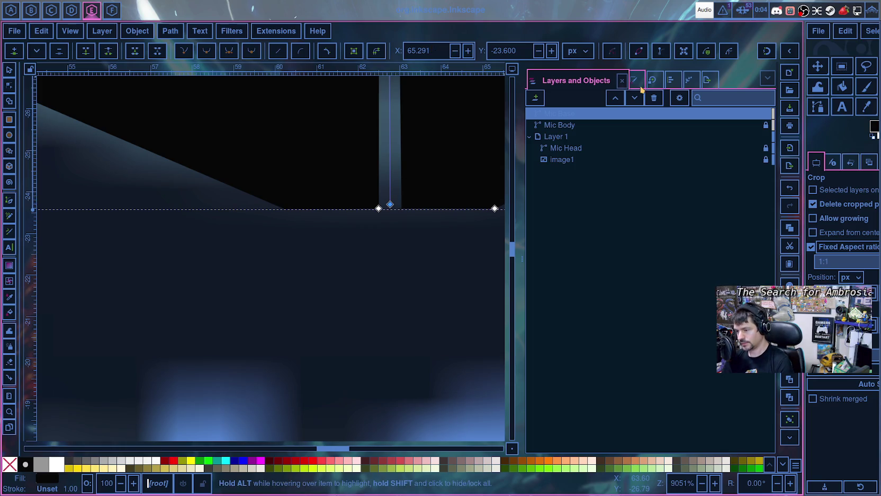
click(671, 82)
- Change Mirror symmetry's mirror line end X from 62.77 to 62.50 to make it vertical
click(689, 80)
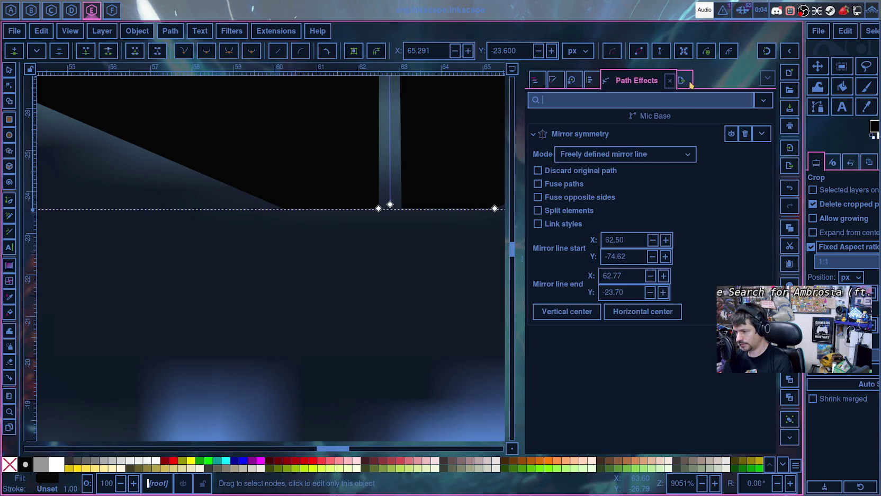
drag(626, 274, 610, 275)
text(62.5)
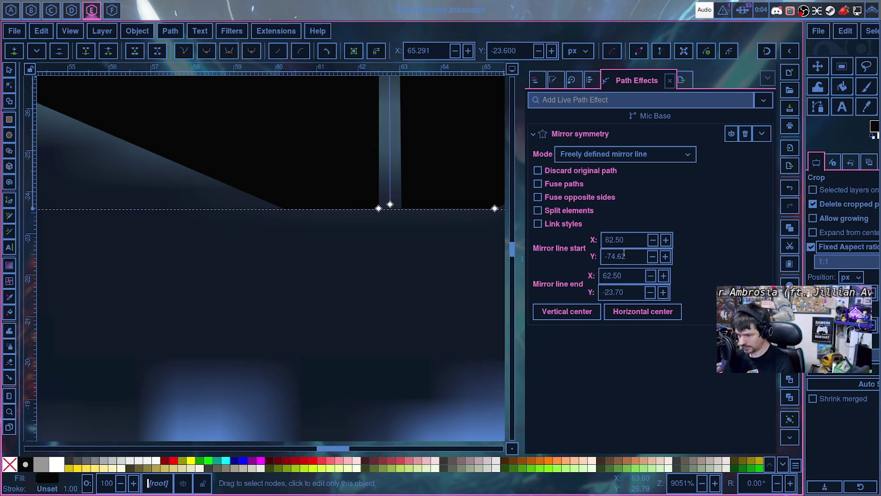
click(451, 331)
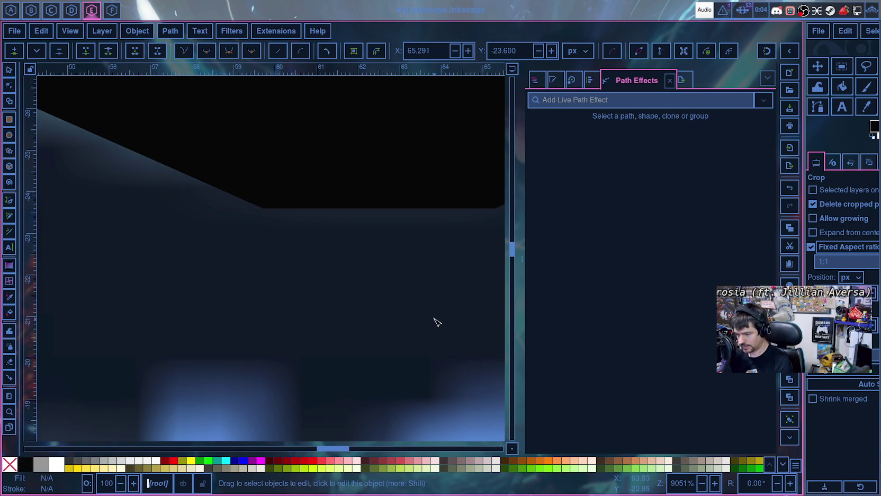
scroll(453, 303, right, 5)
click(346, 203)
- Make Mic Base's bottom node smooth and align its handles along the mirror line
click(373, 220)
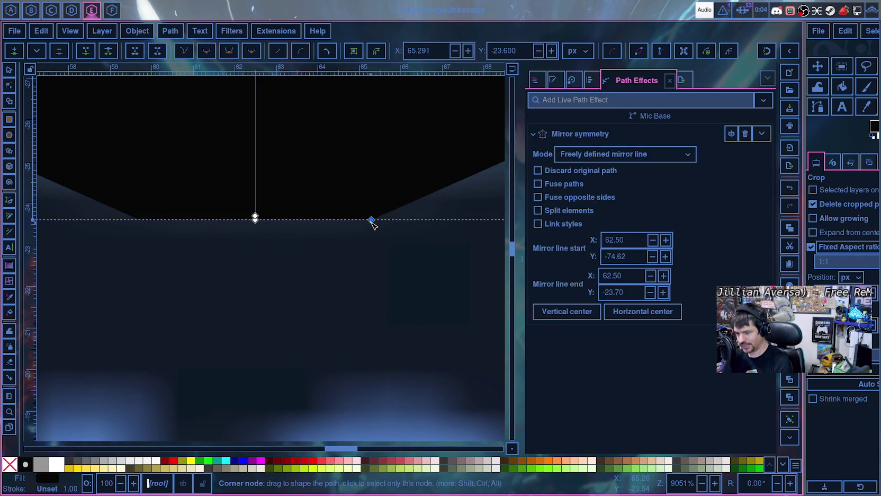
ctrl+click(372, 220)
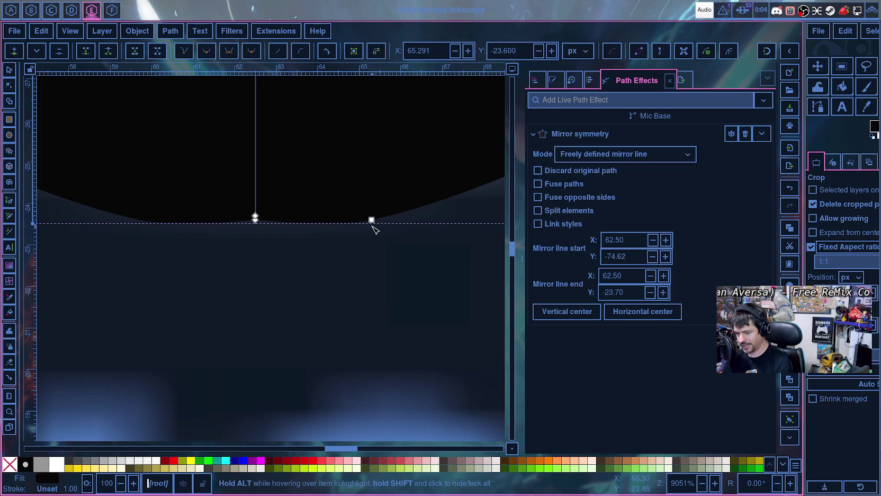
drag(333, 227, 329, 219)
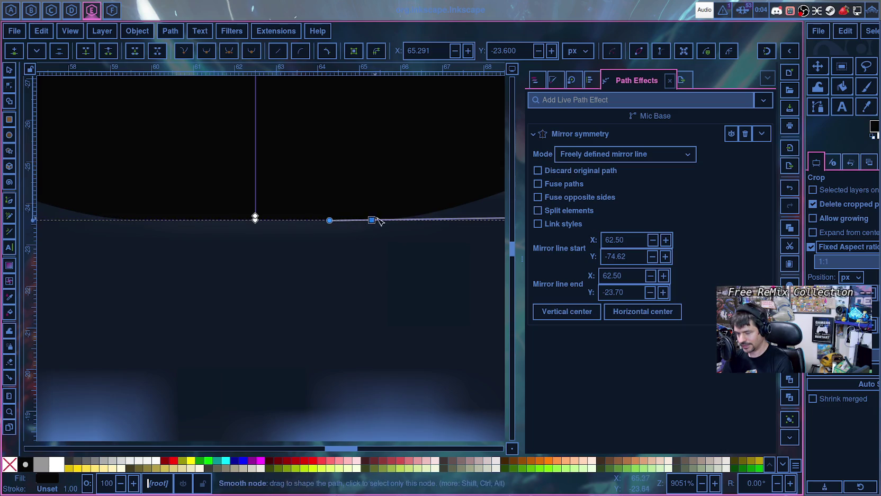
scroll(417, 248, down, 1)
scroll(427, 247, down, 2)
drag(460, 217, 439, 219)
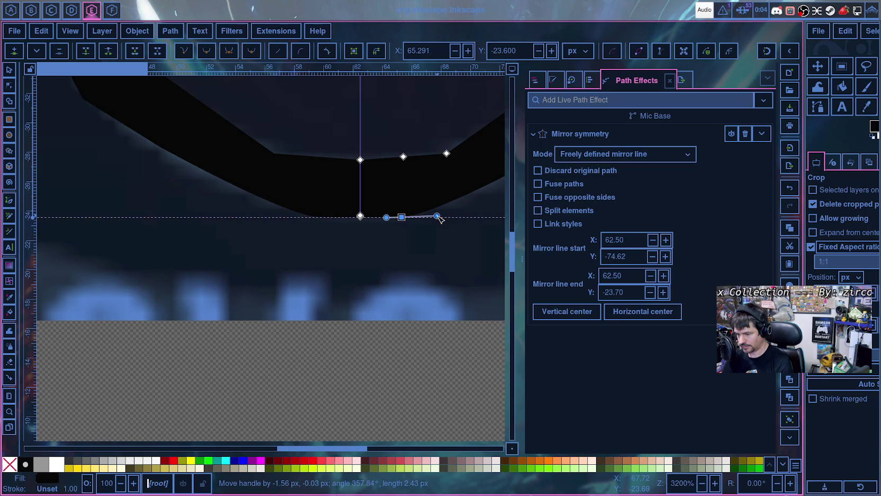
scroll(429, 222, up, 1)
scroll(397, 238, up, 3)
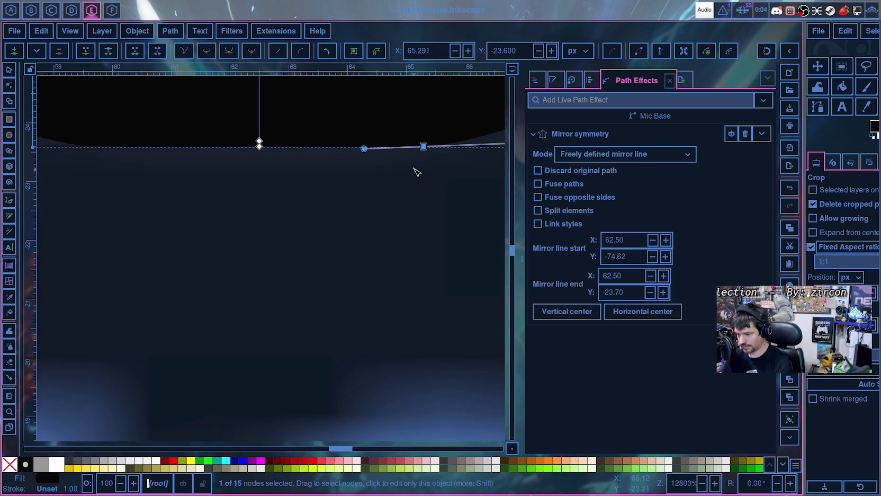
drag(423, 148, 361, 149)
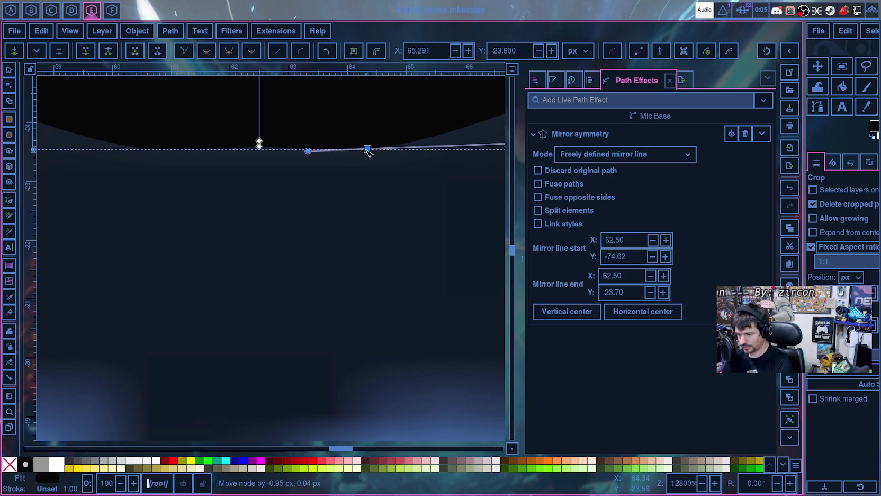
drag(302, 151, 304, 151)
drag(361, 149, 361, 145)
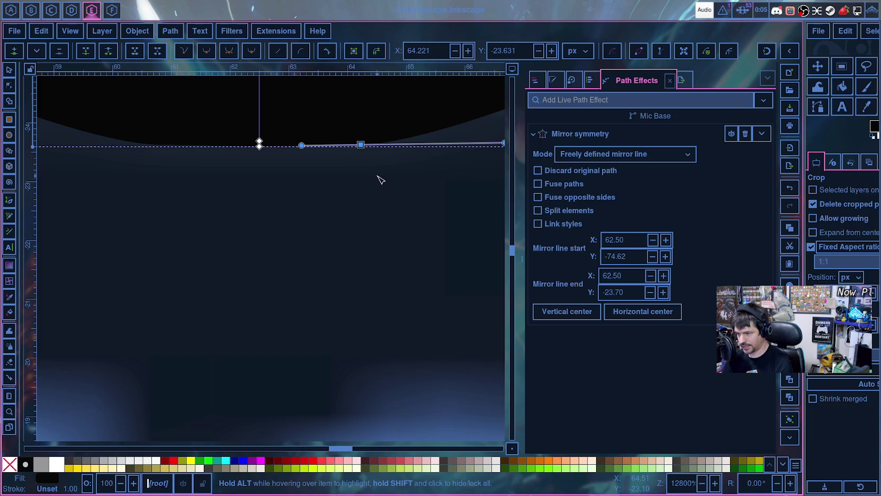
- Move the side nodes onto the emblem outline, the lower-right one ending at X 74.658, Y -26.339
scroll(398, 181, down, 1)
scroll(289, 285, down, 1)
scroll(315, 290, down, 2)
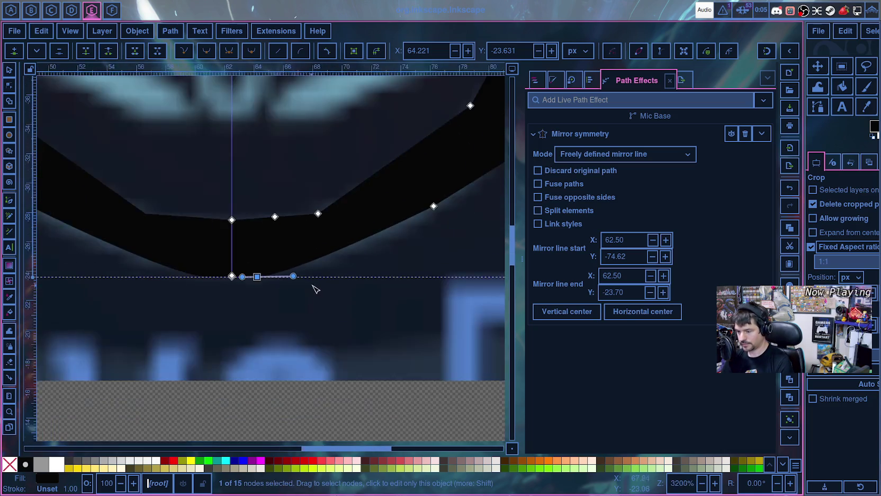
scroll(400, 230, down, 1)
mouse_move(398, 229)
mouse_down()
mouse_move(370, 255)
mouse_move(375, 247)
mouse_up()
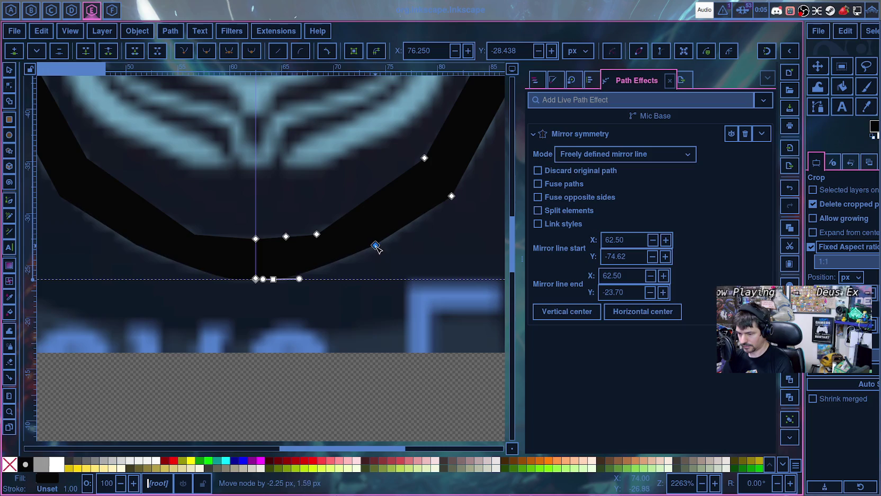
scroll(476, 211, down, 5)
scroll(476, 210, down, 2)
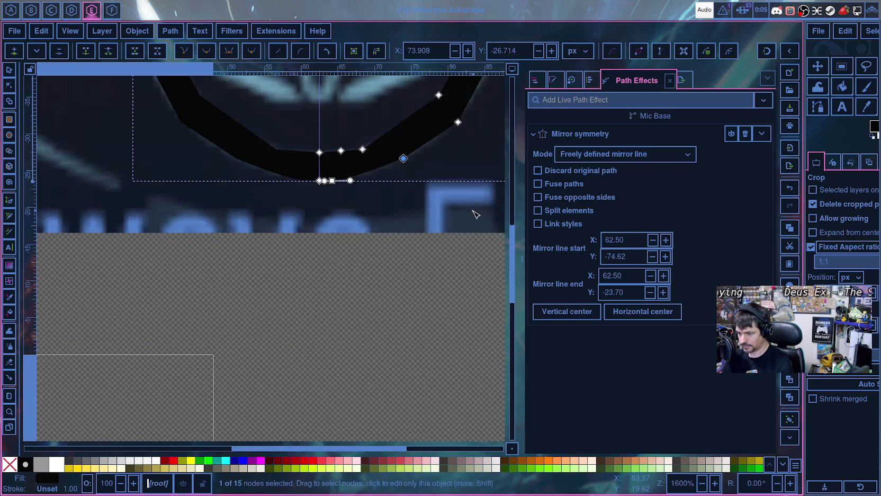
scroll(476, 210, down, 1)
drag(465, 166, 475, 157)
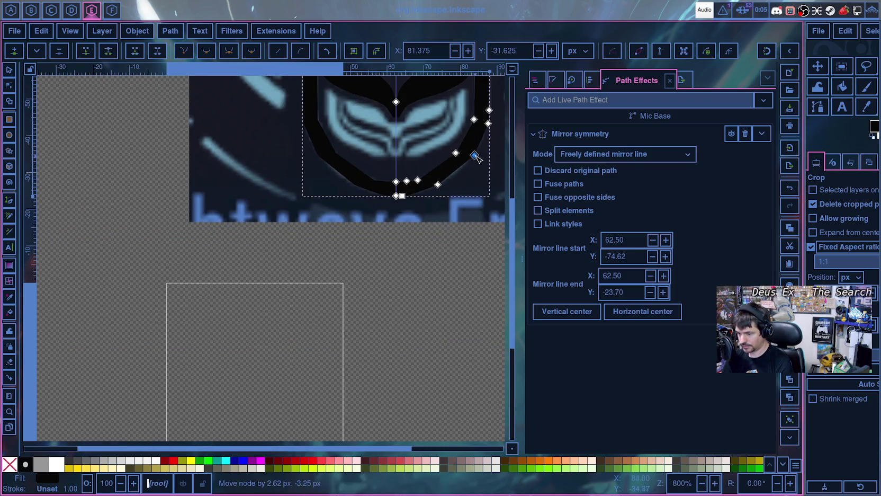
click(438, 185)
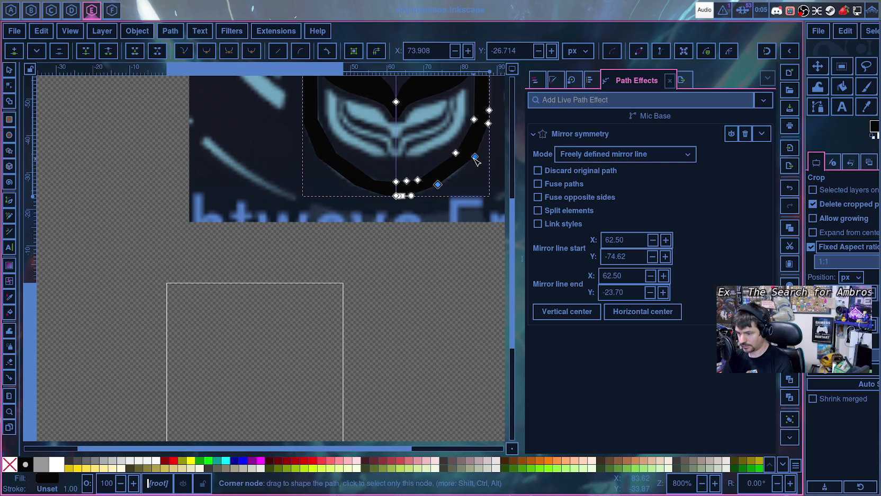
drag(438, 185, 441, 188)
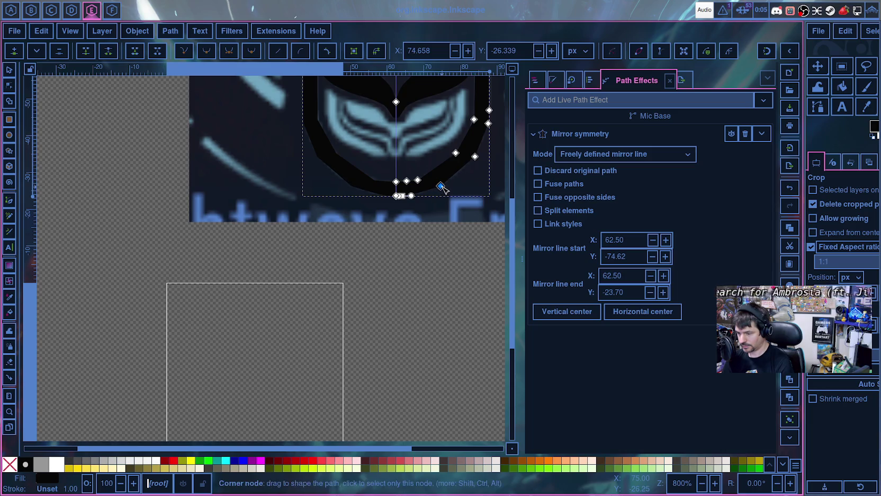
scroll(445, 208, up, 4)
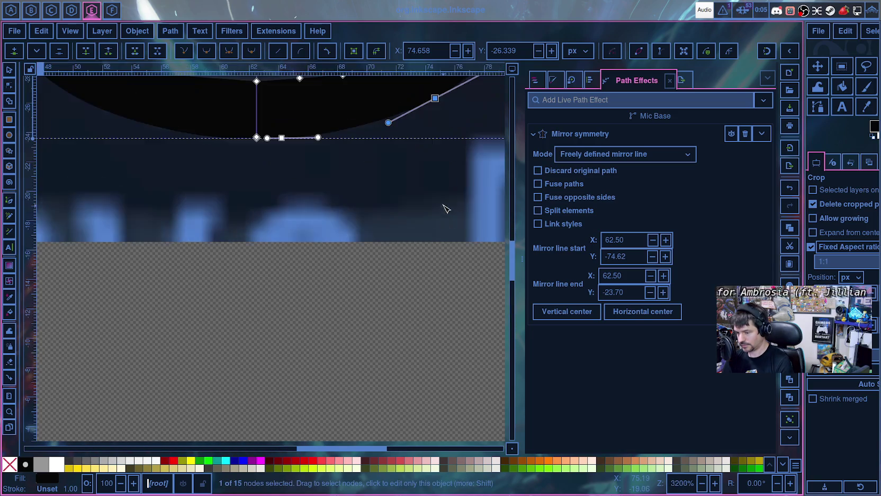
scroll(437, 184, down, 3)
- Delete the extra bottom-curve node and pull the lower-right node down-left, shortening its handle
key(Escape)
scroll(461, 150, up, 5)
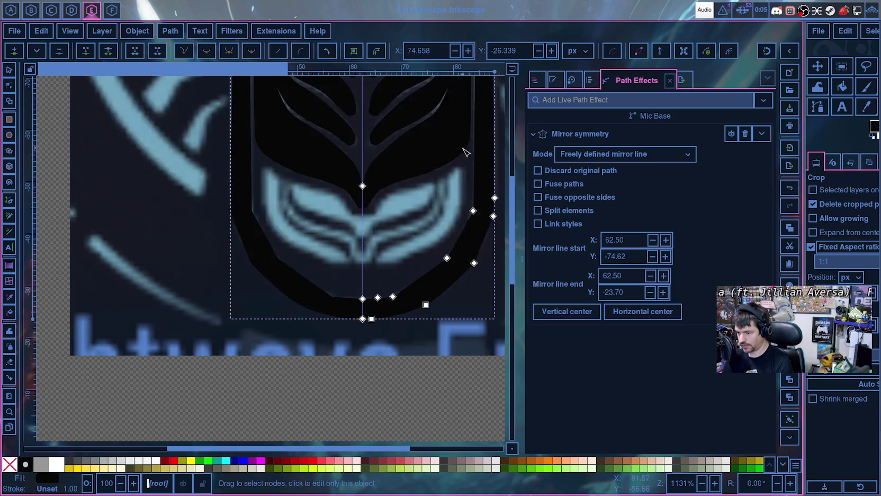
click(426, 305)
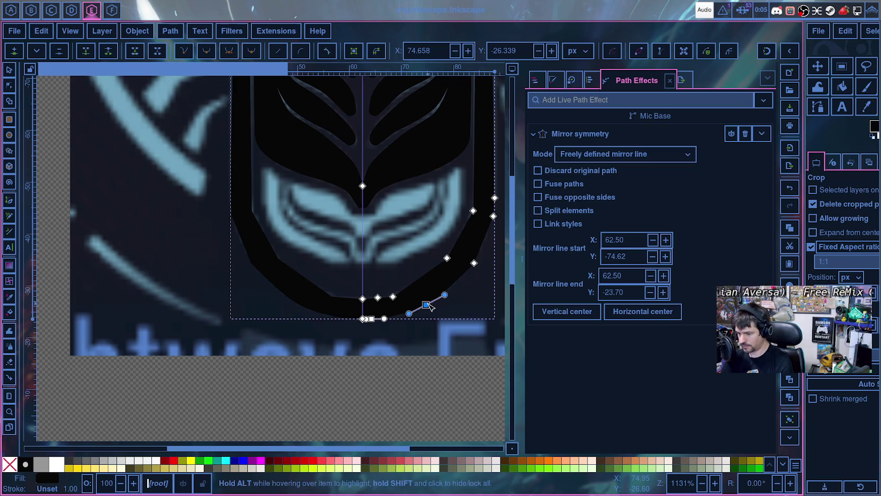
key(Delete)
drag(474, 263, 457, 284)
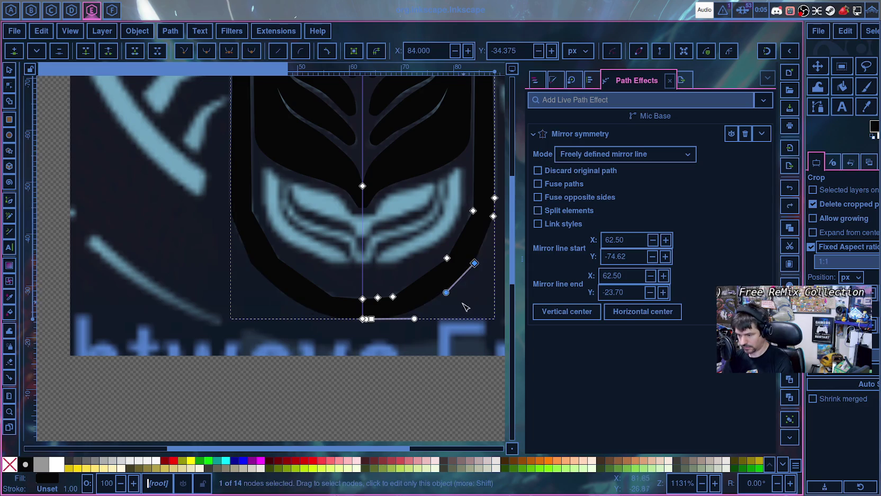
key(ctrl+z)
drag(474, 264, 456, 284)
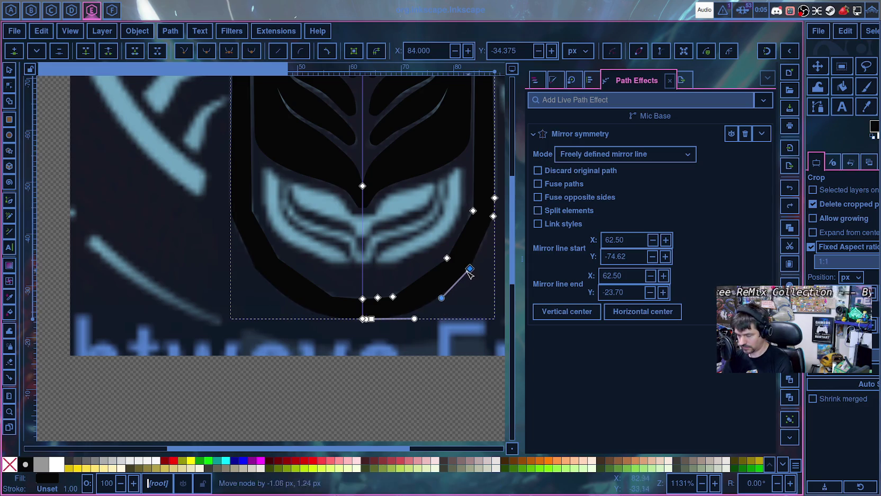
mouse_move(427, 314)
mouse_down()
mouse_move(429, 307)
mouse_move(441, 315)
mouse_move(472, 287)
mouse_up()
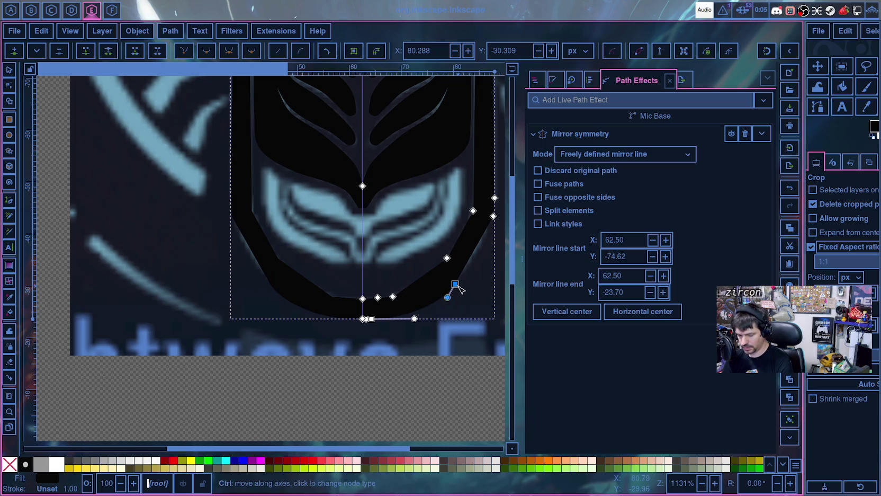
key(Escape)
- Make the lower-right node symmetric at X 80.288, Y -30.309 and bend it to match the reference base
drag(493, 217, 495, 235)
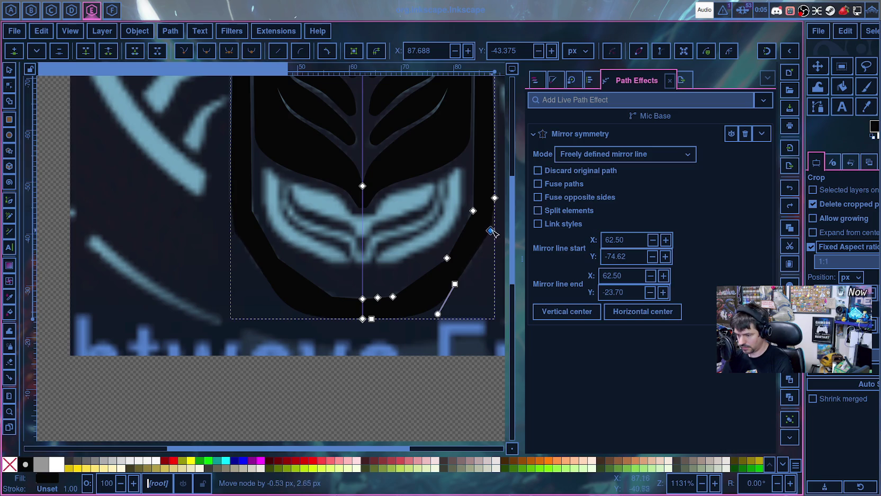
click(455, 285)
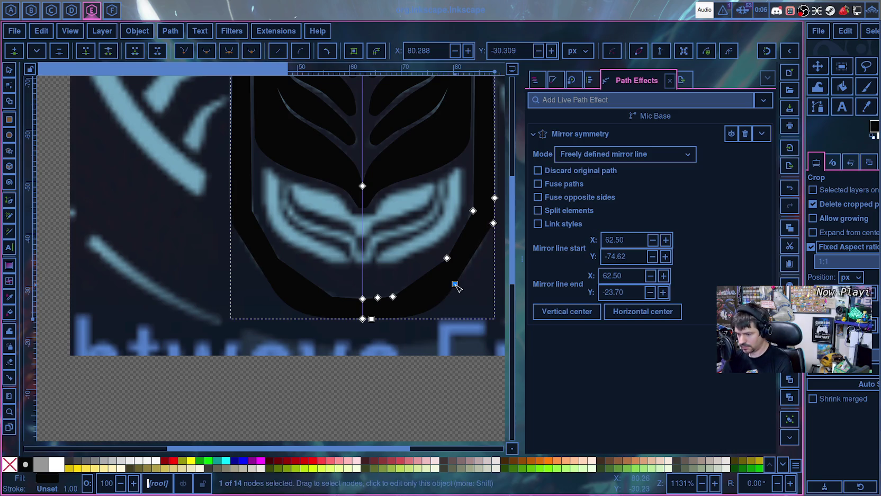
scroll(460, 291, up, 3)
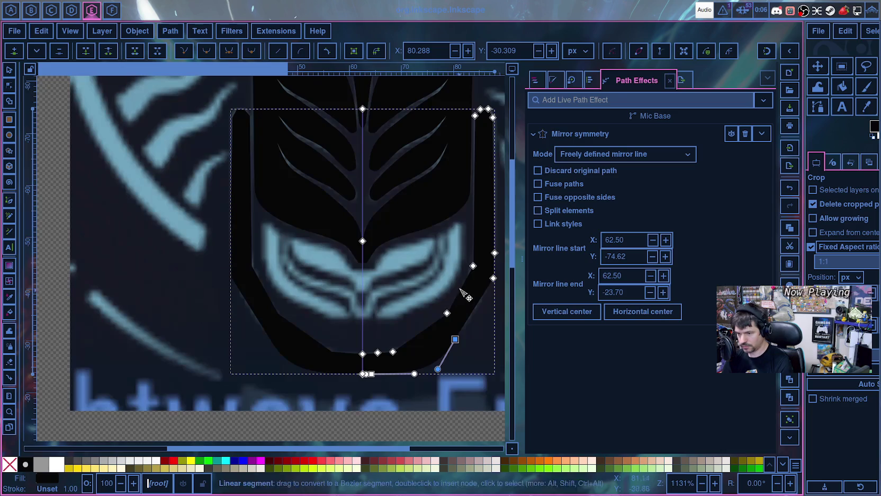
click(232, 53)
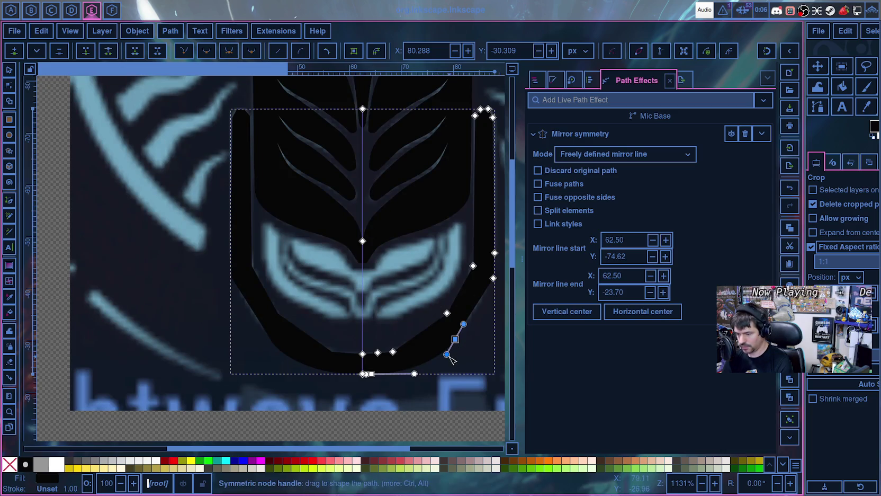
drag(447, 355, 441, 352)
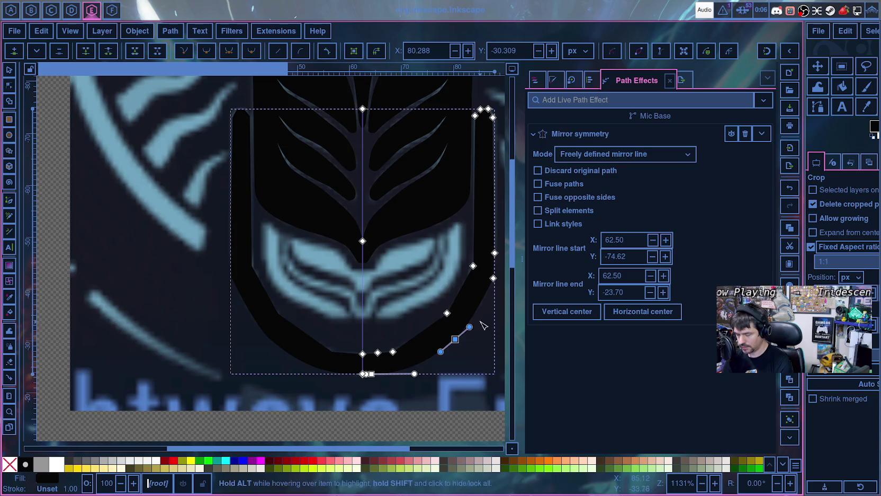
scroll(471, 347, up, 4)
scroll(369, 392, down, 3)
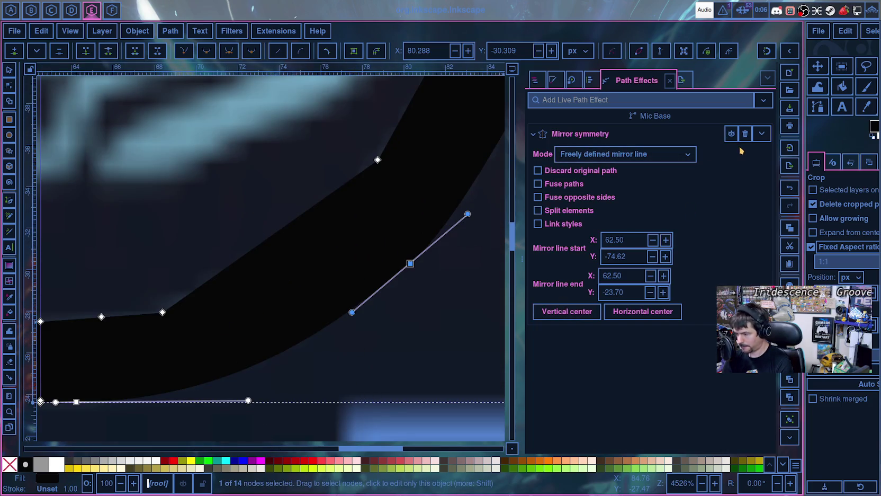
click(535, 80)
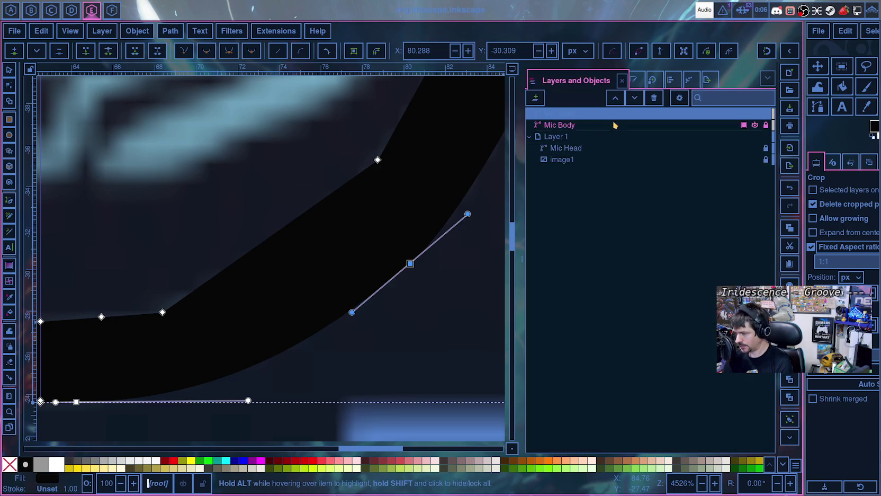
- Adjust Mic Body's opacity slider in the Layers and Objects panel
click(746, 125)
mouse_move(746, 165)
mouse_down()
mouse_move(725, 169)
mouse_move(787, 166)
mouse_up()
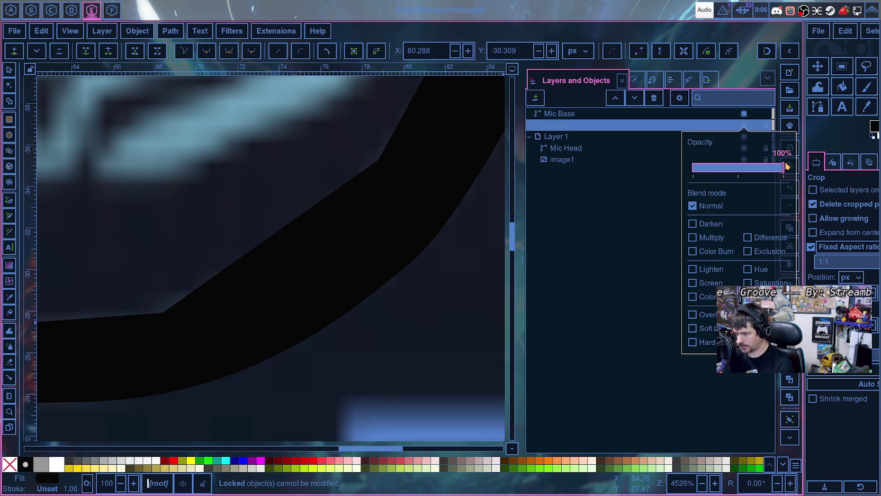
key(Escape)
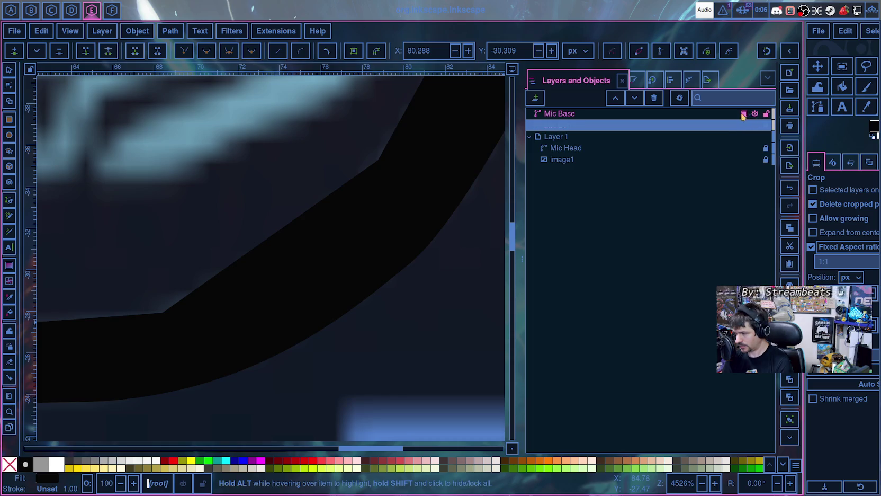
- Set Mic Base's opacity to about 65% so the reference emblem shows through
click(743, 114)
click(741, 159)
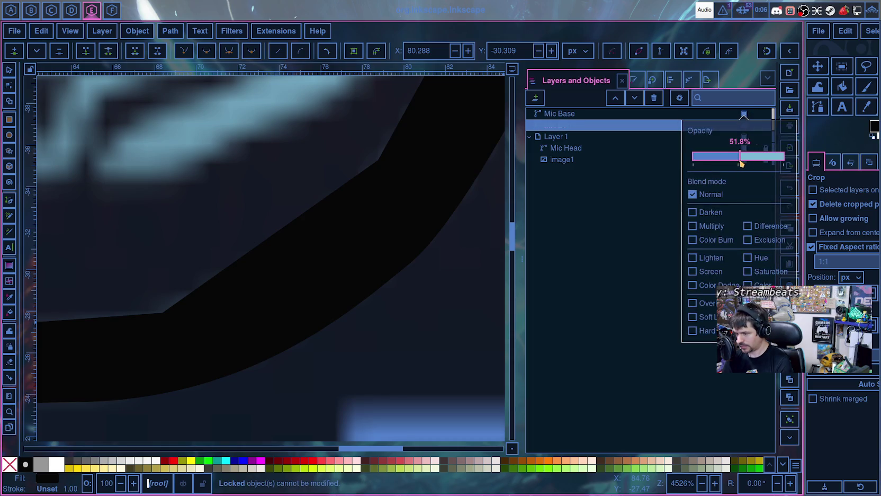
click(744, 114)
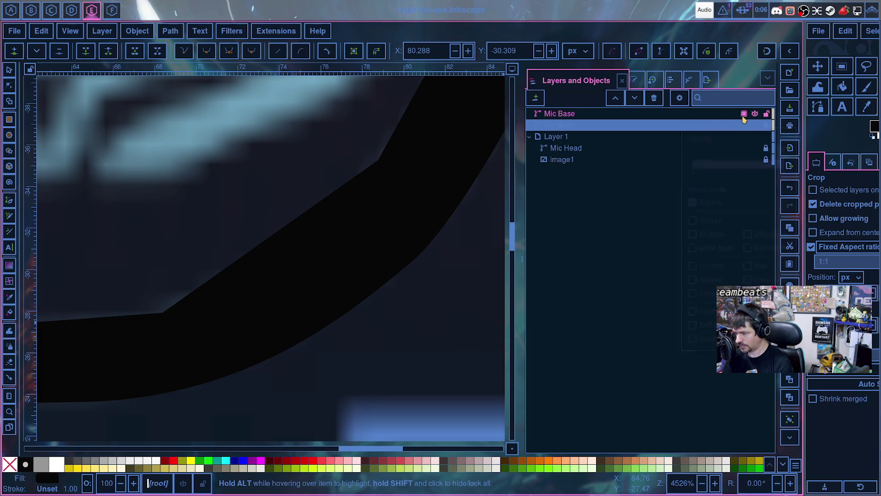
click(699, 116)
click(744, 113)
drag(742, 156, 751, 156)
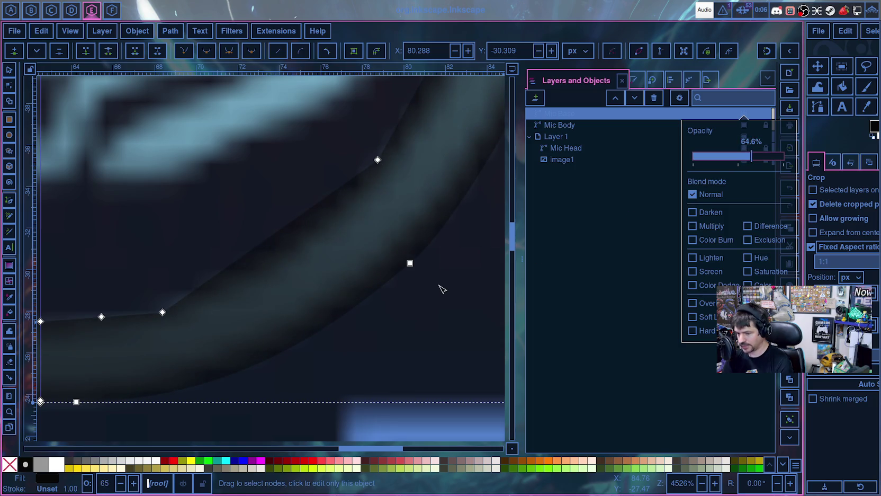
ctrl+scroll(450, 342, down, 3)
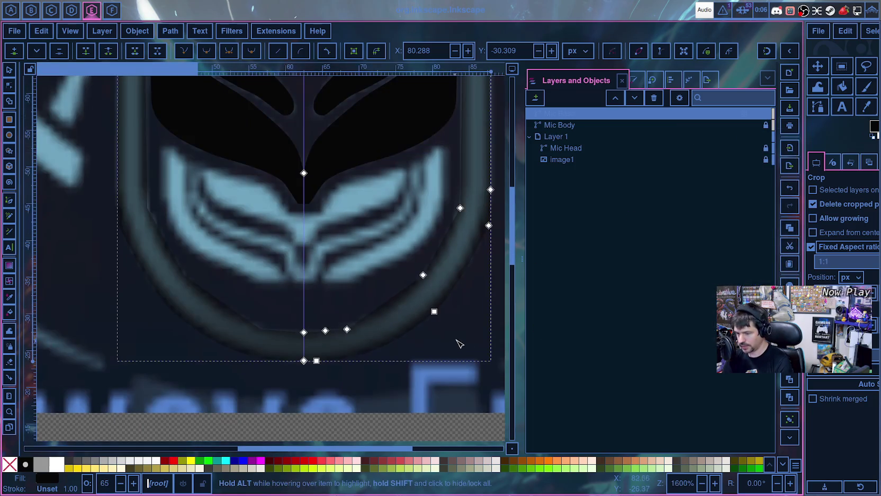
- Move Mic Base's lower-right nodes and handles onto the reference ring's edge
drag(435, 311, 434, 310)
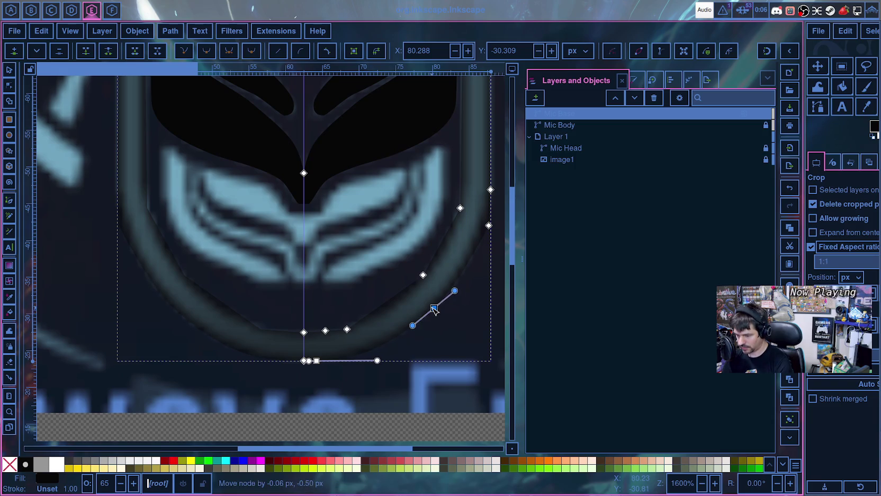
ctrl+scroll(419, 346, up, 1)
ctrl+scroll(419, 319, up, 2)
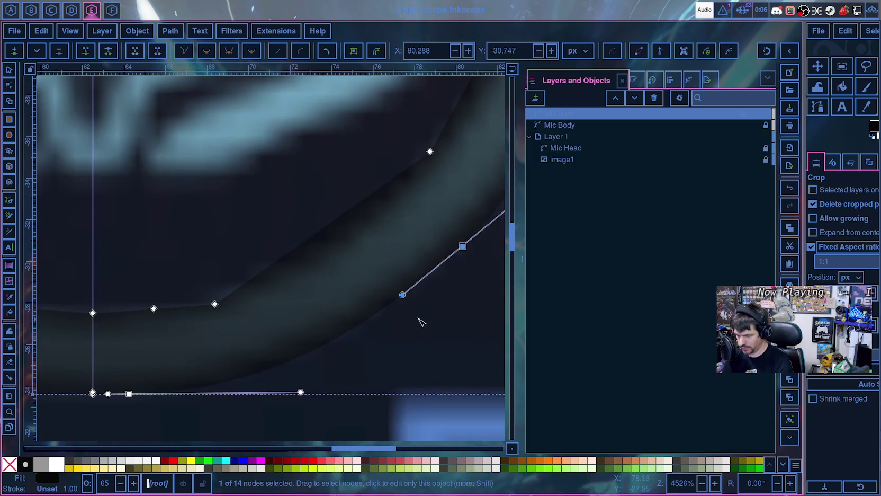
mouse_move(403, 296)
mouse_down()
mouse_move(410, 300)
mouse_move(426, 274)
mouse_up()
drag(300, 393, 272, 398)
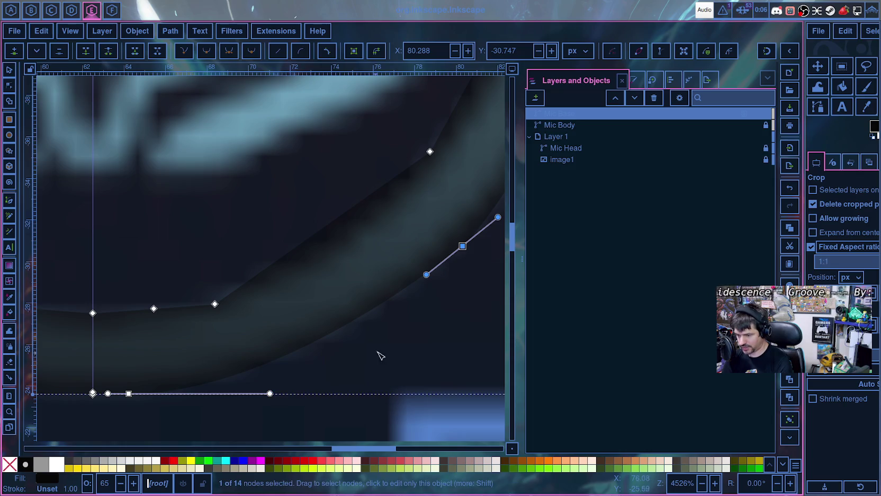
scroll(379, 354, right, 6)
scroll(371, 287, up, 6)
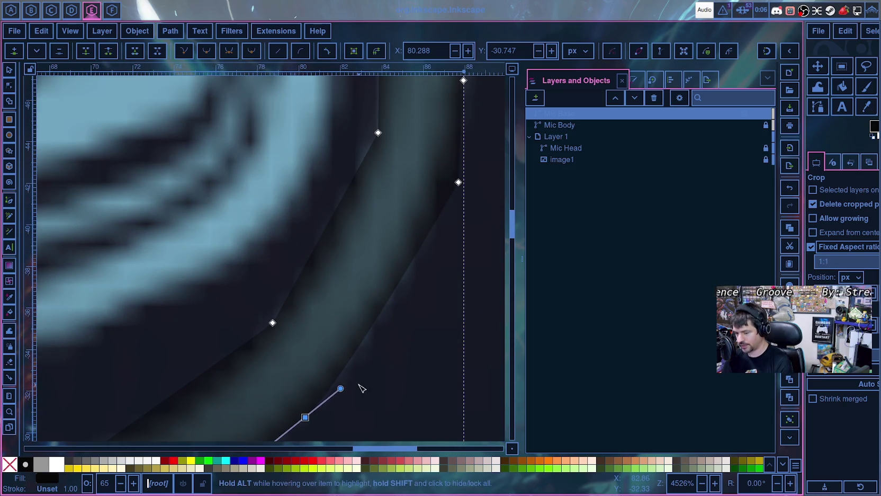
scroll(362, 388, down, 6)
drag(307, 253, 324, 239)
mouse_move(361, 206)
mouse_down()
mouse_move(411, 165)
mouse_move(398, 169)
mouse_up()
mouse_move(392, 243)
mouse_down()
mouse_move(358, 404)
mouse_move(354, 299)
mouse_up()
- Make the right-side corner node smooth and bend its handles along the ring
click(306, 316)
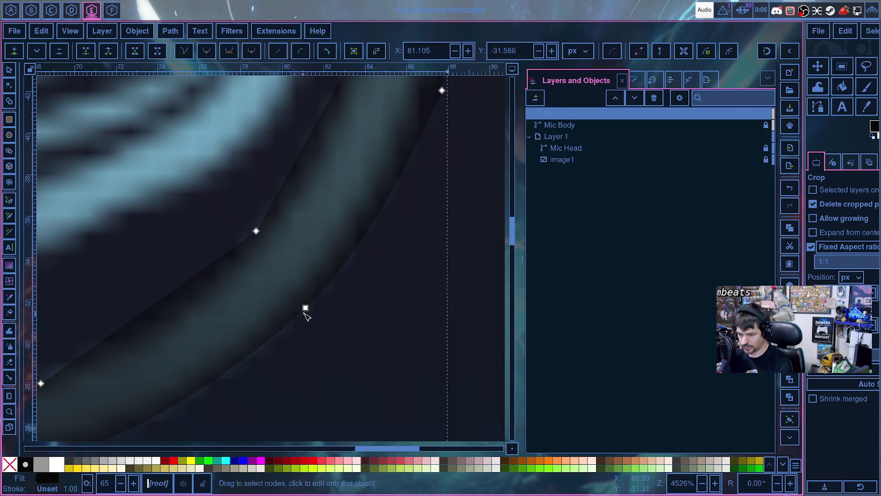
drag(305, 312, 291, 324)
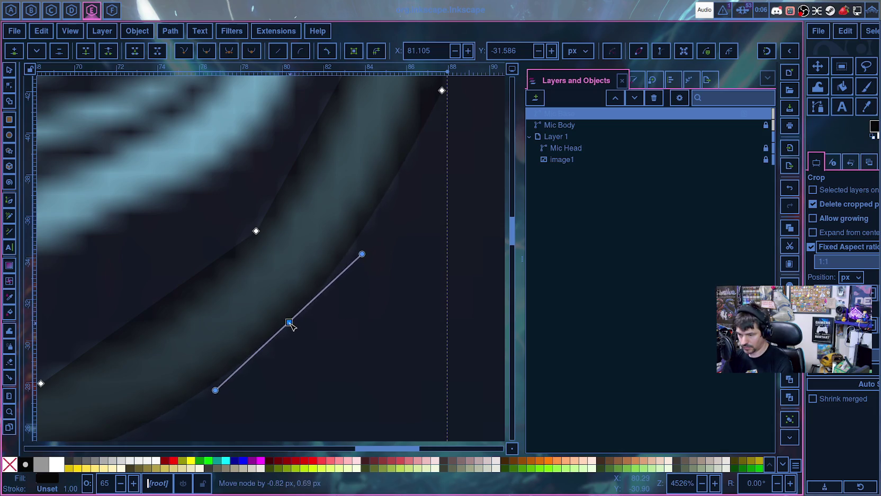
scroll(335, 334, down, 3)
scroll(349, 337, down, 1)
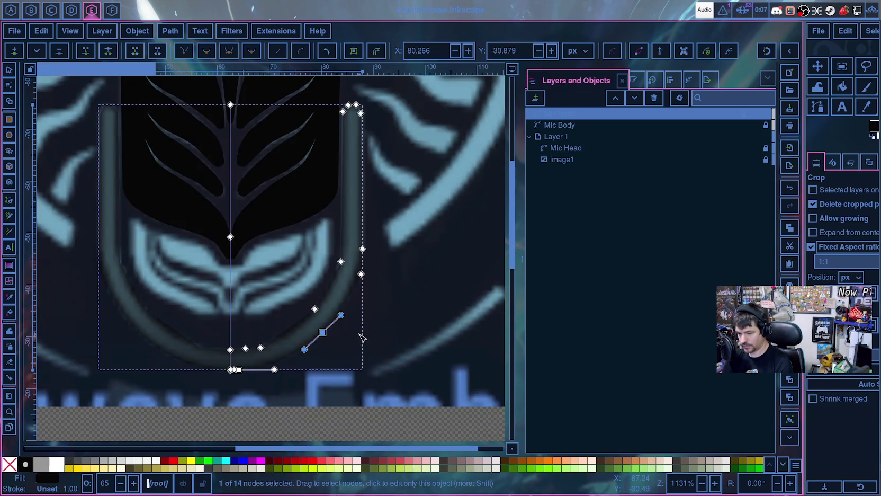
scroll(358, 339, up, 1)
scroll(354, 340, up, 1)
scroll(364, 291, up, 1)
click(374, 266)
key(shift+s)
drag(373, 265, 358, 288)
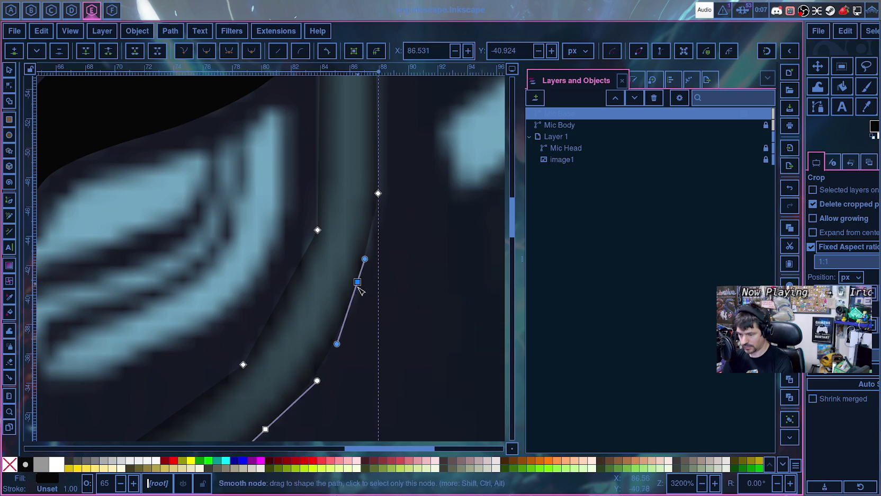
drag(337, 345, 327, 364)
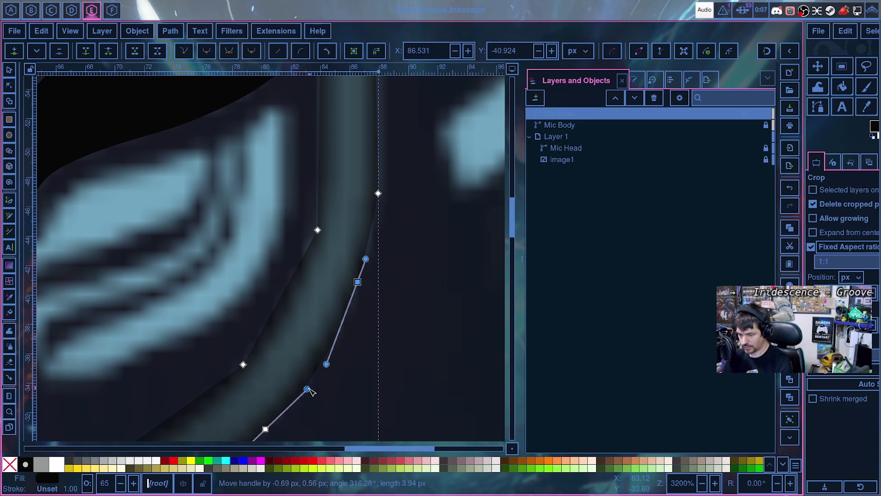
drag(327, 364, 316, 371)
drag(366, 259, 360, 281)
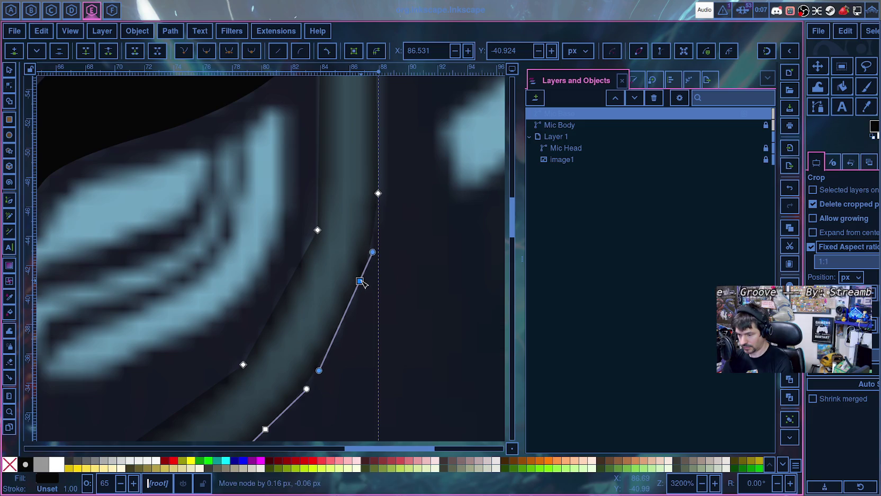
- Straighten the upper right segment and nudge the top node onto the ring edge
ctrl+click(378, 193)
drag(375, 223, 379, 239)
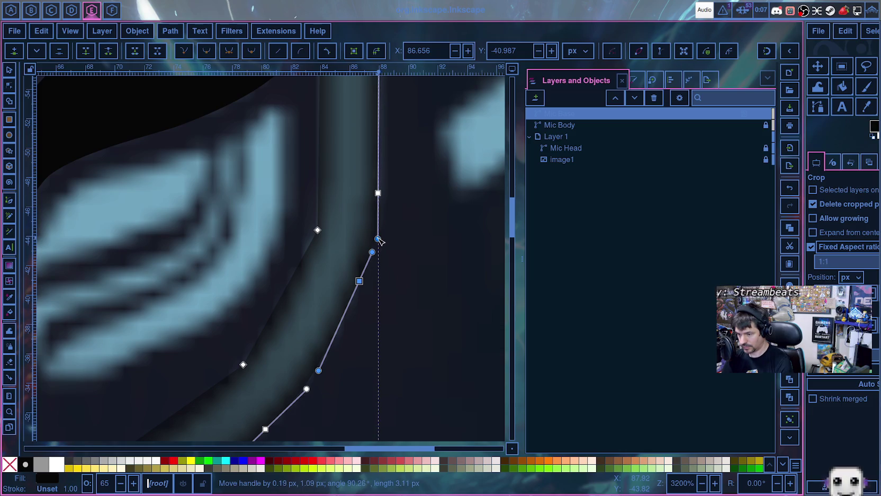
scroll(415, 238, up, 4)
scroll(397, 262, down, 1)
scroll(392, 233, down, 1)
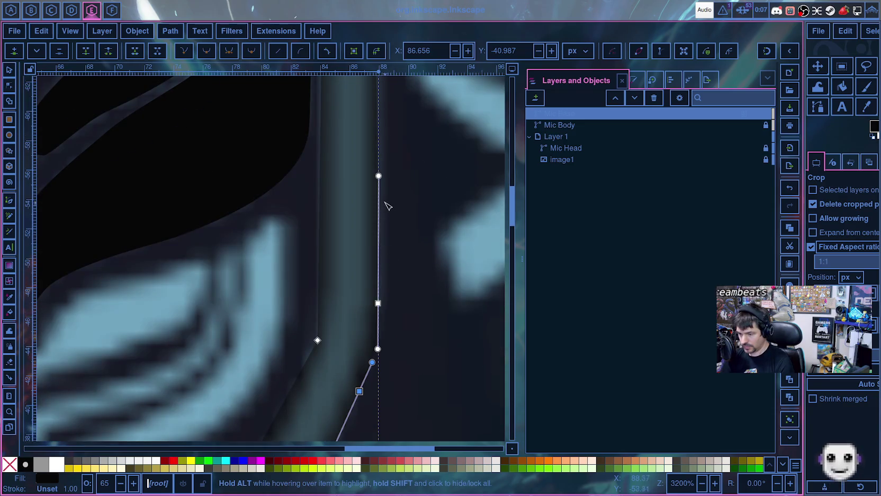
drag(379, 176, 379, 180)
scroll(381, 183, down, 1)
drag(291, 335, 290, 333)
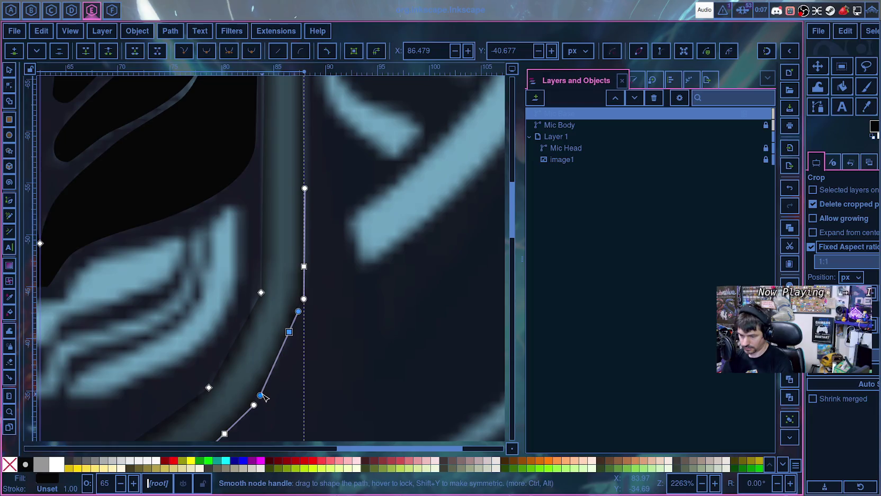
drag(260, 395, 267, 381)
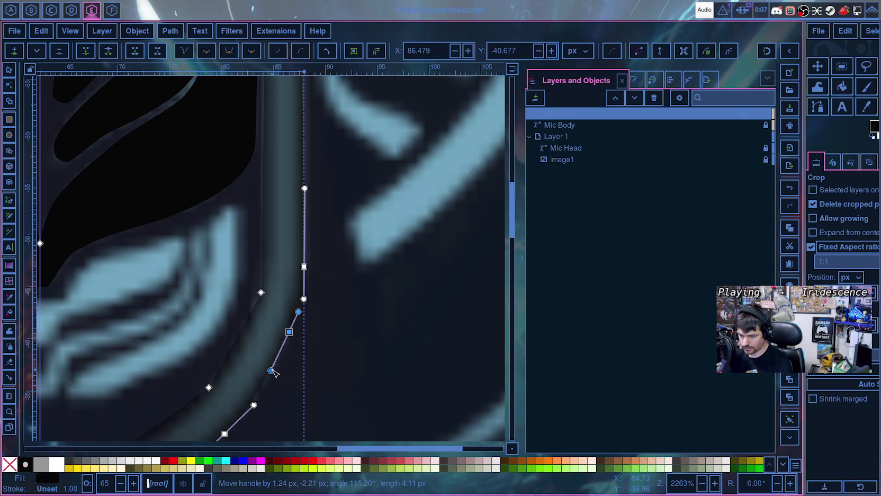
click(287, 388)
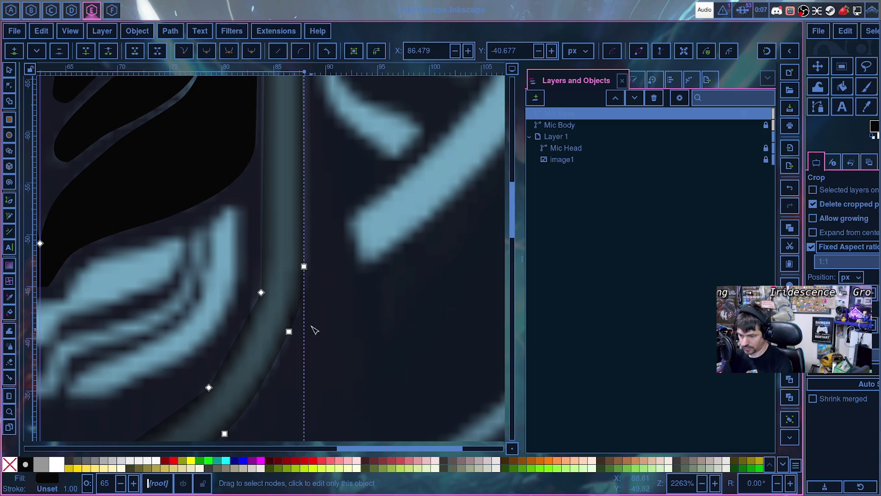
- Lengthen the right side's vertical handles so the edge runs straight up
drag(288, 331, 283, 351)
click(290, 394)
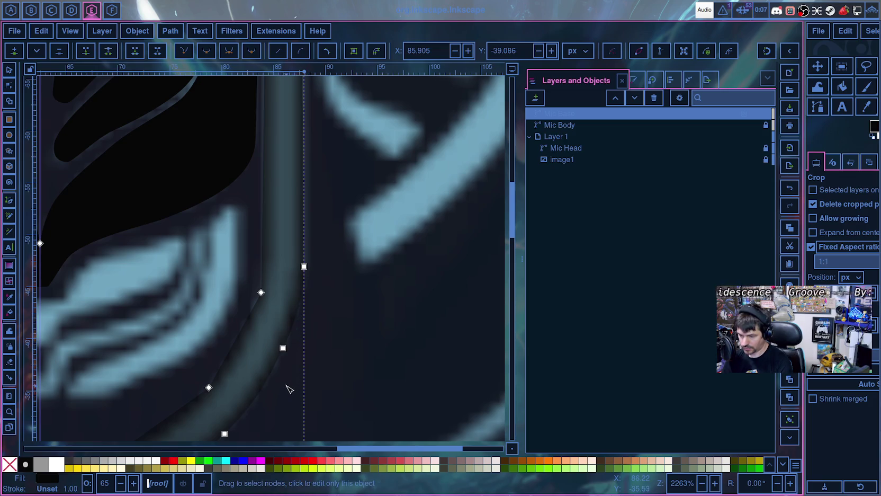
click(304, 266)
mouse_move(303, 302)
mouse_down()
mouse_move(299, 308)
mouse_move(304, 278)
mouse_up()
drag(303, 188, 304, 163)
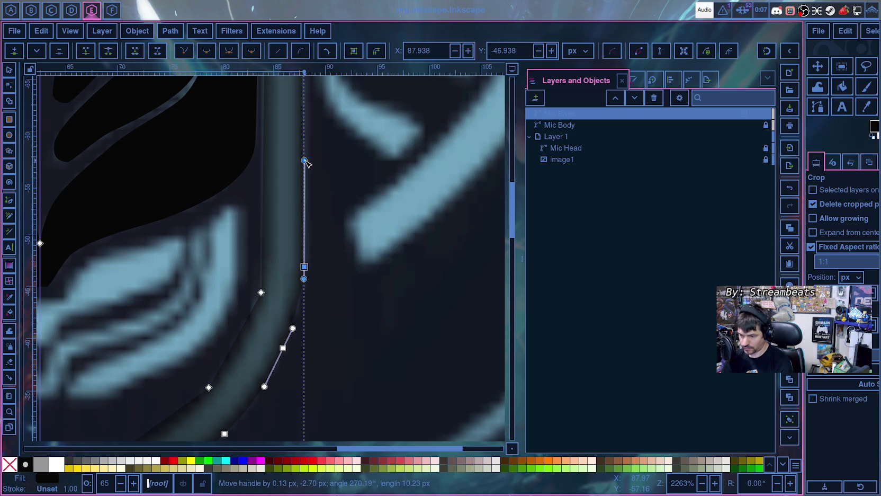
scroll(318, 238, up, 3)
scroll(322, 256, up, 7)
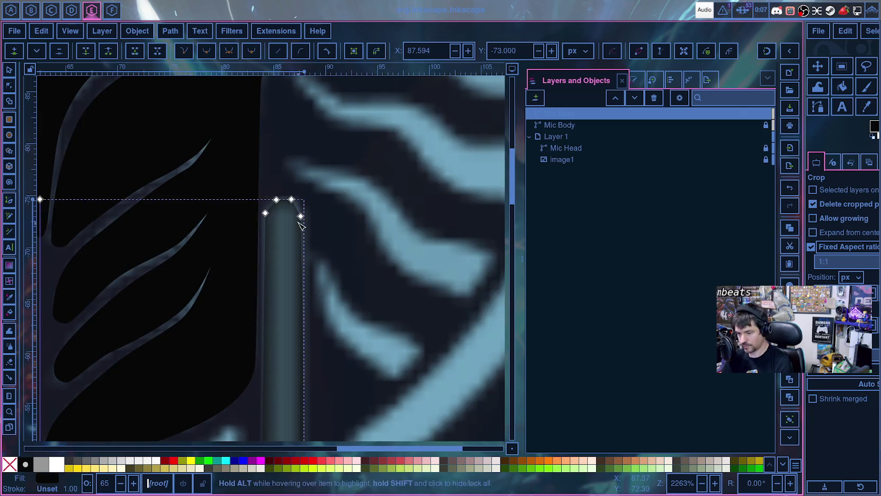
- Make the top-right corner node smooth and tighten its curve handles
drag(300, 216, 303, 217)
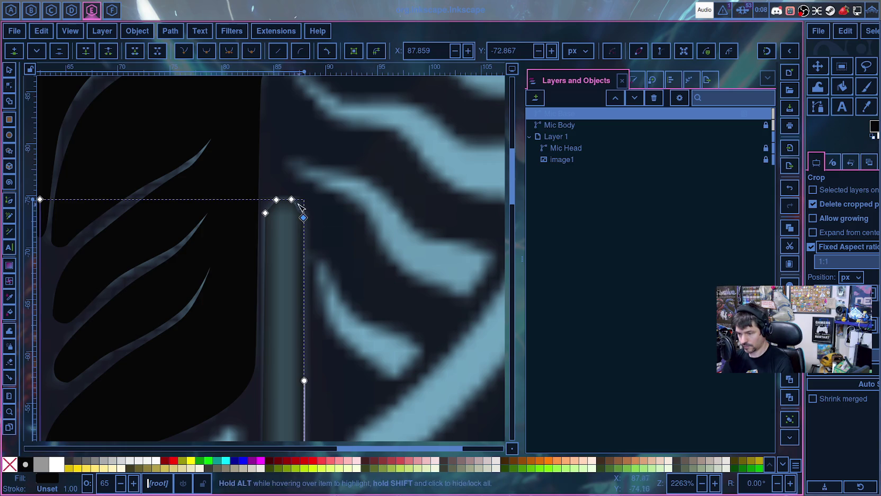
ctrl+click(304, 217)
click(303, 217)
mouse_move(330, 303)
mouse_down()
mouse_move(310, 292)
mouse_move(309, 273)
mouse_up()
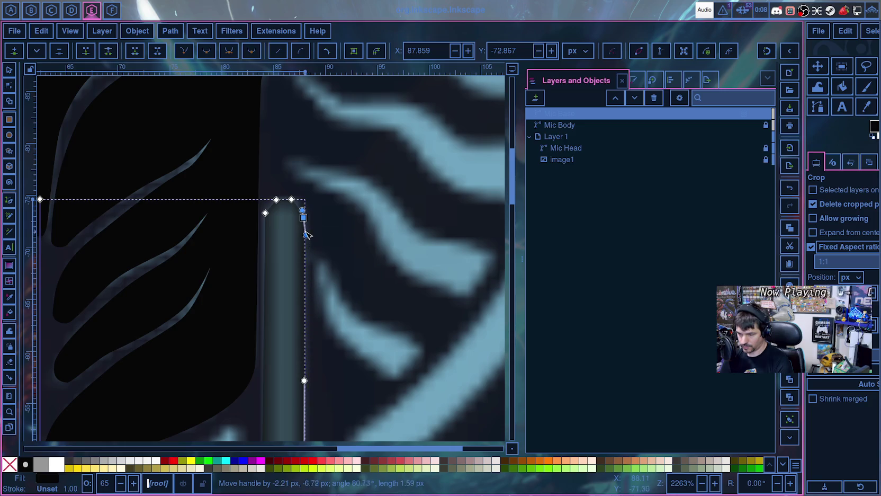
drag(305, 223, 302, 208)
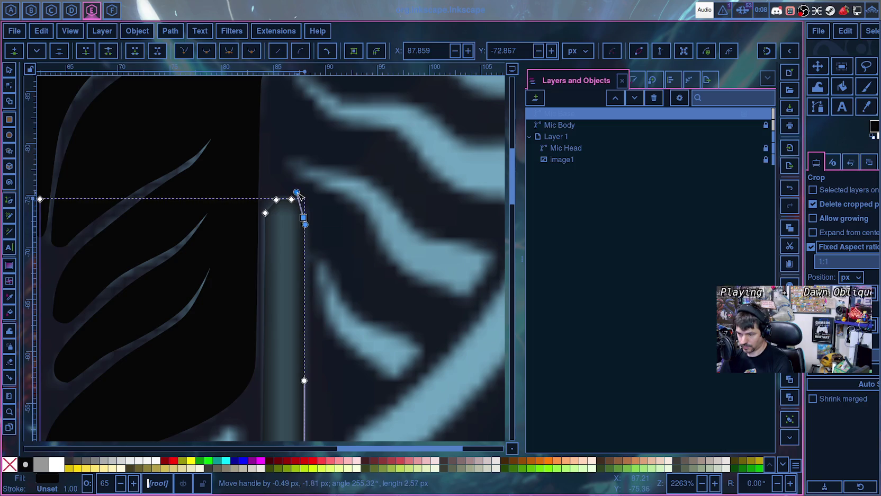
ctrl+scroll(299, 204, up, 4)
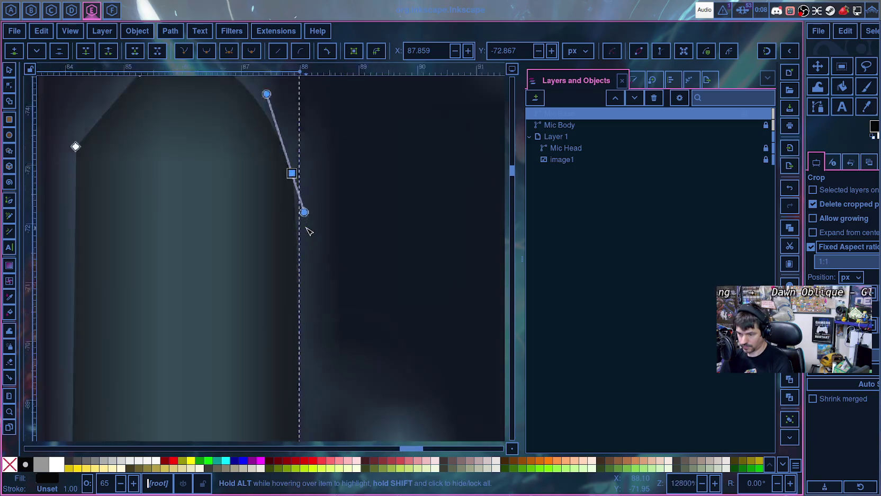
ctrl+scroll(300, 202, up, 3)
drag(301, 201, 286, 227)
ctrl+scroll(296, 226, down, 1)
ctrl+scroll(300, 226, down, 2)
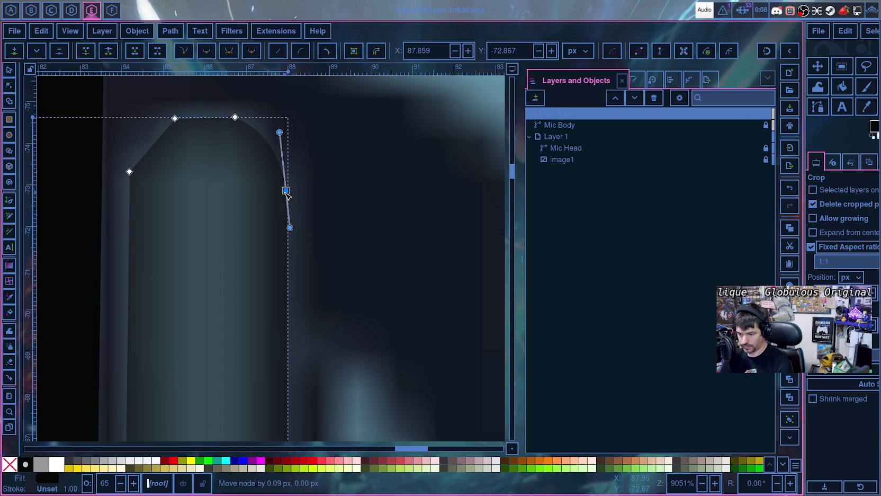
ctrl+scroll(301, 229, down, 4)
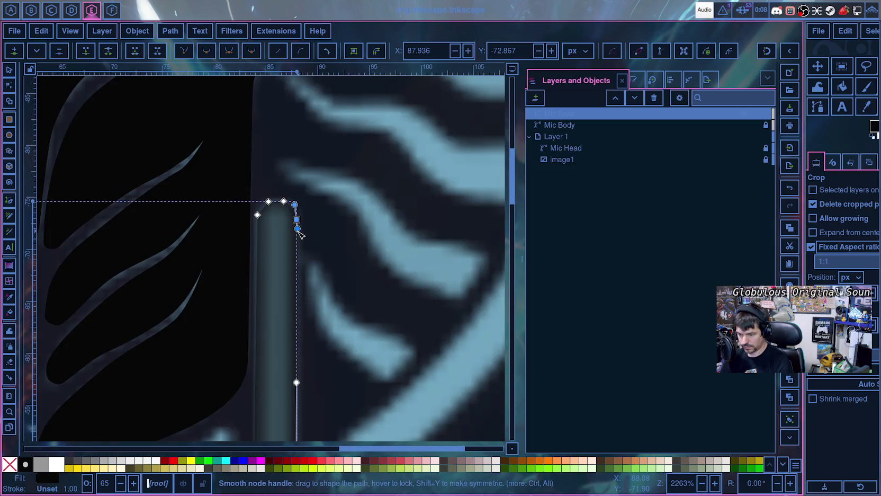
ctrl+scroll(301, 233, up, 4)
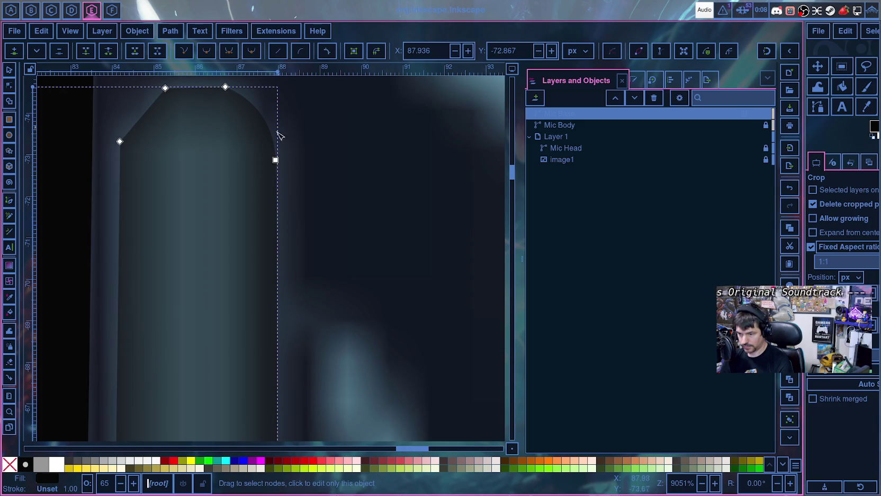
- Pull out handles to round the top edge's right and left corners
click(276, 160)
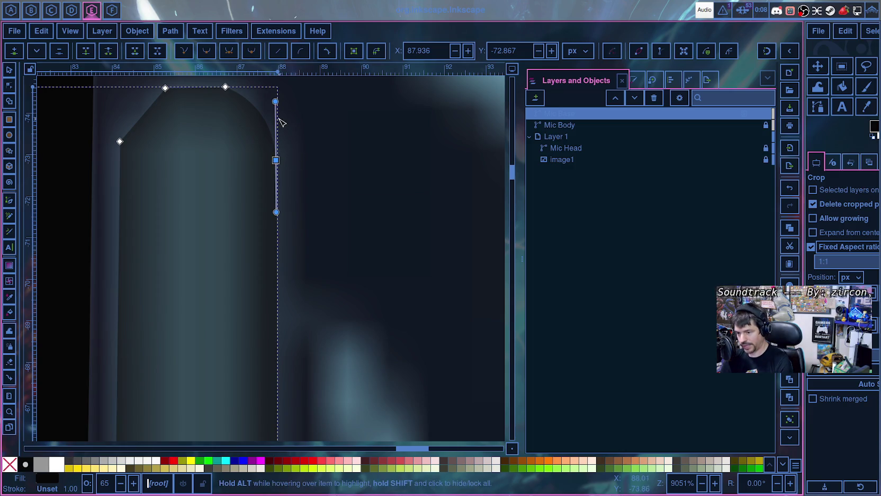
drag(275, 101, 276, 92)
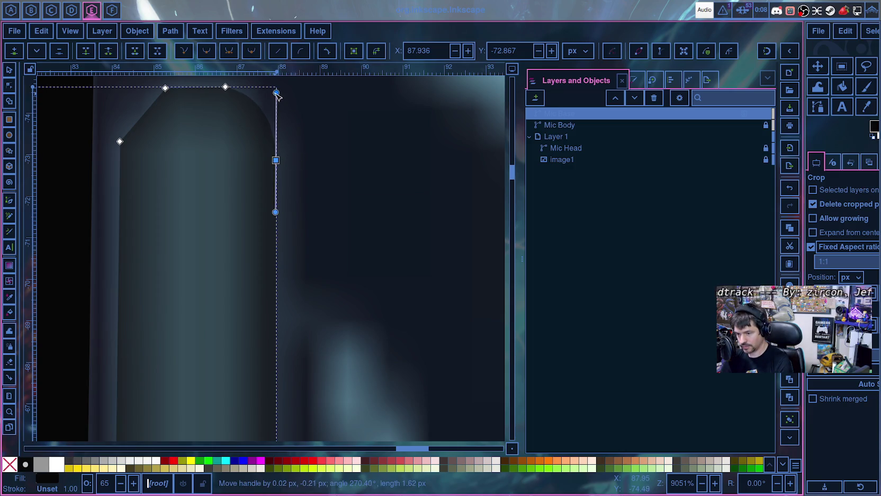
click(225, 88)
drag(227, 89, 259, 90)
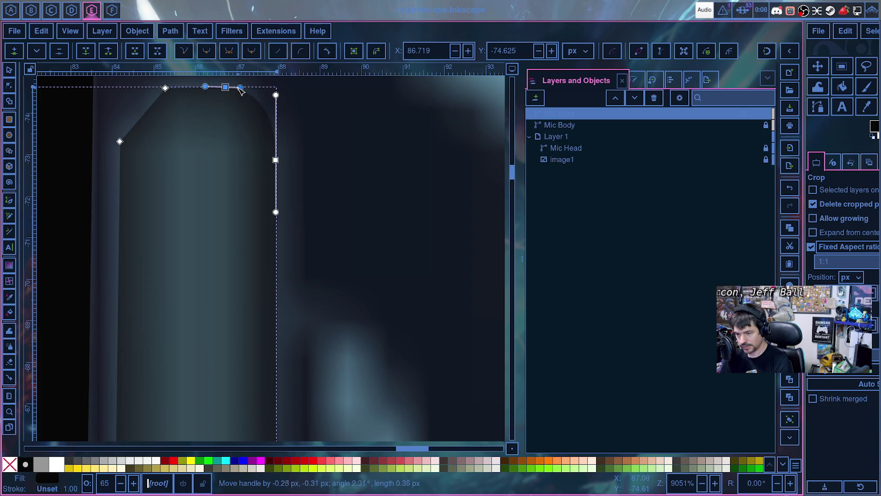
drag(205, 87, 167, 88)
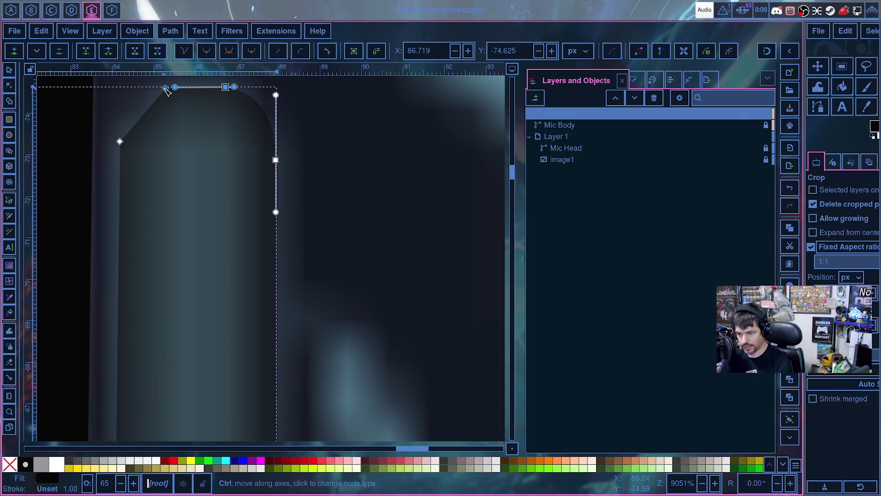
mouse_move(164, 88)
mouse_down()
mouse_move(183, 81)
mouse_move(226, 89)
mouse_up()
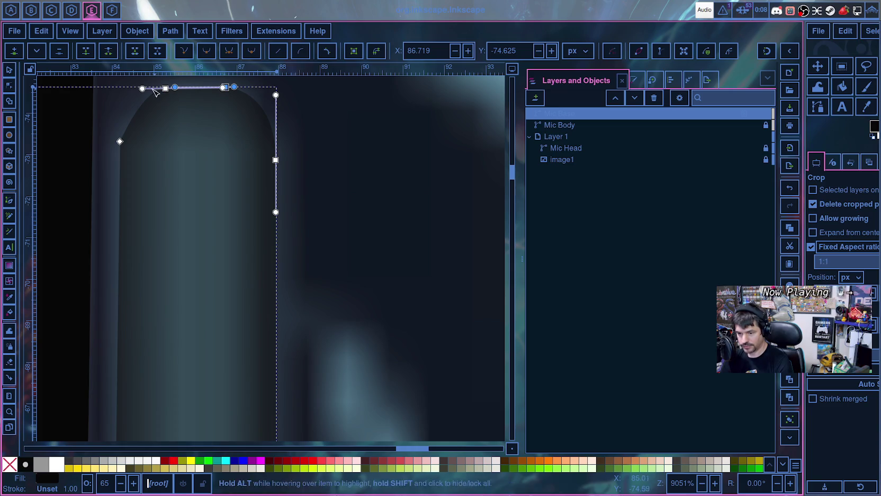
drag(141, 89, 140, 88)
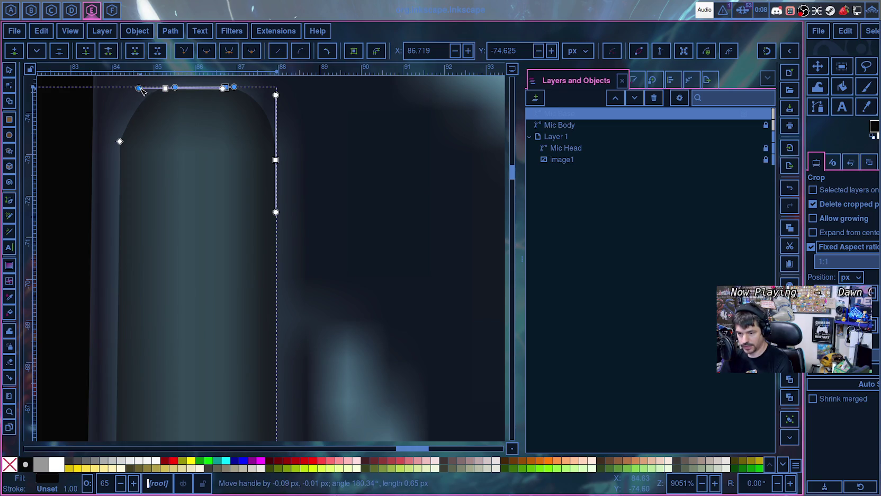
- Move the left-edge node onto the reference edge and lengthen its upper handle
click(120, 142)
drag(120, 142, 123, 105)
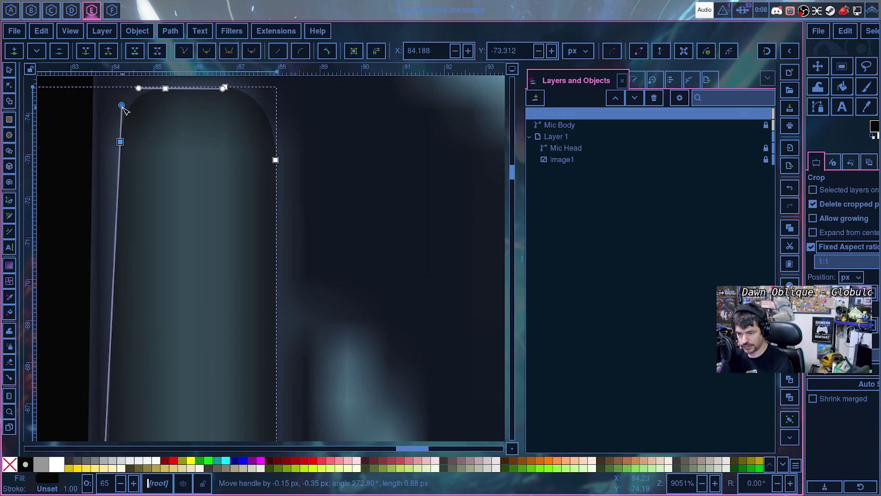
drag(122, 105, 122, 100)
drag(122, 144, 121, 167)
drag(121, 120, 123, 102)
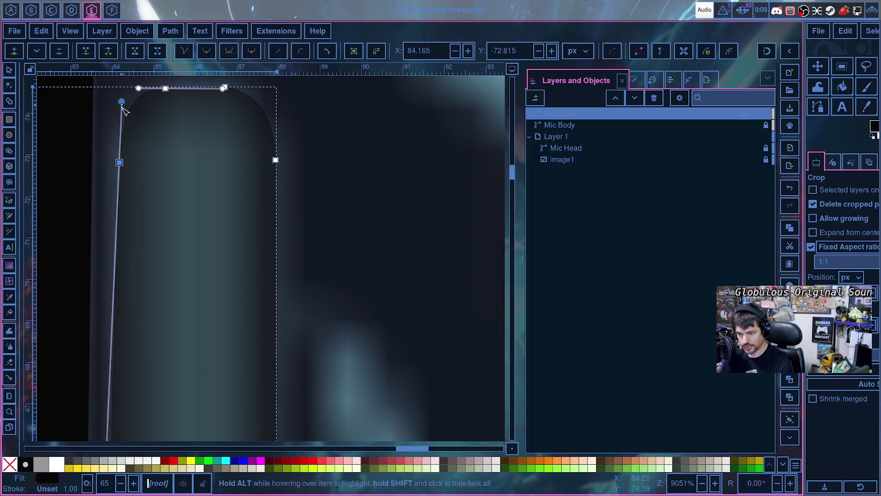
drag(121, 164, 113, 148)
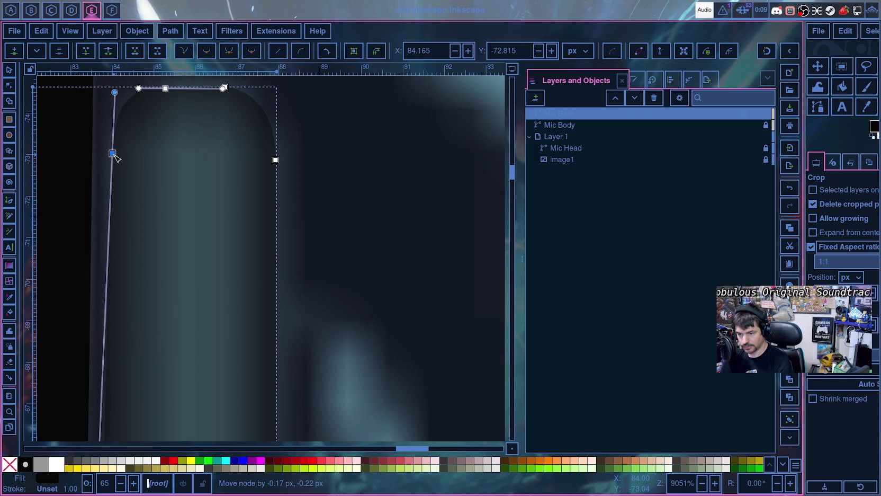
ctrl+scroll(115, 218, down, 2)
scroll(116, 265, down, 3)
ctrl+scroll(112, 282, down, 4)
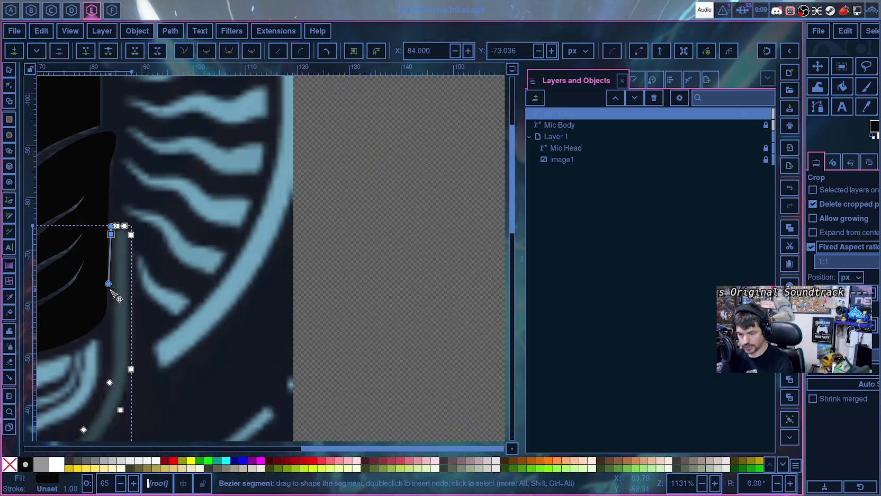
- Lengthen the lower handles along Mic Base's left edge and fine-tune the top-left handle
drag(110, 287, 113, 293)
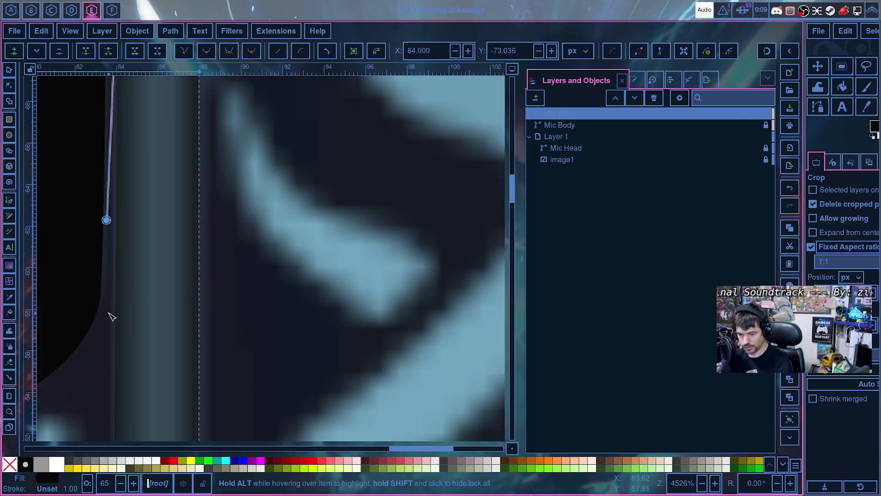
ctrl+scroll(110, 318, up, 4)
drag(108, 222, 111, 238)
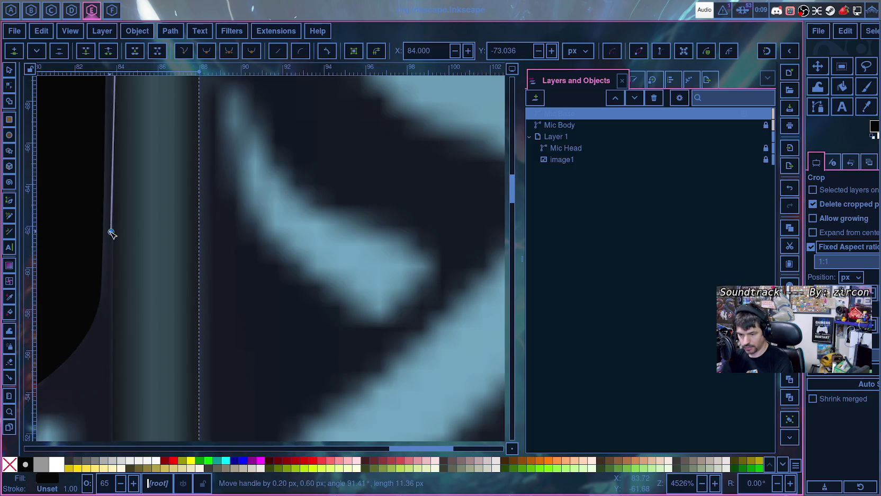
scroll(119, 241, up, 8)
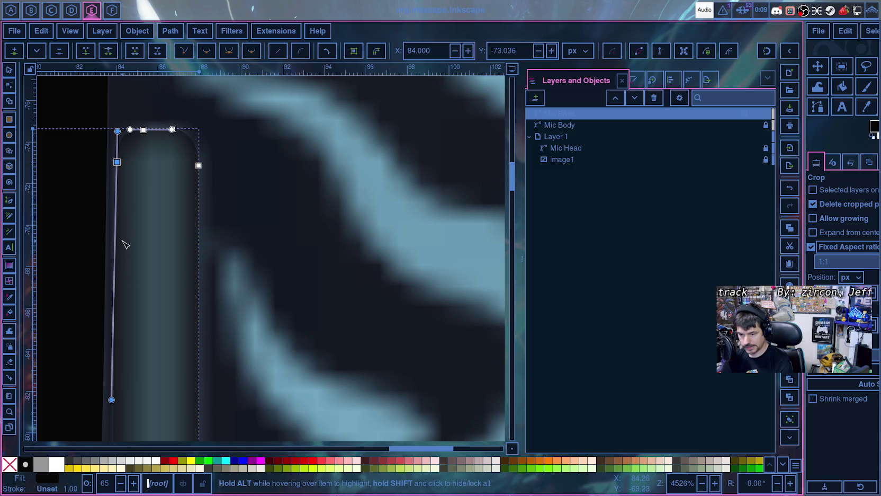
ctrl+scroll(125, 244, down, 3)
ctrl+scroll(124, 244, up, 2)
ctrl+scroll(124, 242, up, 1)
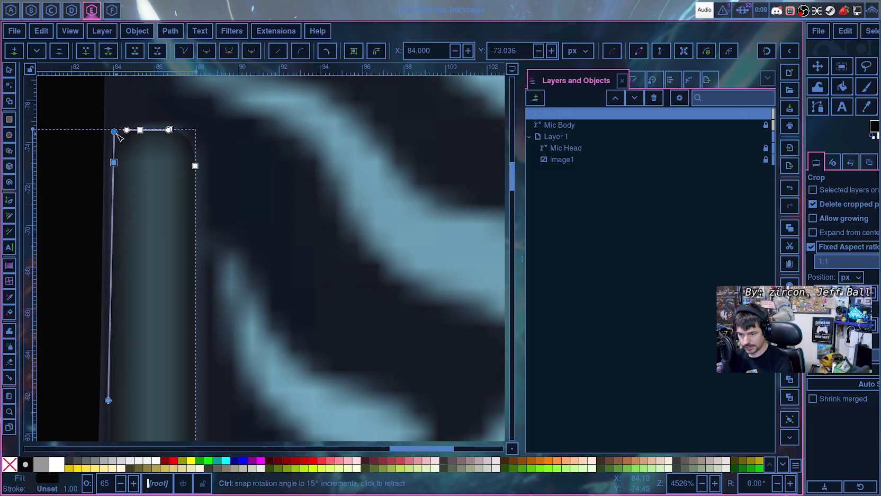
drag(115, 132, 115, 133)
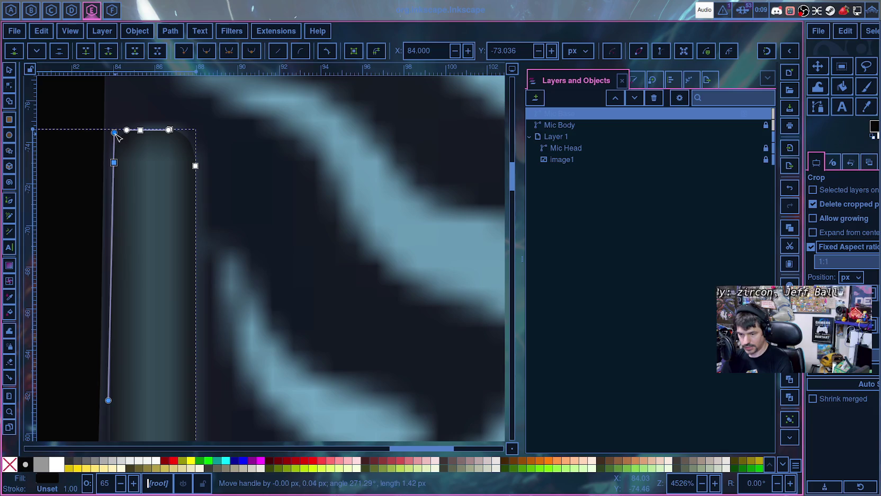
- Extend the downward handle so the outline hugs the emblem's base, then review it
ctrl+scroll(123, 249, up, 1)
scroll(128, 399, down, 5)
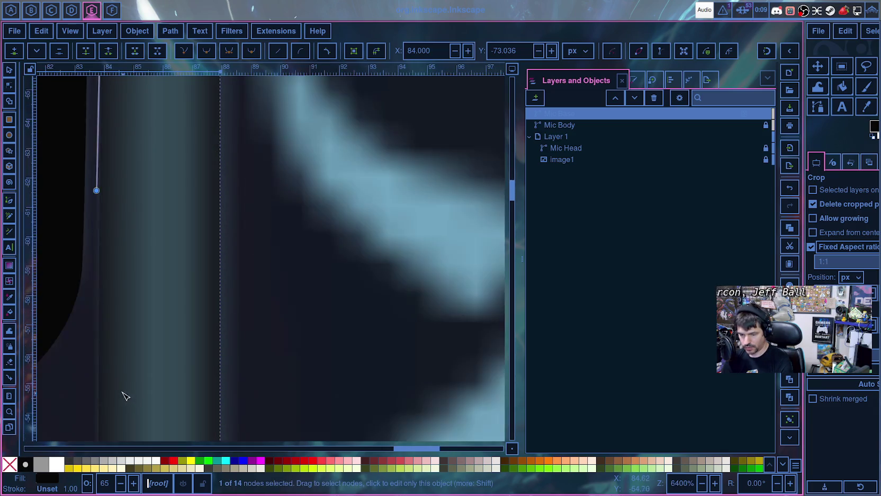
scroll(124, 393, down, 5)
ctrl+scroll(56, 357, down, 1)
ctrl+scroll(79, 344, down, 1)
ctrl+scroll(369, 298, down, 1)
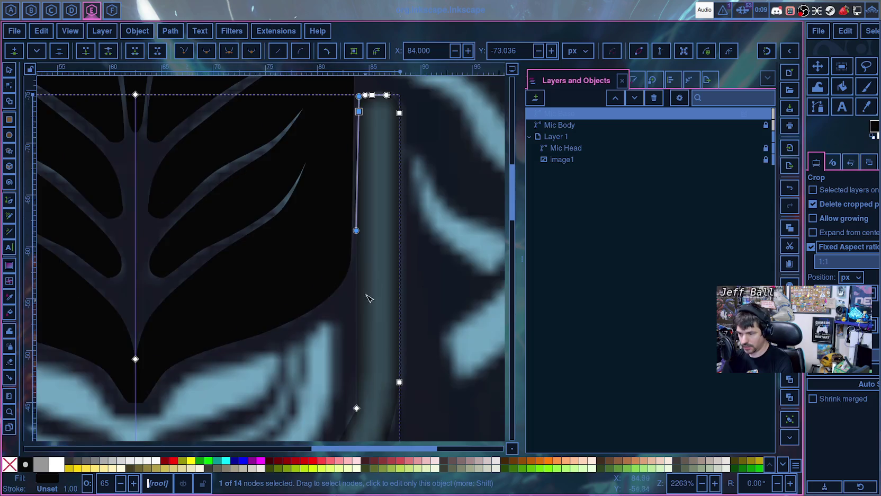
drag(357, 231, 355, 254)
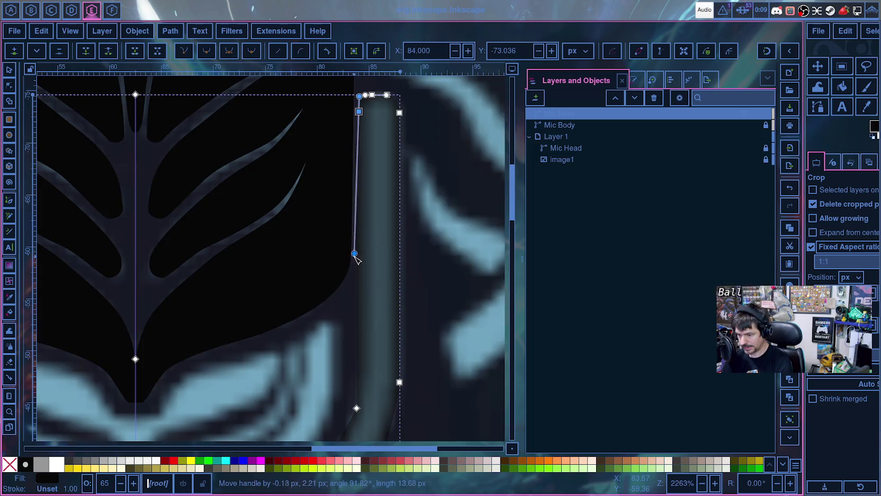
click(339, 345)
ctrl+scroll(352, 312, down, 7)
drag(368, 300, 339, 341)
click(451, 329)
ctrl+scroll(404, 344, up, 4)
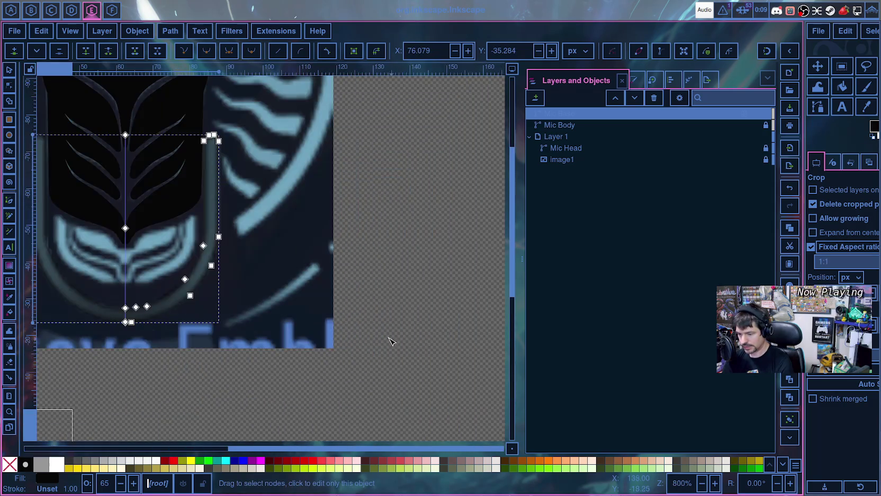
- Select Mic Base and adjust a right-edge node's handles where it curves toward the bottom
scroll(294, 306, up, 3)
scroll(291, 307, down, 3)
ctrl+scroll(286, 308, up, 2)
ctrl+scroll(283, 307, up, 1)
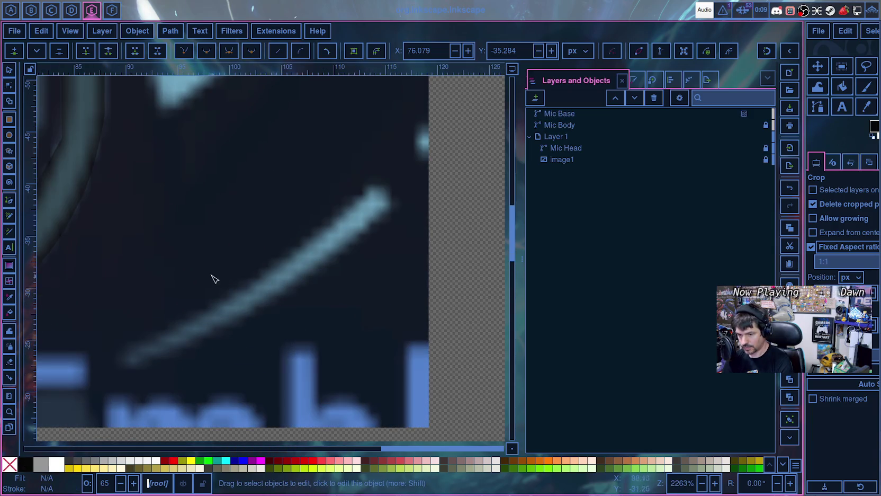
ctrl+scroll(455, 347, up, 1)
ctrl+scroll(389, 266, up, 1)
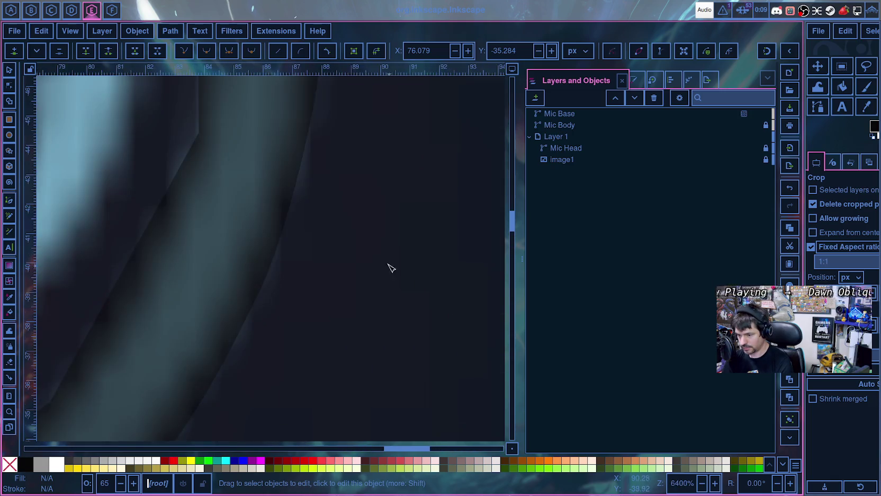
ctrl+scroll(389, 265, up, 1)
click(362, 269)
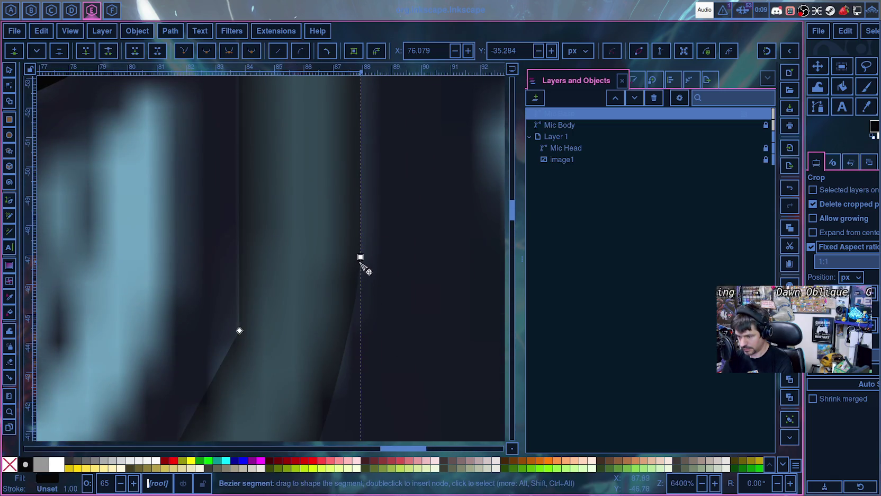
click(360, 258)
mouse_move(360, 291)
mouse_down()
mouse_move(361, 299)
mouse_move(360, 275)
mouse_up()
scroll(370, 270, up, 5)
scroll(369, 254, up, 5)
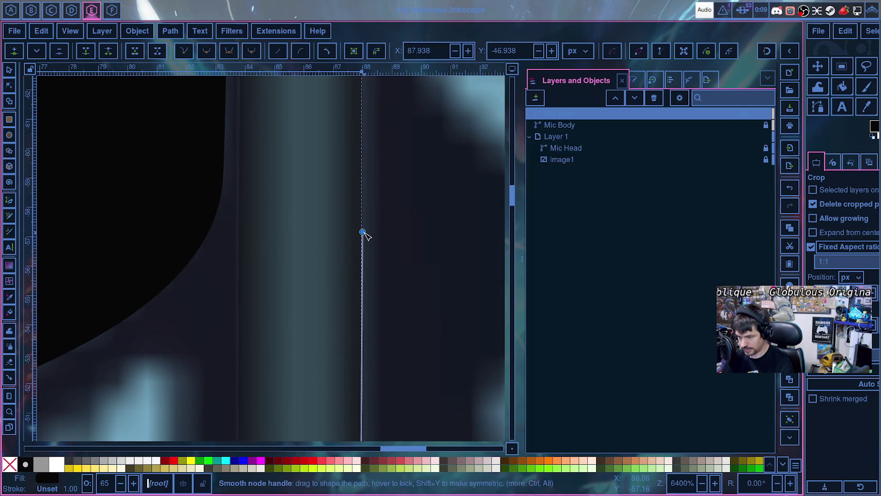
drag(362, 233, 360, 233)
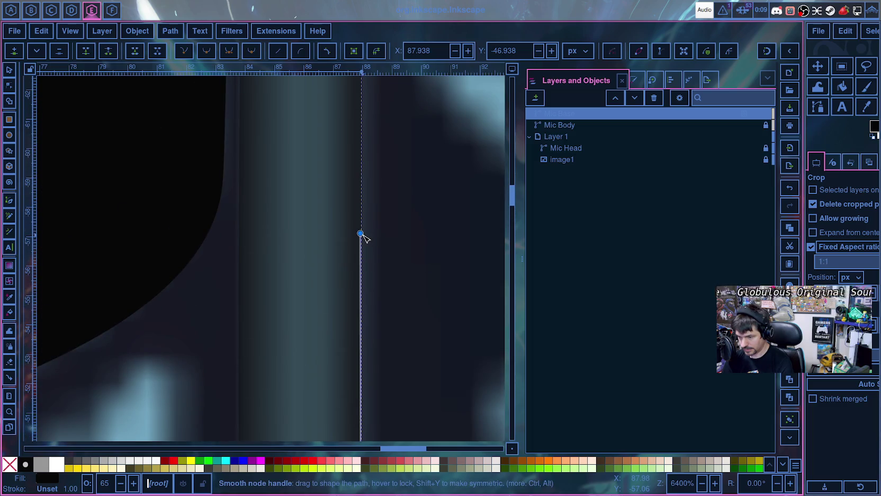
drag(361, 233, 363, 237)
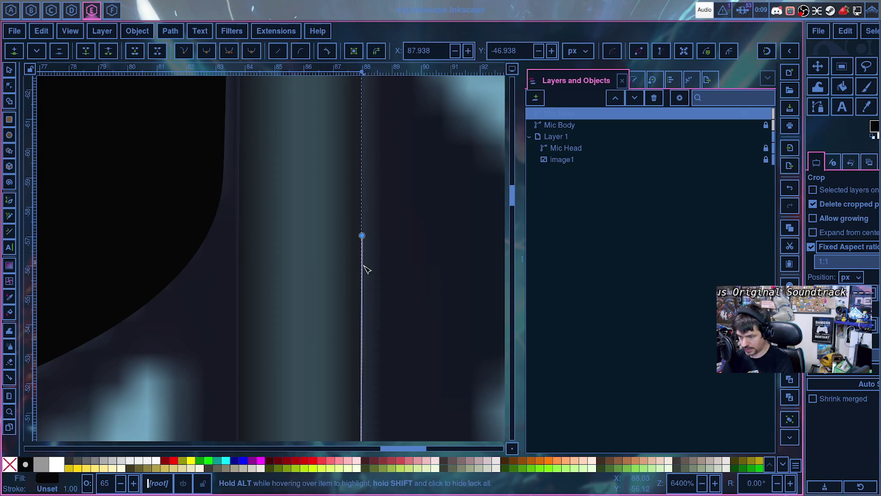
scroll(368, 291, down, 10)
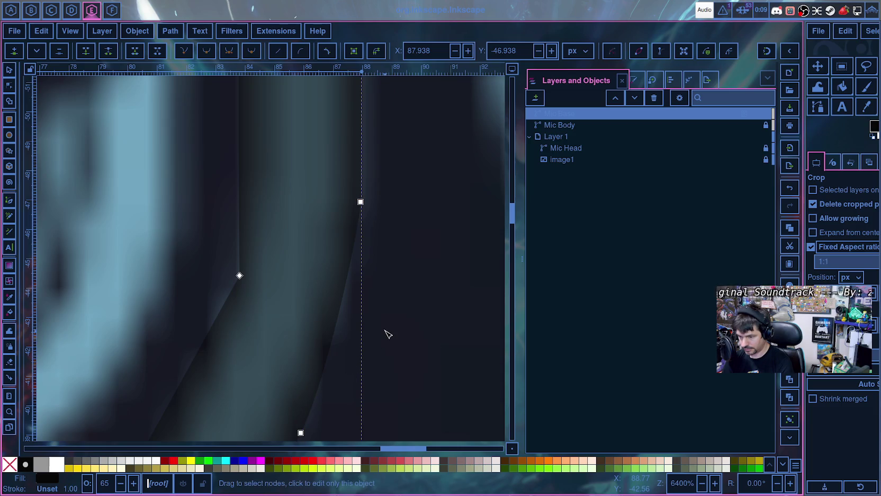
ctrl+scroll(382, 343, down, 1)
ctrl+scroll(384, 339, down, 1)
ctrl+scroll(389, 334, down, 2)
ctrl+scroll(387, 333, down, 2)
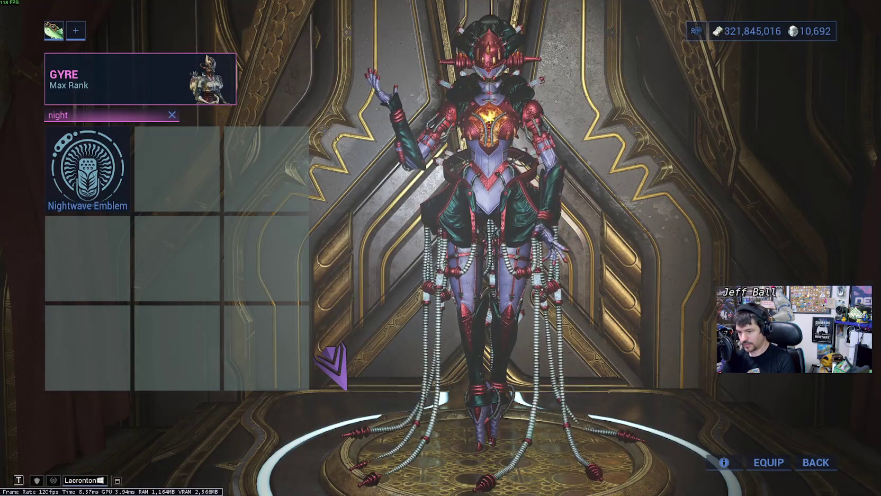
- Back out of Warframe's emblem and Arsenal menus, exit the game, and return to Inkscape
key(Escape)
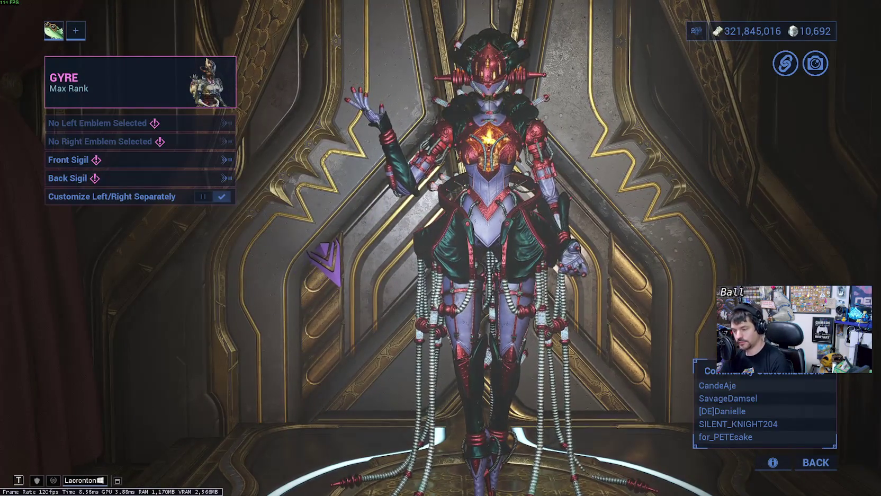
key(Escape)
key(Escape)
key(Escape)
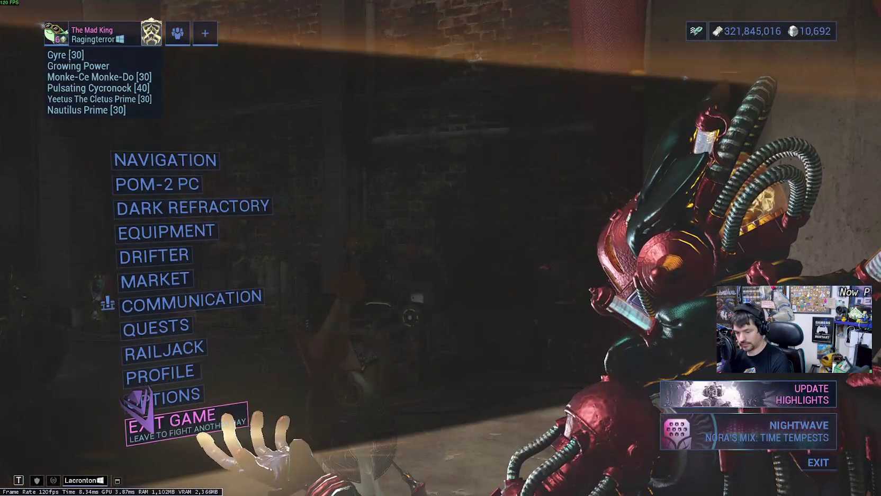
click(169, 424)
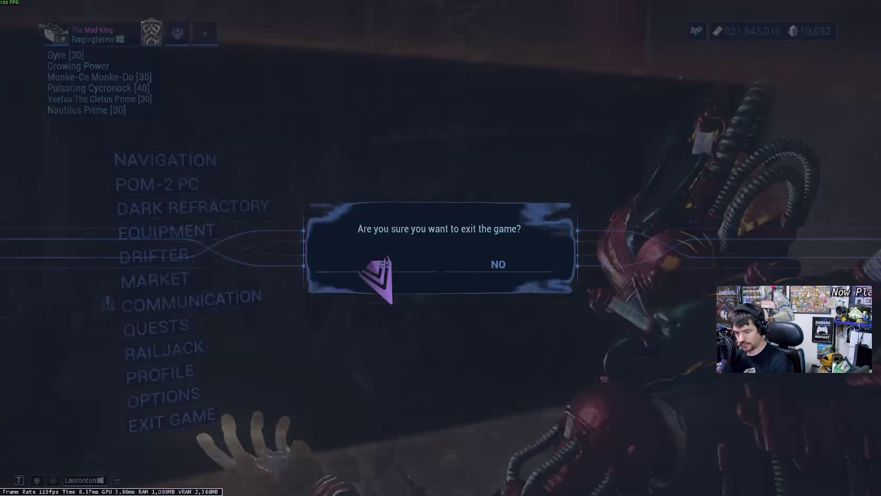
click(365, 261)
key(super+1)
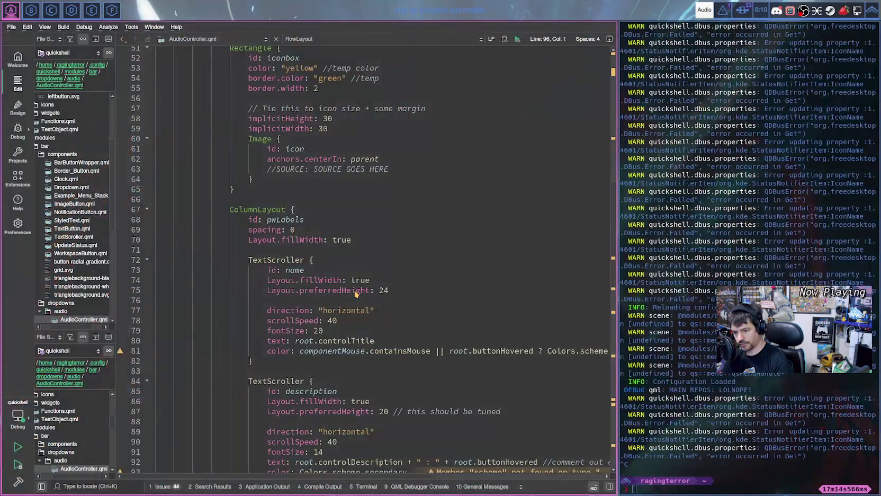
key(super+5)
scroll(405, 321, up, 3)
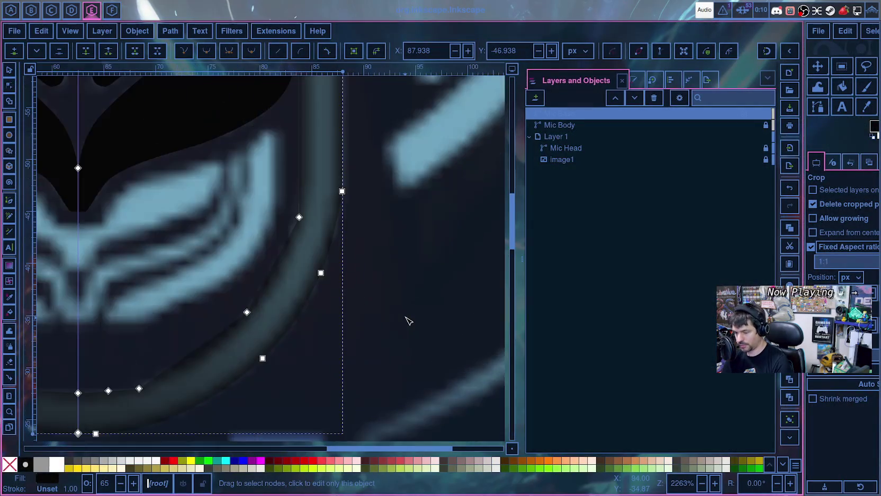
scroll(406, 321, up, 1)
scroll(405, 321, up, 1)
drag(445, 395, 481, 360)
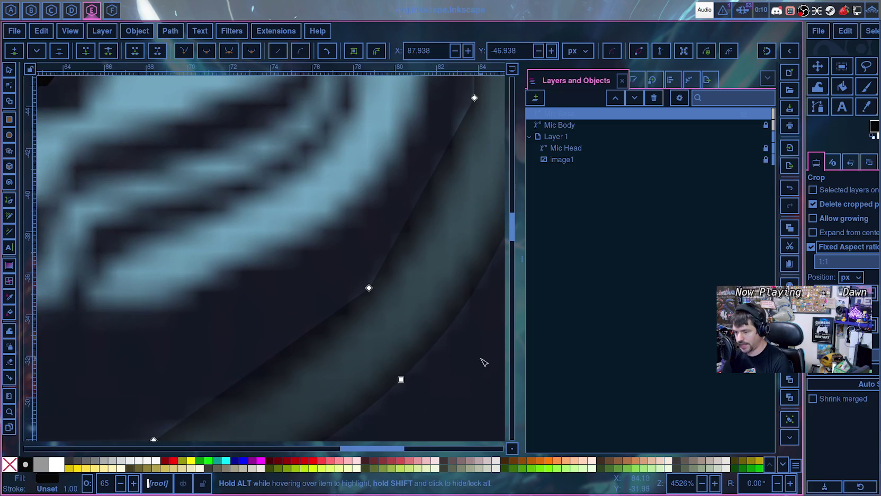
scroll(468, 383, up, 3)
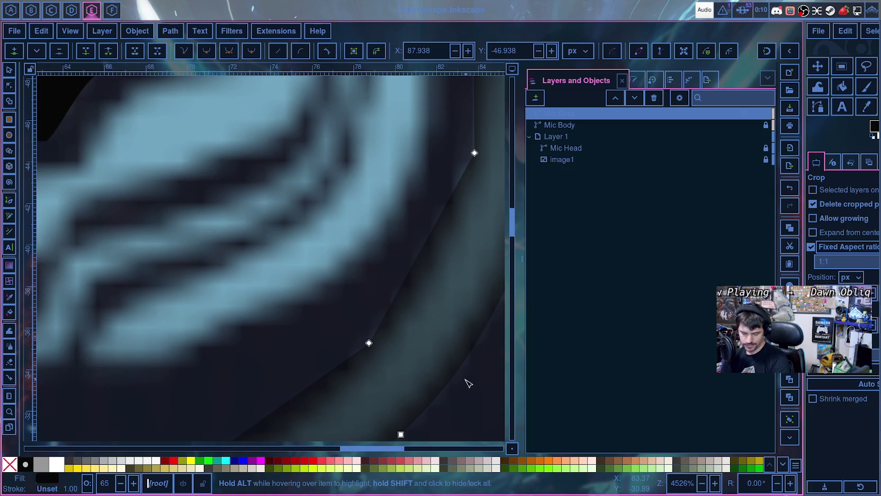
scroll(384, 321, up, 1)
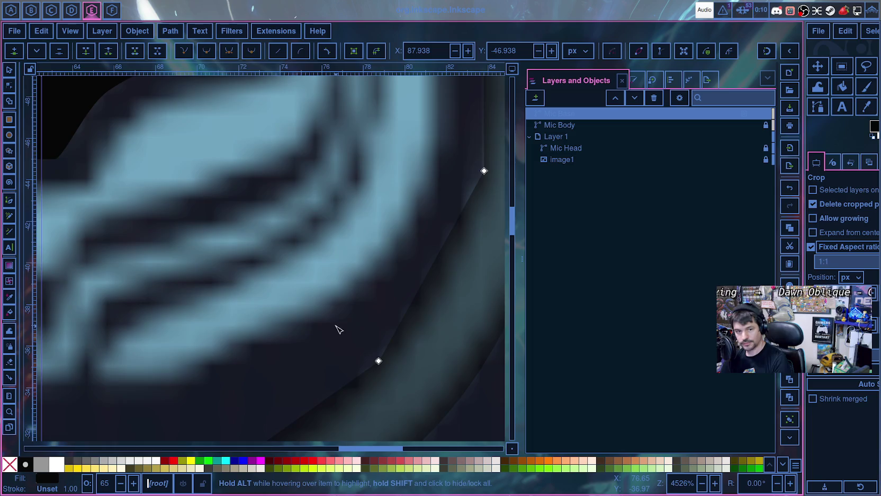
scroll(339, 328, right, 5)
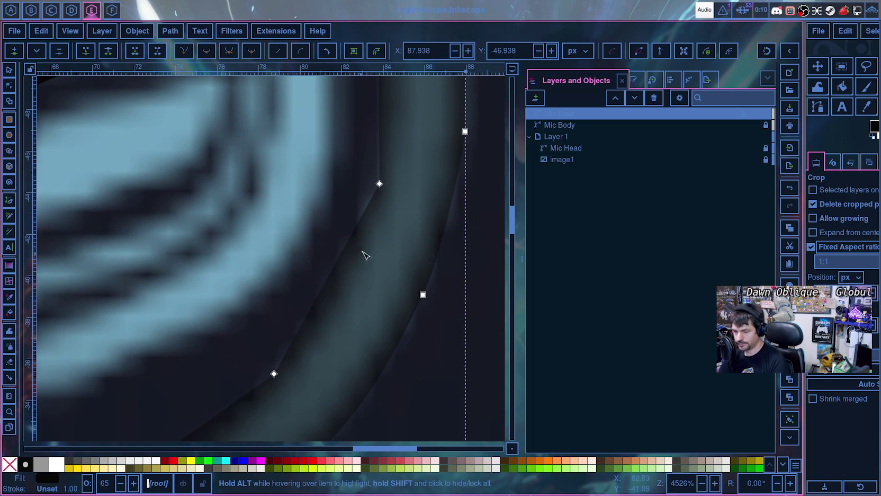
scroll(334, 308, up, 5)
scroll(350, 244, down, 7)
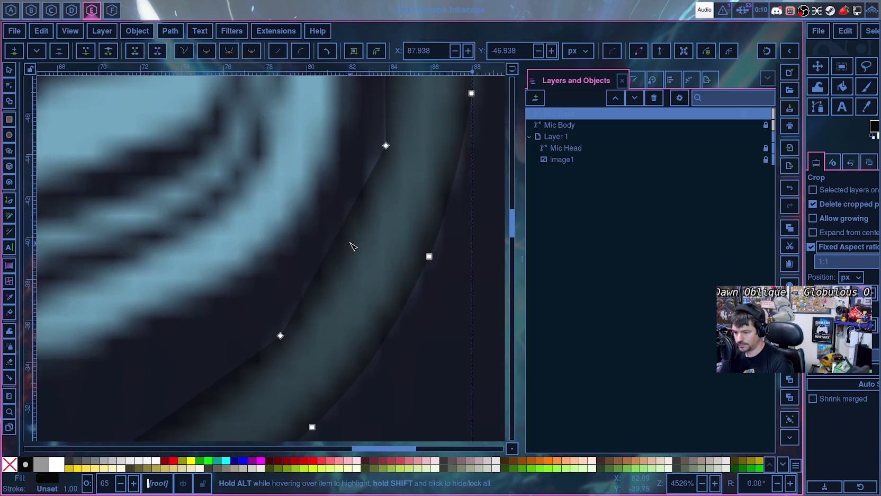
scroll(354, 237, up, 8)
scroll(355, 240, down, 4)
scroll(355, 239, up, 4)
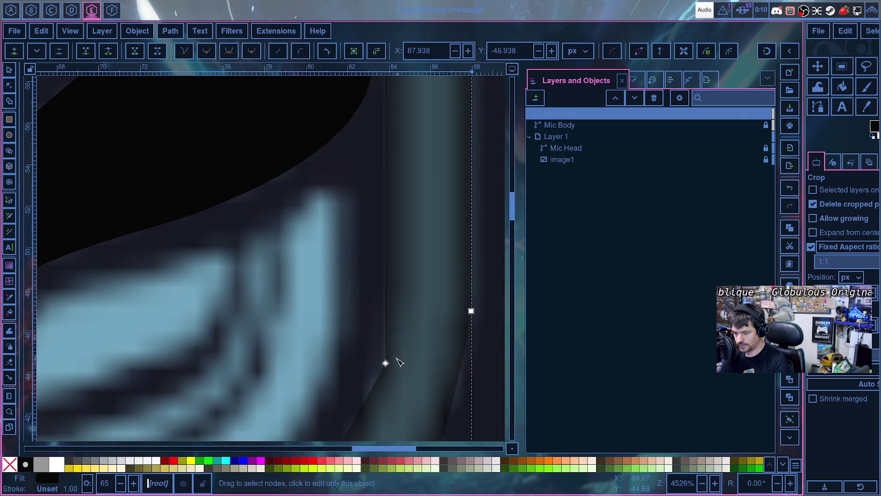
click(386, 364)
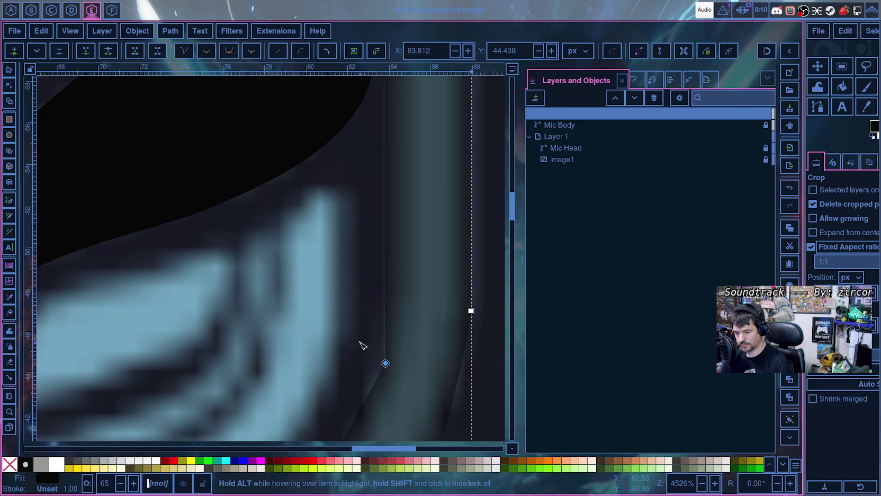
scroll(362, 360, down, 3)
scroll(381, 323, down, 8)
scroll(418, 265, down, 3)
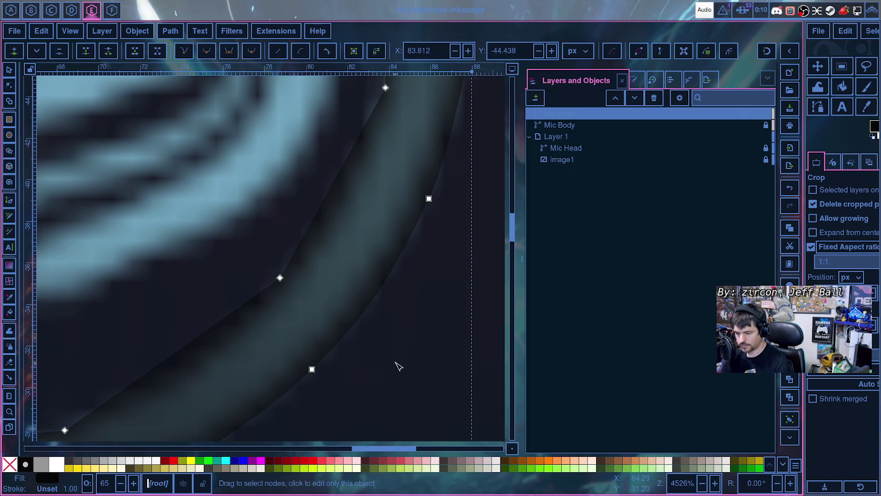
ctrl+scroll(400, 366, down, 3)
click(366, 362)
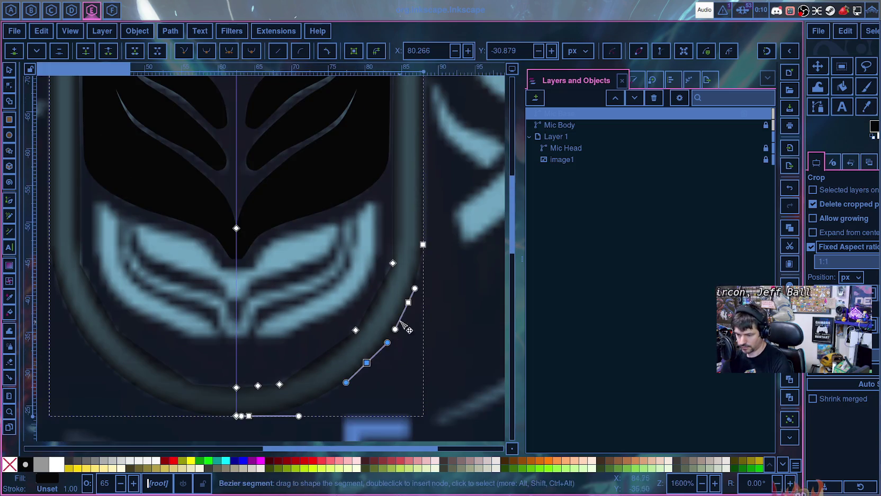
- Save the drawing, then make the four lower-right Mic Base nodes auto-smooth
key(ctrl+s)
ctrl+click(423, 244)
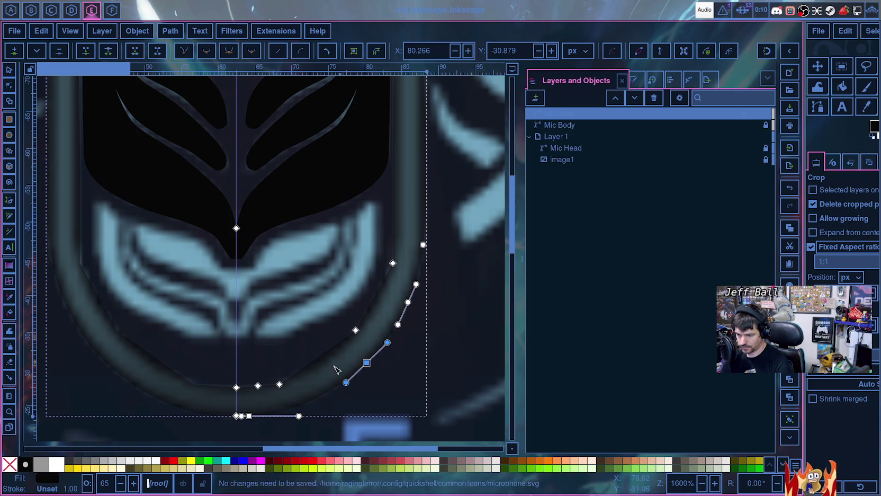
ctrl+click(423, 244)
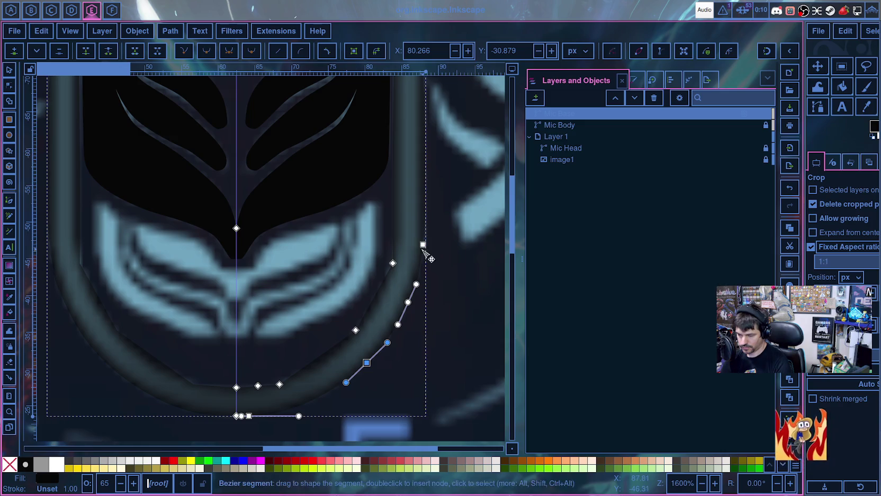
ctrl+click(408, 302)
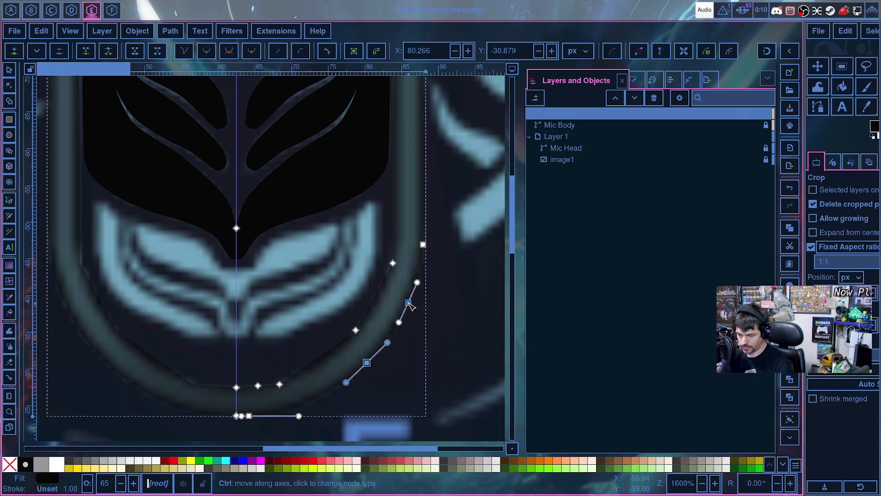
key(shift+Tab)
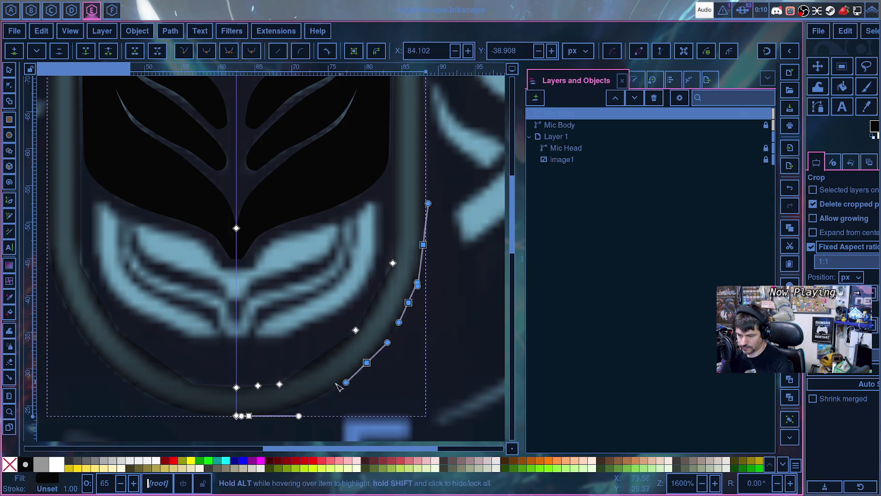
click(251, 52)
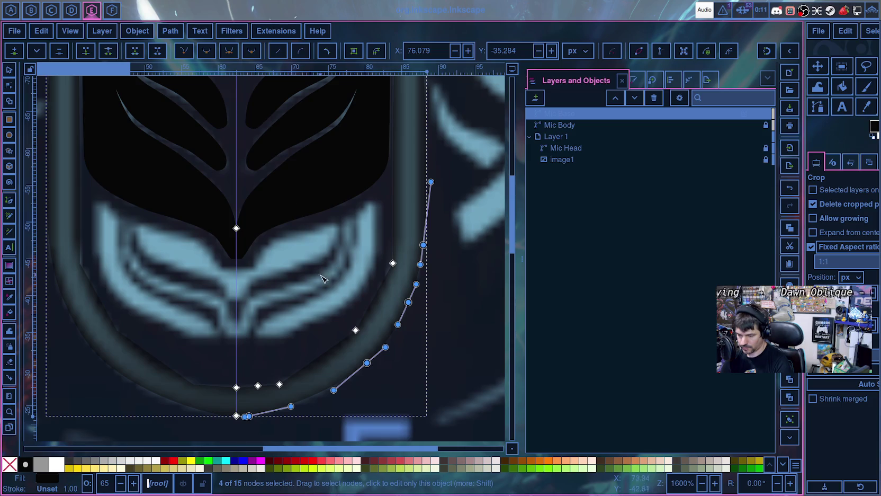
scroll(441, 260, up, 1)
scroll(441, 261, up, 1)
scroll(438, 254, down, 6)
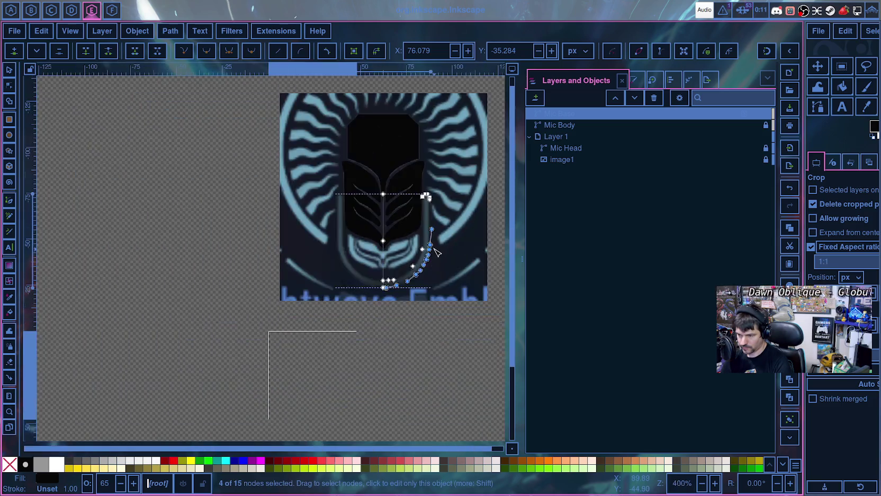
- Raise the Mic Base opacity in Layers and Objects to about 76%
scroll(435, 252, up, 2)
scroll(442, 246, up, 1)
scroll(439, 222, up, 1)
scroll(437, 207, up, 1)
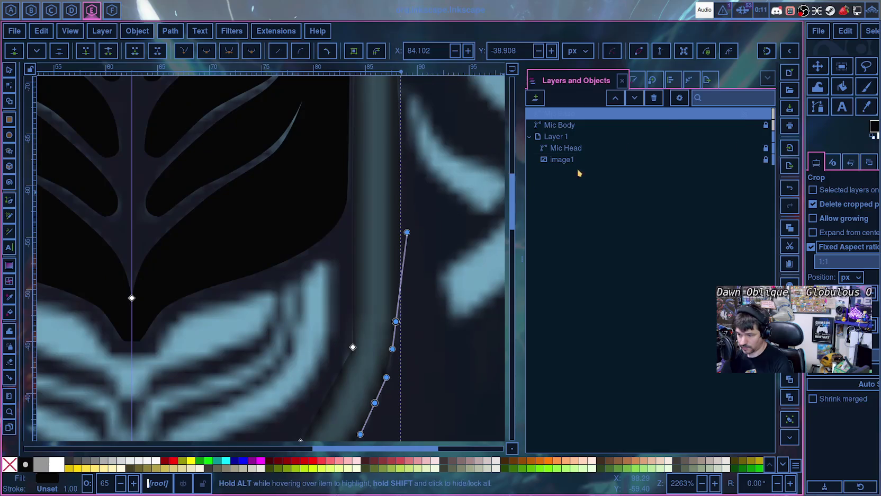
click(749, 114)
drag(751, 156, 760, 157)
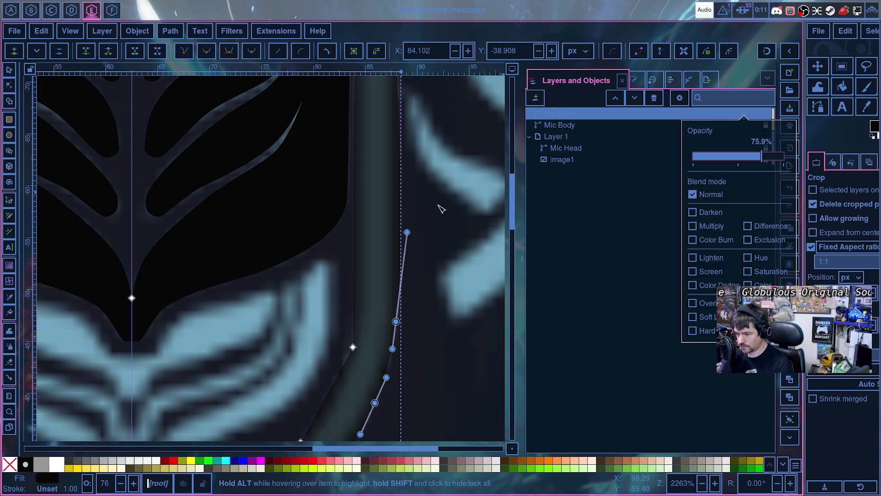
- Flatten the right curve's handles and turn the selected auto-smooth nodes back to smooth
scroll(439, 208, up, 5)
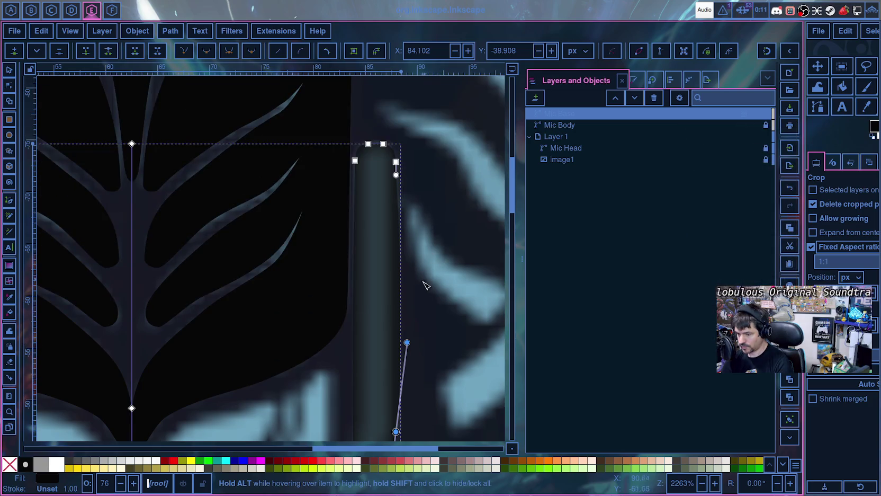
scroll(426, 285, down, 8)
mouse_move(408, 180)
mouse_down()
mouse_move(401, 194)
mouse_move(398, 182)
mouse_up()
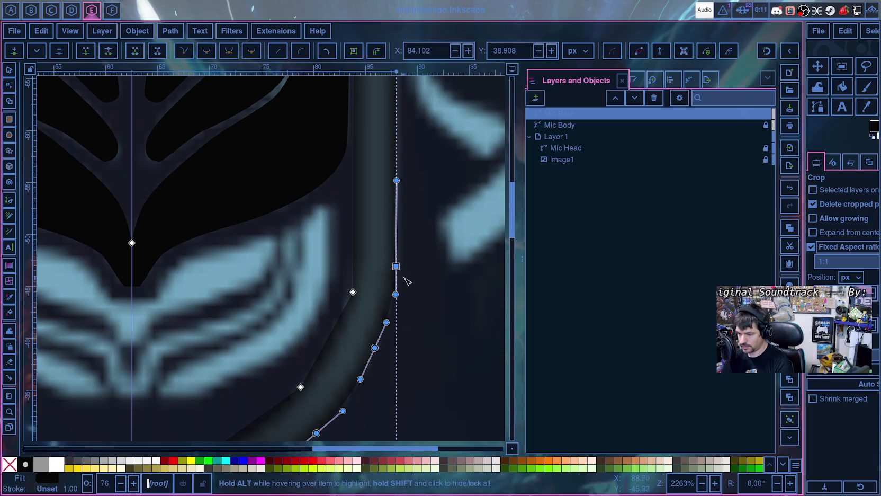
scroll(405, 280, down, 8)
scroll(347, 303, up, 2)
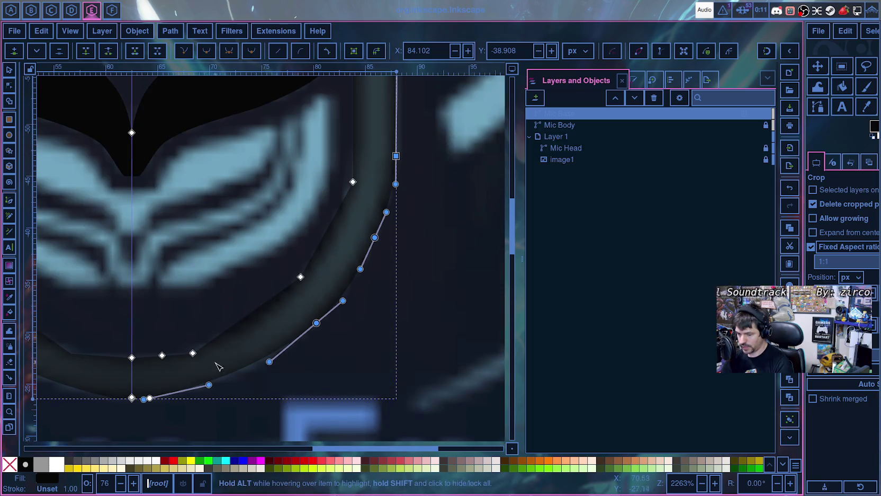
drag(209, 385, 206, 400)
scroll(301, 309, up, 4)
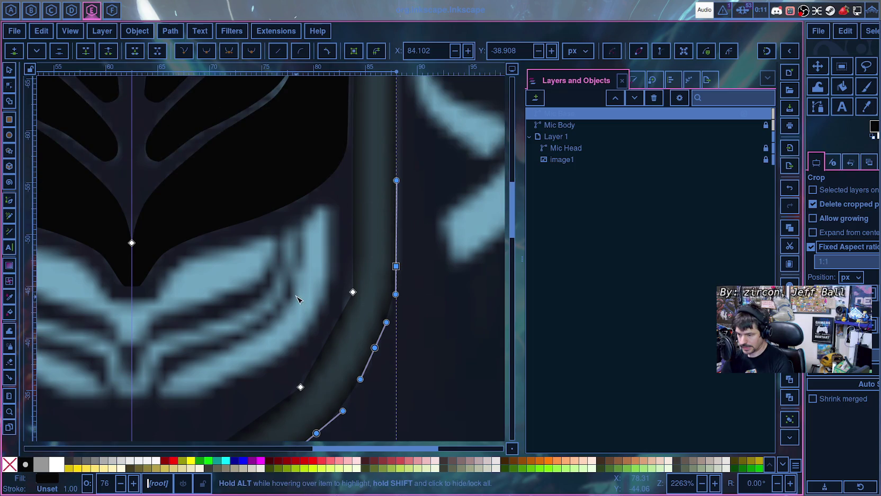
scroll(297, 300, down, 4)
scroll(295, 301, down, 2)
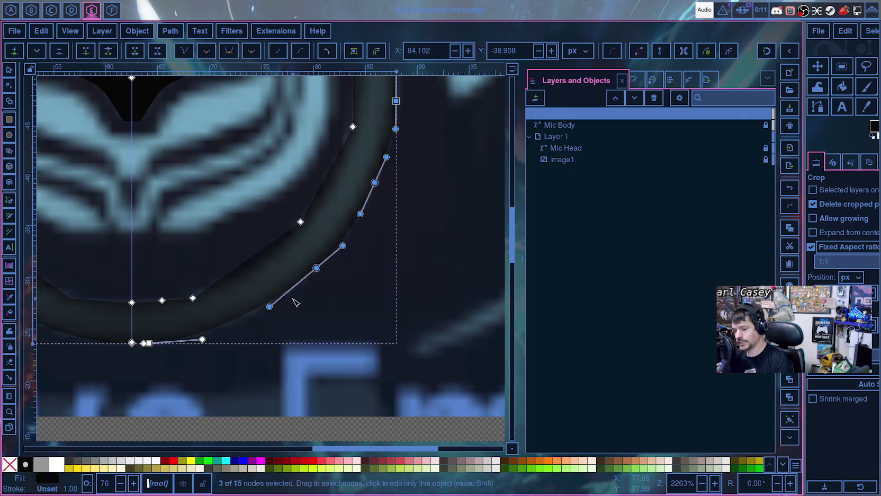
key(shift+s)
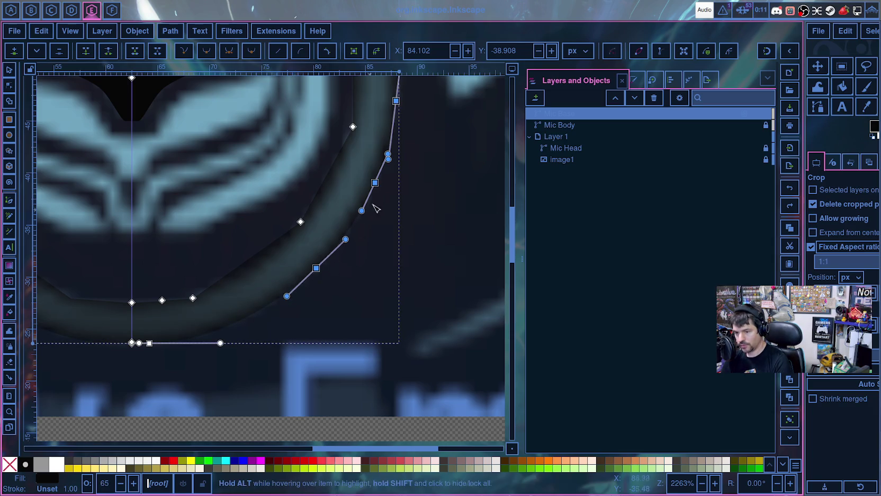
- Give Mic Base's top right-edge node a straight-down handle (270.25°, 7.07 px) so that edge runs vertically
click(397, 102)
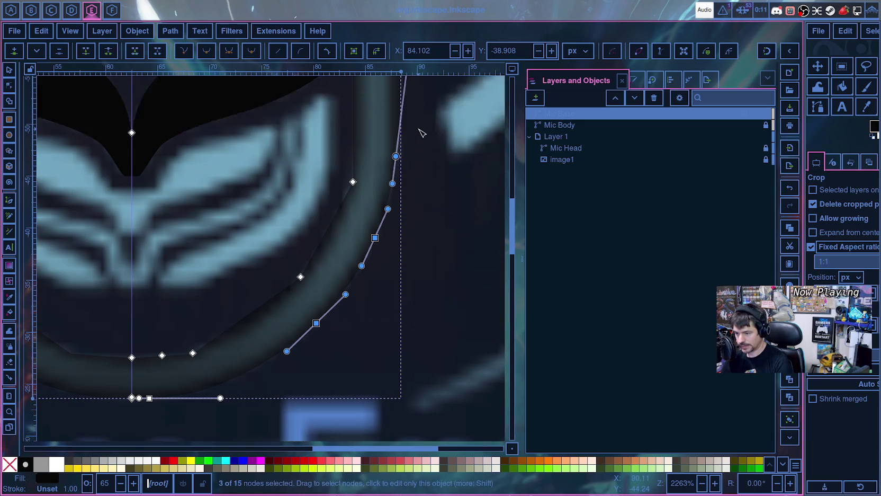
scroll(419, 138, up, 5)
ctrl+click(396, 211)
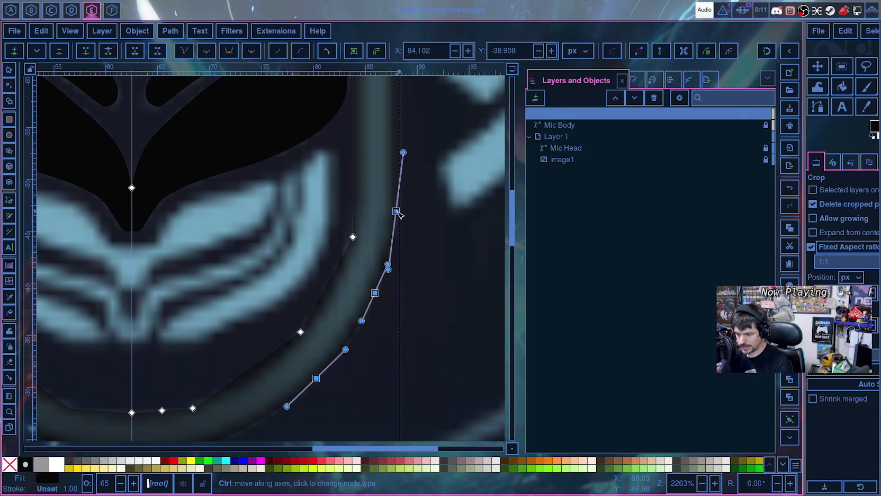
key(ctrl+z)
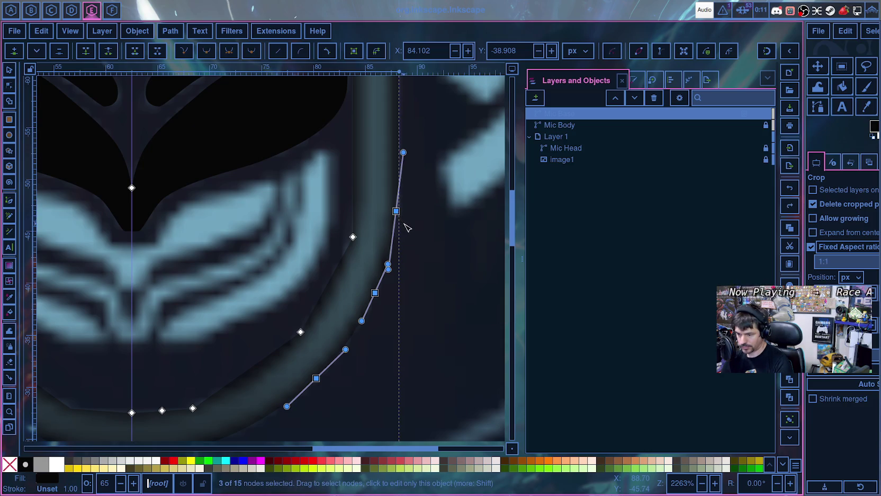
key(ctrl+z)
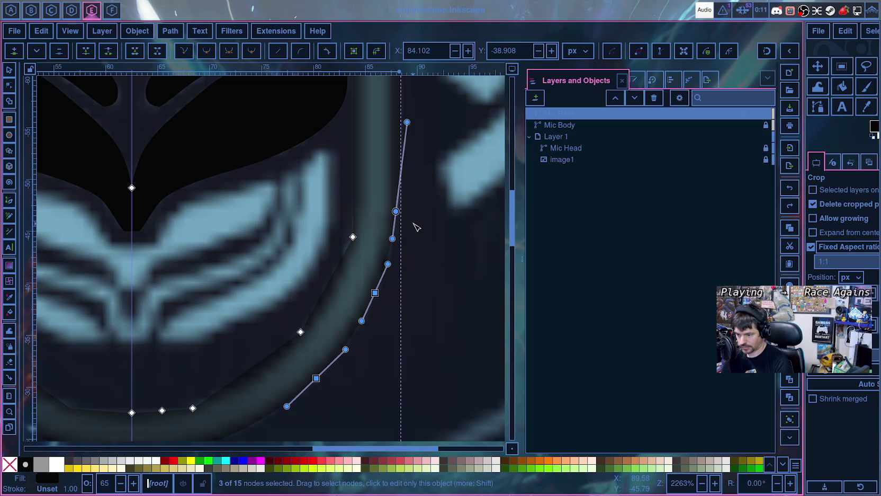
key(ctrl+shift+z)
key(ctrl+z)
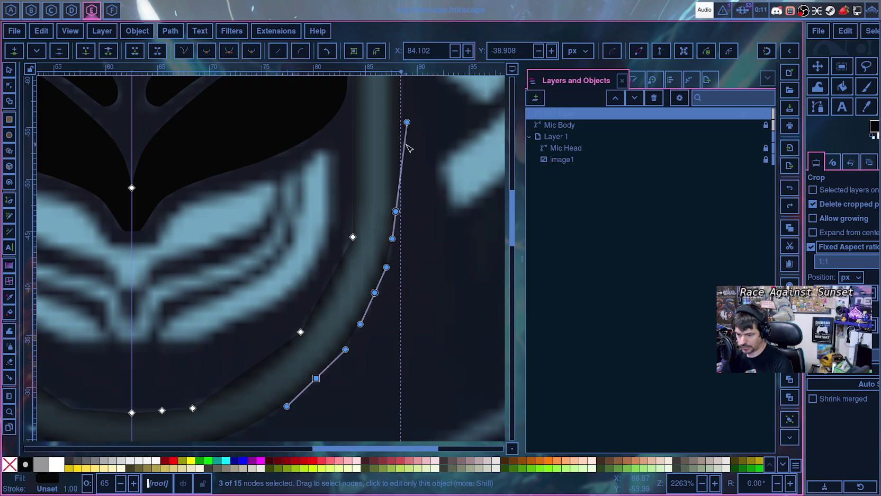
drag(407, 123, 398, 139)
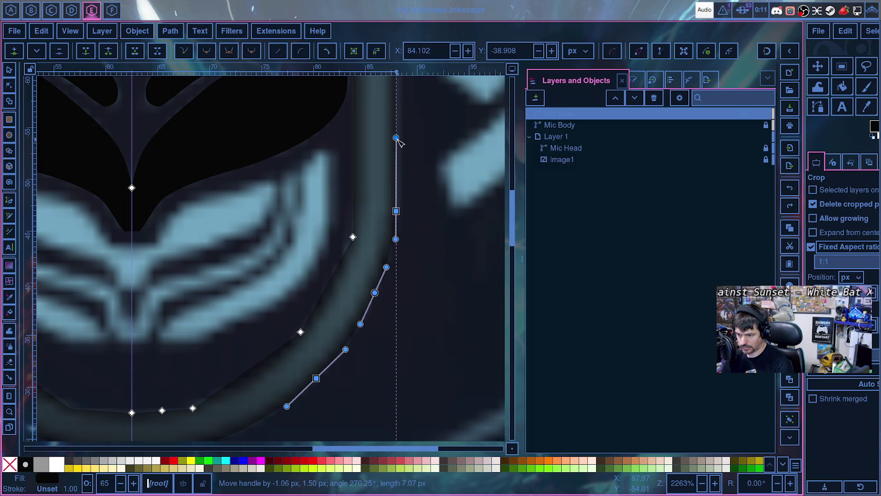
scroll(390, 236, down, 5)
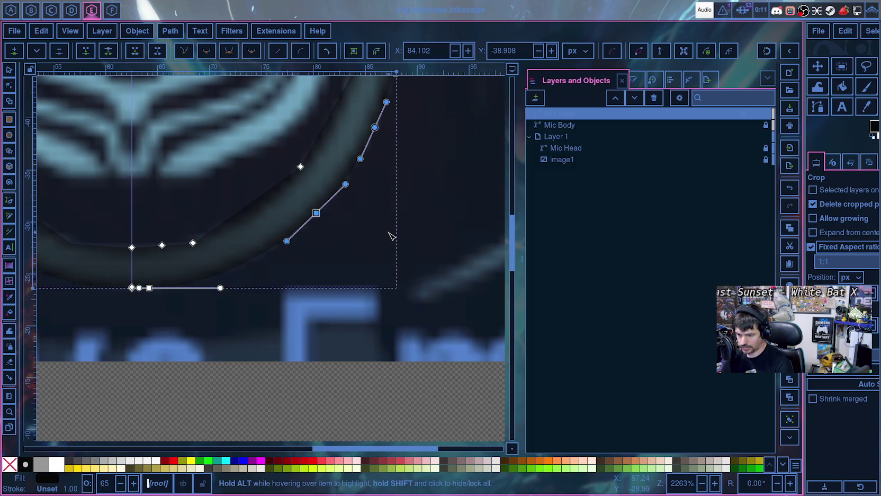
- Make the Mic Base arc's right-side node and bottom arc node smooth
click(317, 269)
scroll(316, 268, up, 2)
scroll(360, 292, left, 3)
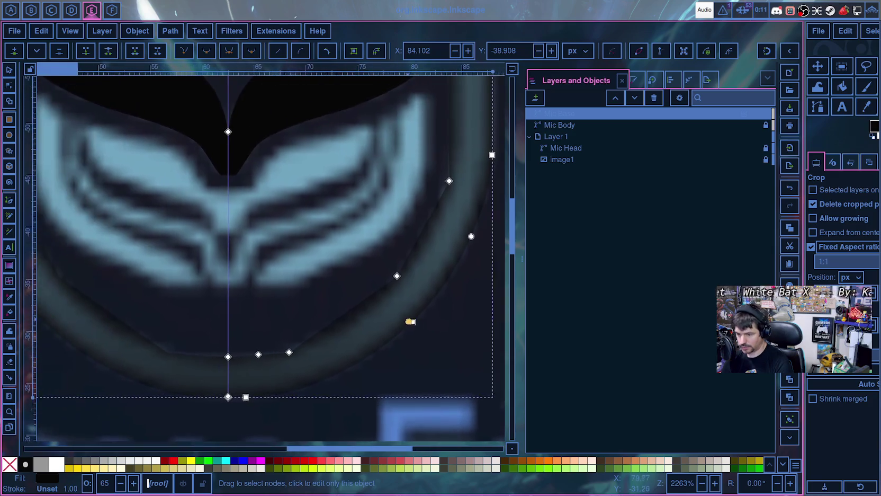
scroll(408, 294, down, 3)
scroll(335, 213, up, 4)
scroll(339, 228, up, 1)
scroll(350, 233, right, 3)
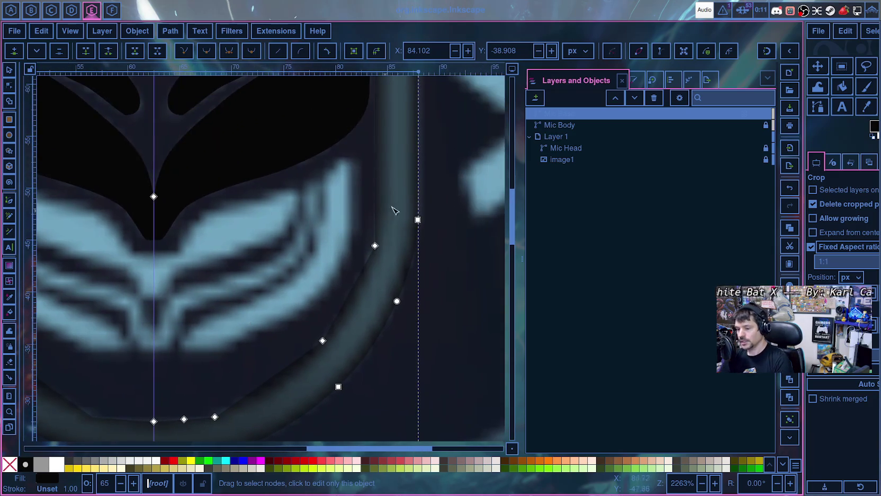
click(374, 246)
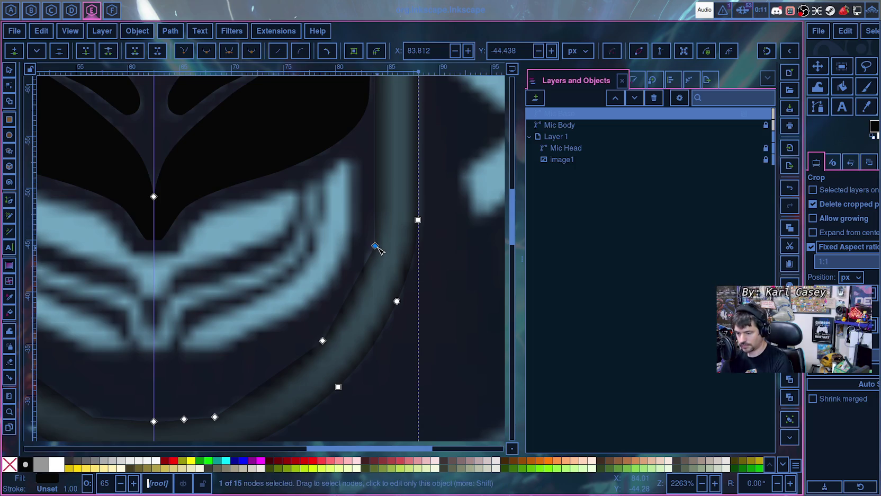
key(shift+s)
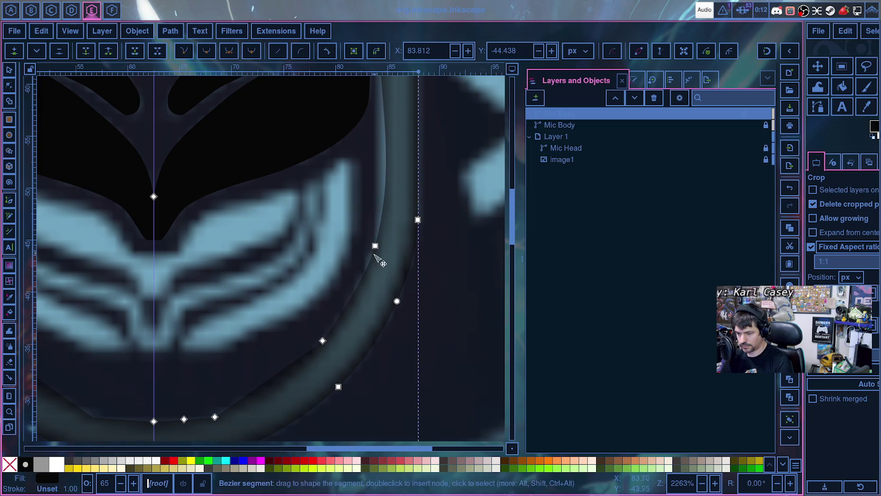
ctrl+click(214, 417)
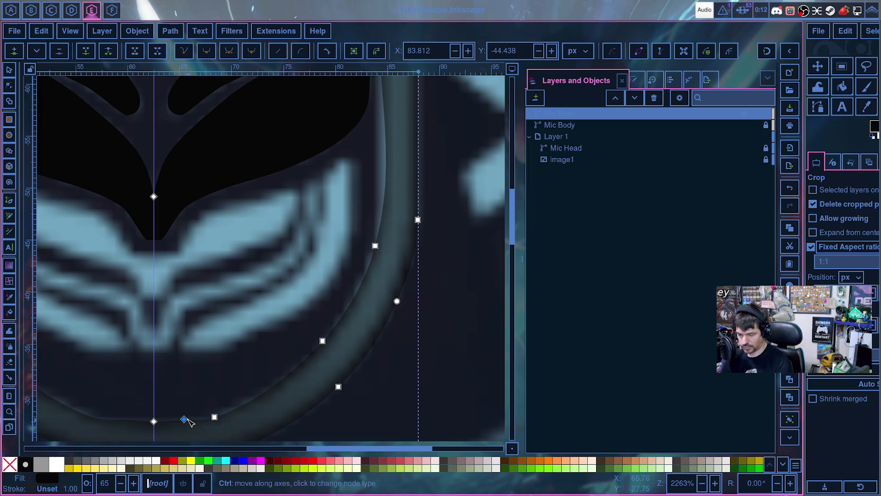
- Nudge the bottom Mic Base node down to about X 65.273, Y -27.523
scroll(192, 397, down, 3)
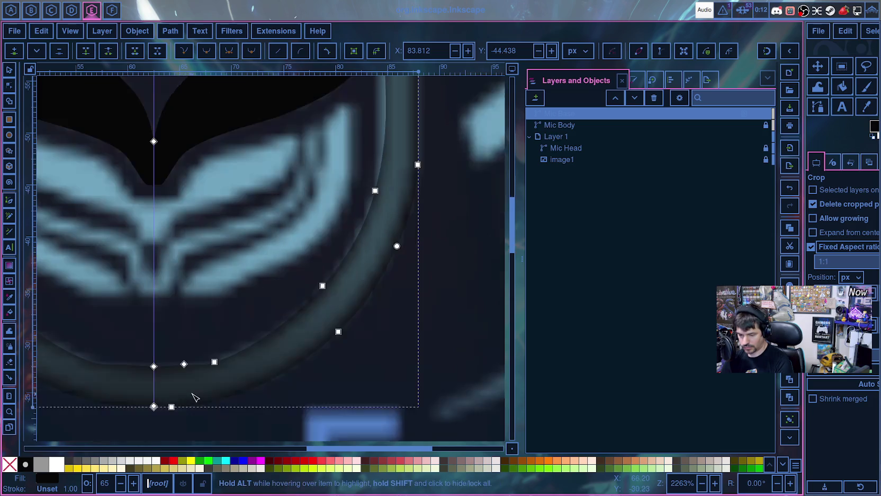
scroll(192, 398, down, 3)
ctrl+scroll(178, 343, up, 3)
ctrl+scroll(169, 318, up, 2)
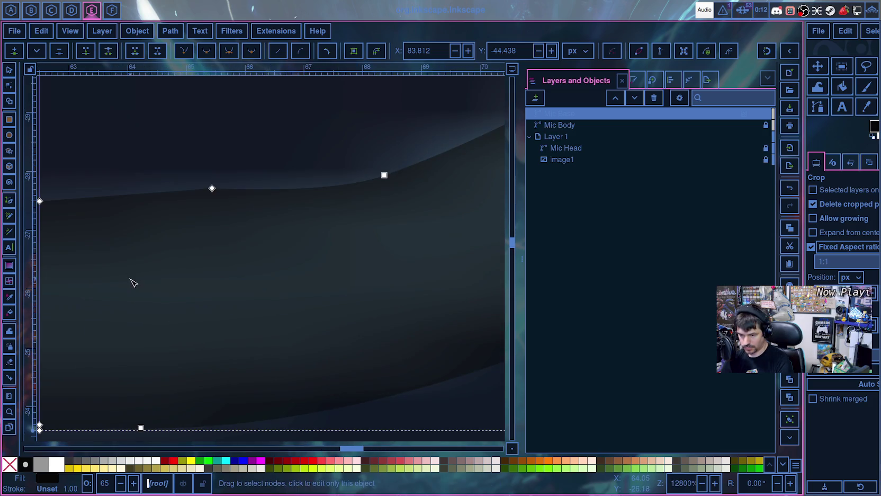
scroll(185, 282, left, 4)
scroll(286, 259, up, 2)
drag(348, 222, 339, 235)
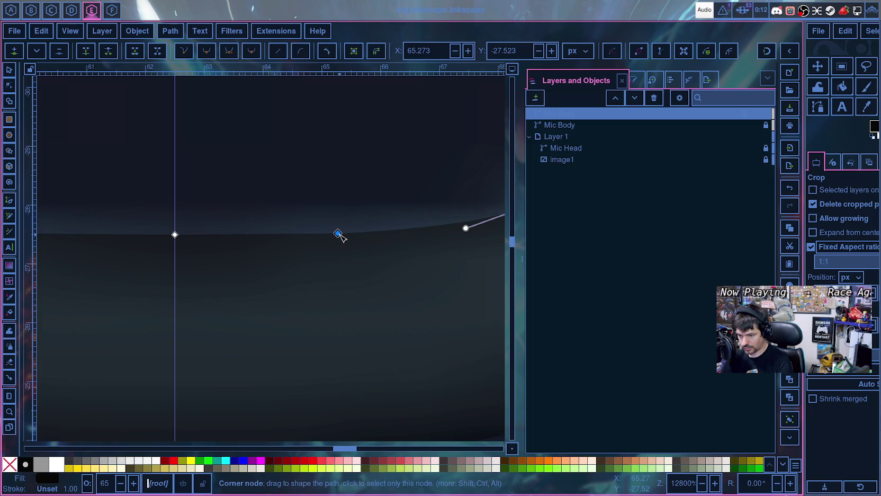
- Pan along the path and select a node on the Mic Base's right side
scroll(231, 252, right, 5)
scroll(90, 285, right, 5)
scroll(90, 285, up, 2)
scroll(333, 249, down, 2)
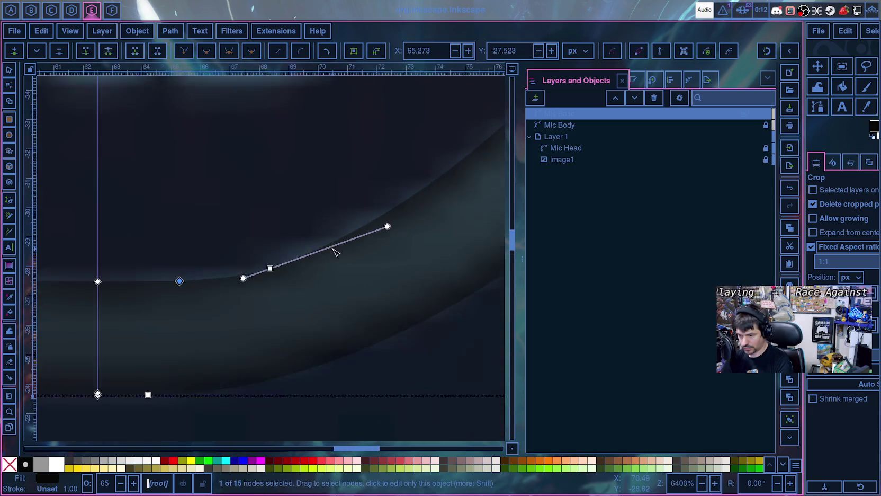
scroll(339, 233, down, 2)
scroll(344, 202, right, 3)
scroll(344, 203, up, 2)
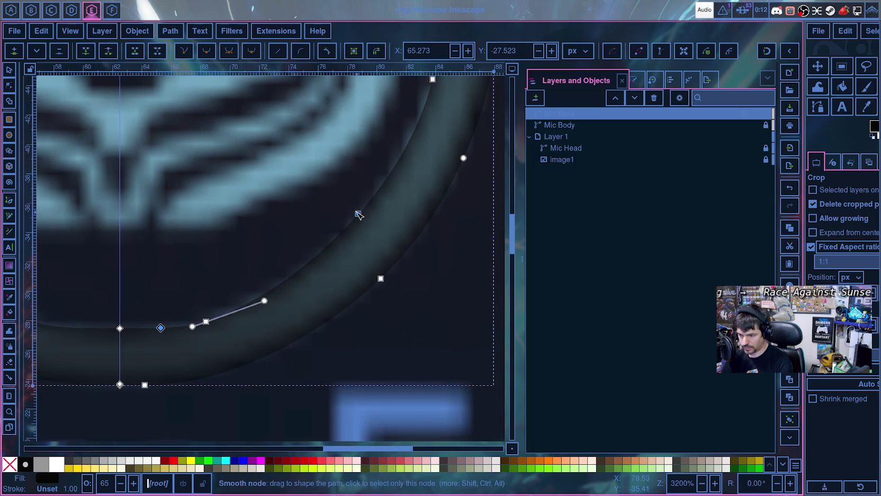
scroll(348, 197, right, 4)
scroll(279, 298, up, 6)
scroll(315, 241, down, 5)
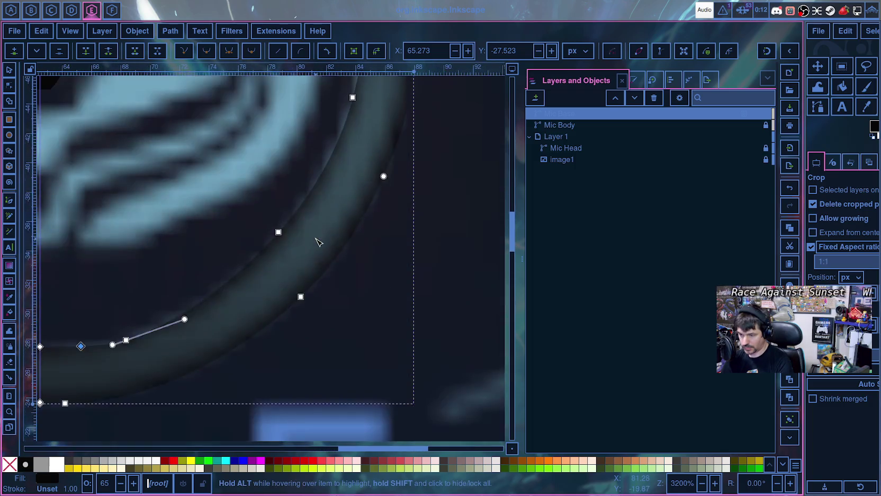
scroll(316, 240, up, 5)
scroll(320, 240, up, 3)
ctrl+scroll(325, 238, down, 4)
ctrl+scroll(339, 297, up, 3)
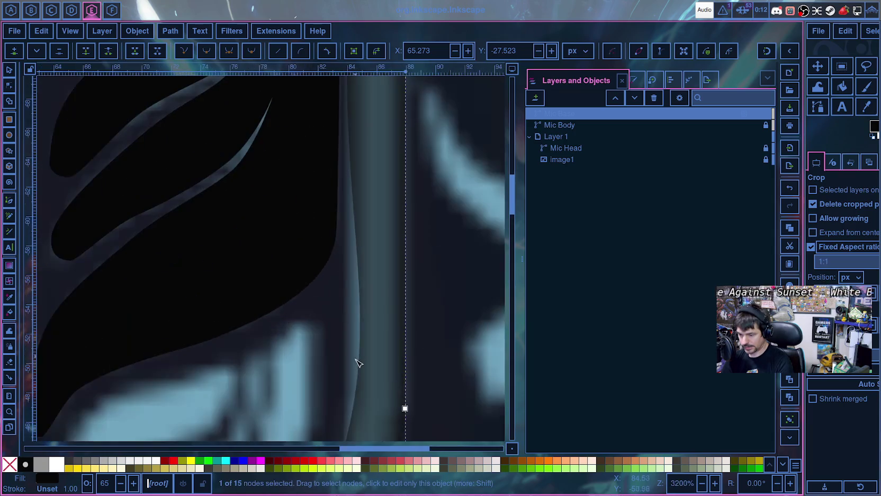
ctrl+scroll(354, 364, down, 2)
click(348, 388)
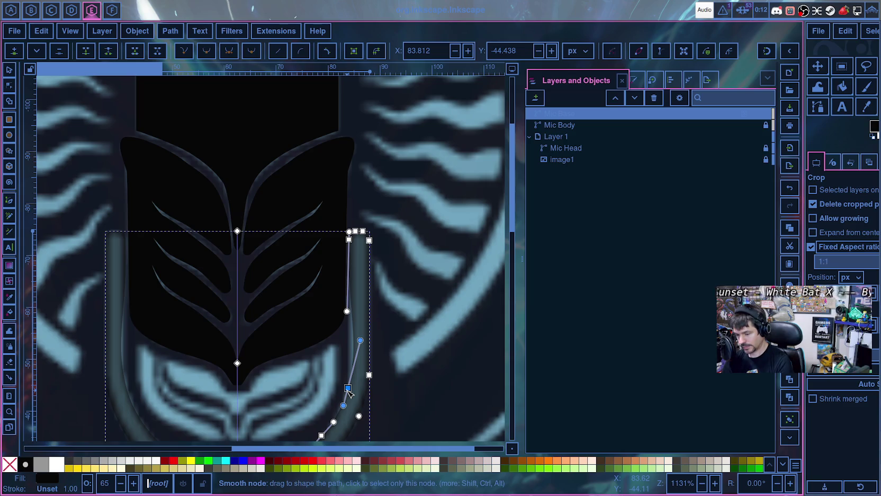
- Convert the node where the straight side meets the curve into a cusp
click(348, 390)
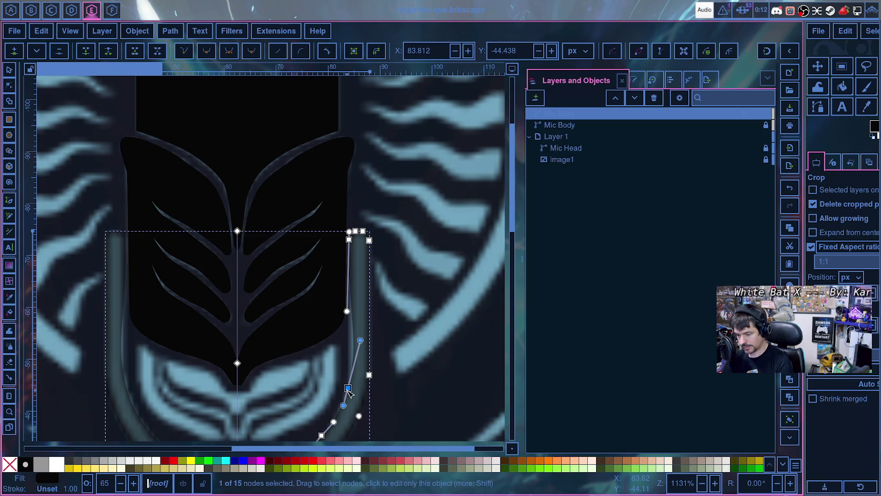
key(ctrl)
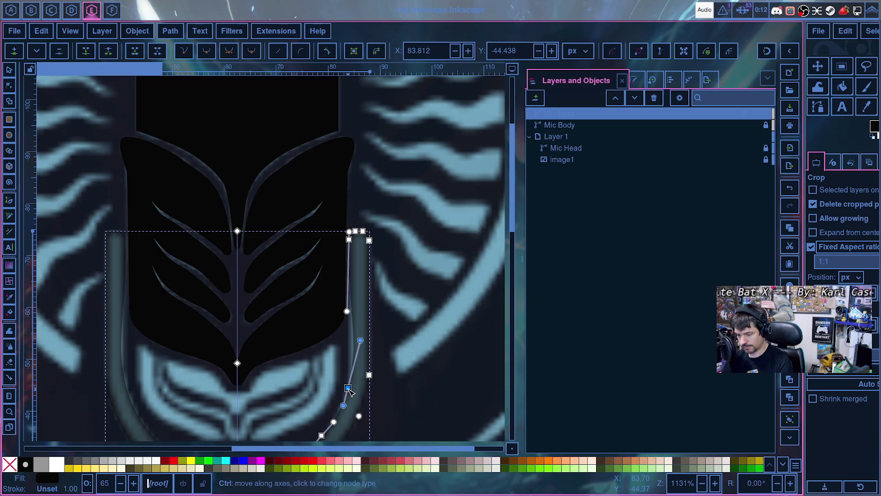
ctrl+click(348, 389)
ctrl+click(348, 389)
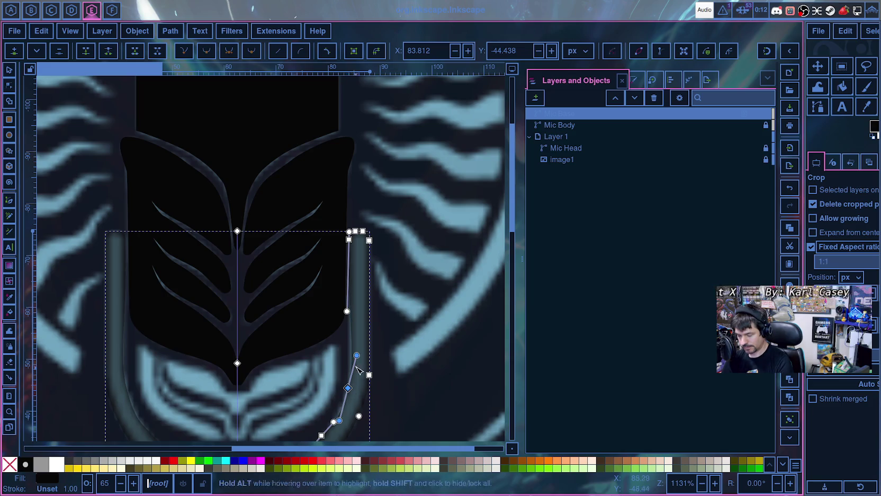
- Align the cusp's upper handle with the straight side and pull the lower handle up
drag(356, 355, 350, 350)
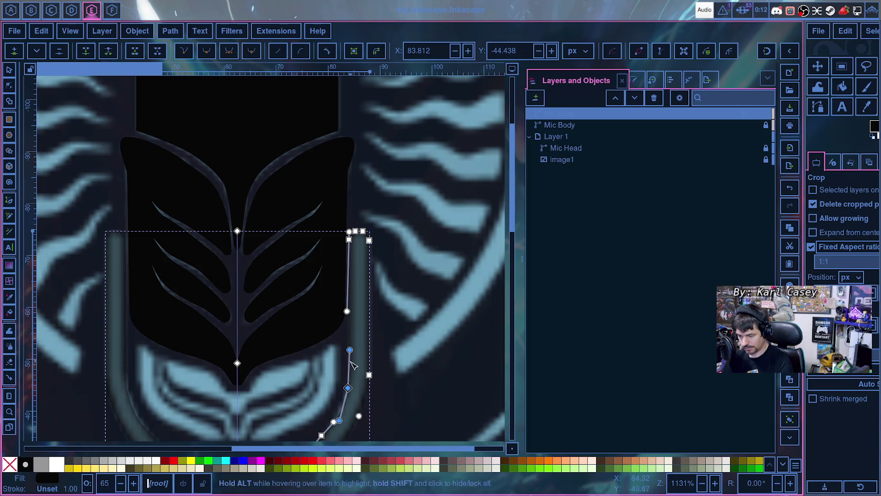
scroll(350, 346, up, 3)
scroll(354, 337, up, 2)
drag(345, 286, 340, 287)
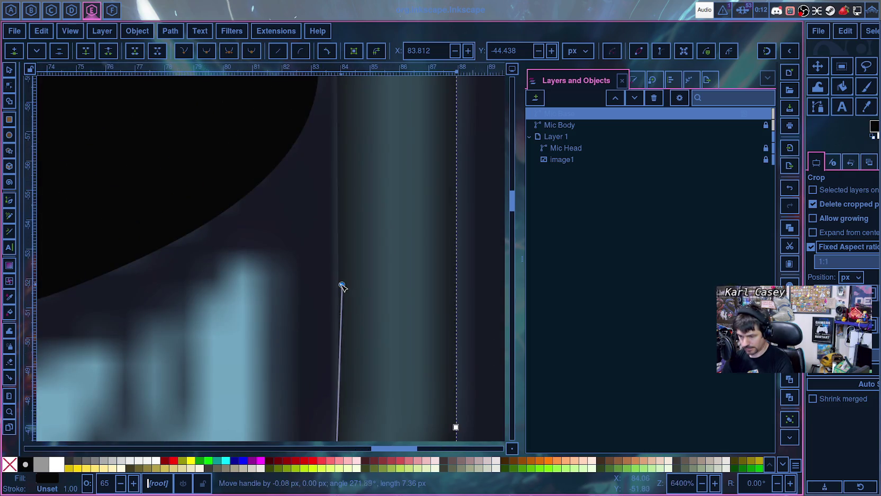
scroll(340, 290, down, 3)
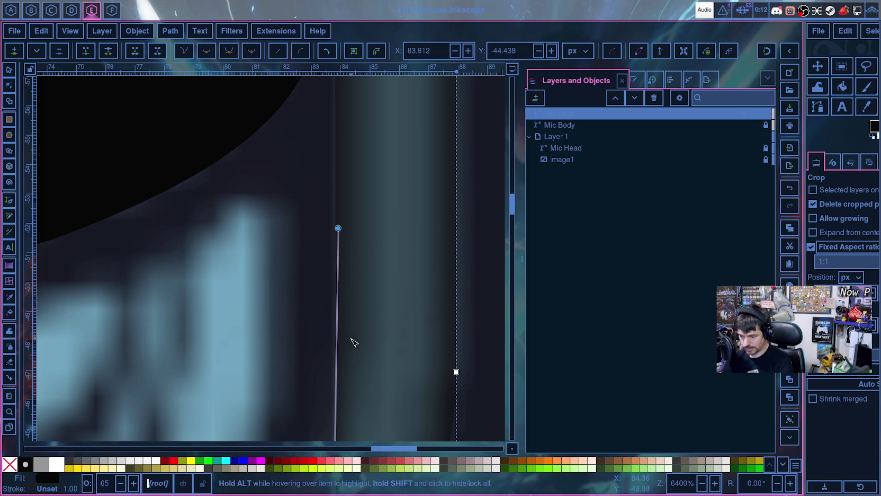
scroll(334, 366, down, 5)
scroll(313, 393, down, 5)
drag(286, 300, 306, 185)
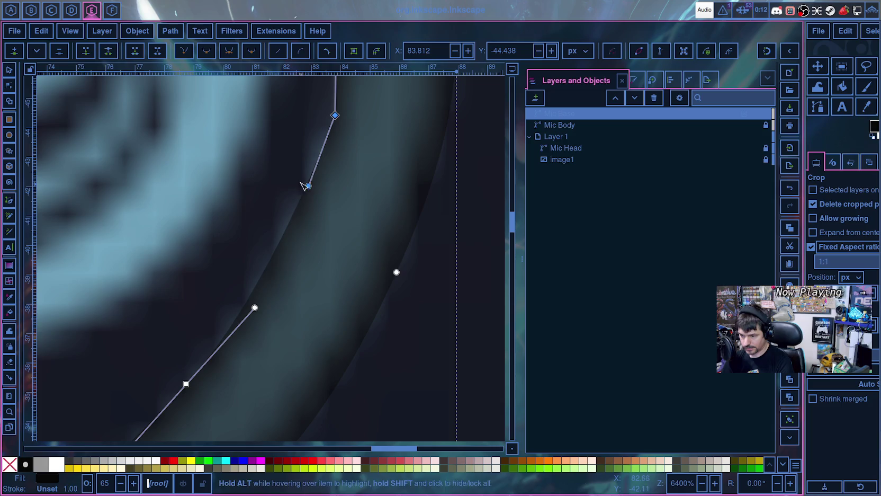
- Check the new corner, then select the smooth lower-curve node and bring it into view
scroll(306, 175, up, 1)
click(325, 249)
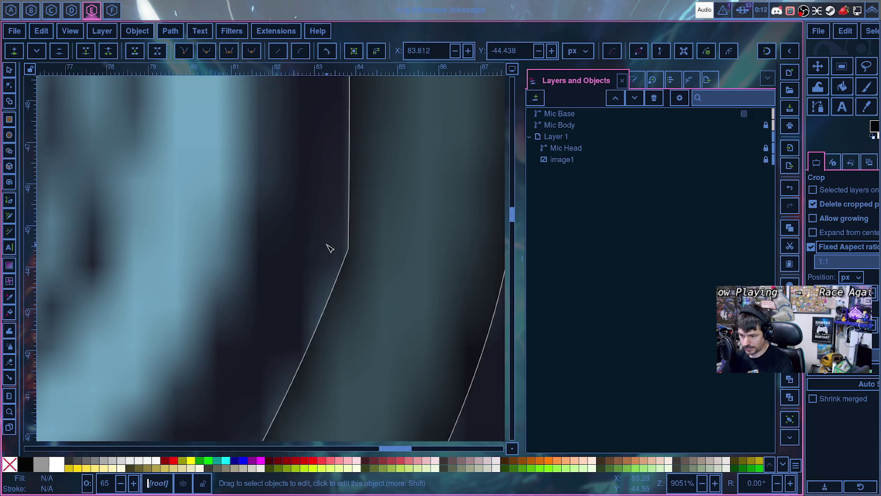
click(348, 248)
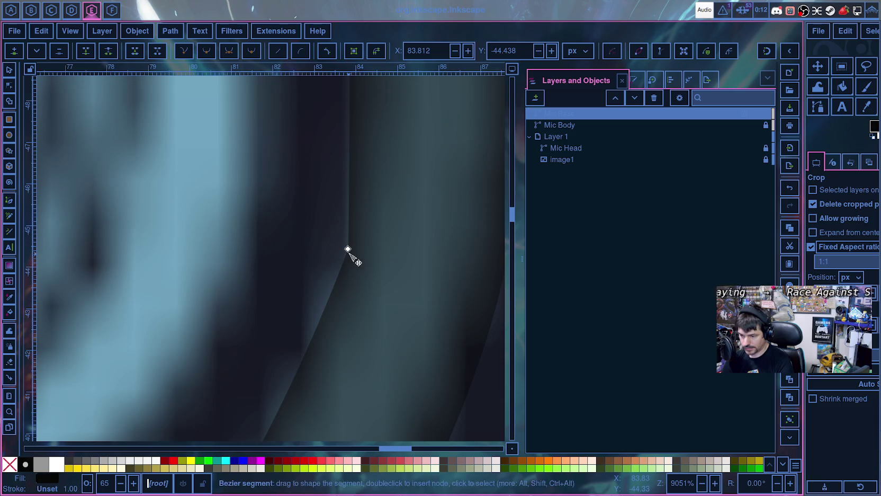
click(315, 275)
scroll(354, 254, down, 3)
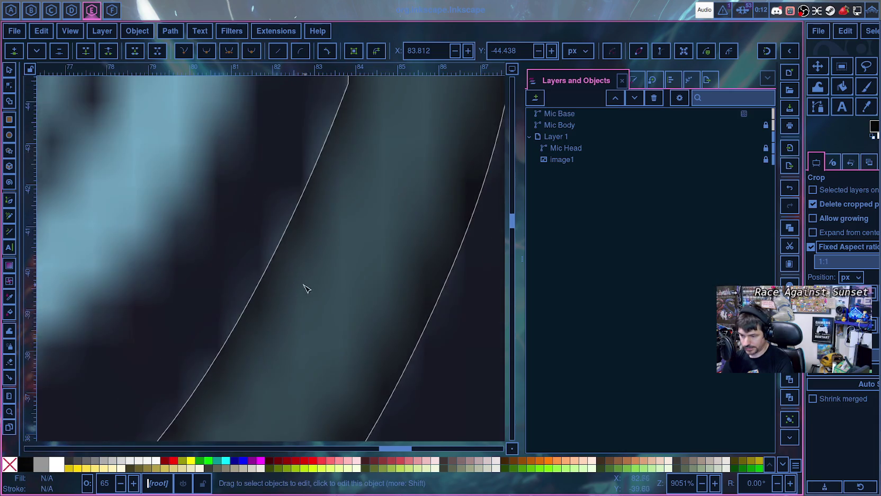
ctrl+scroll(304, 289, down, 2)
click(215, 335)
click(210, 348)
drag(163, 338, 380, 202)
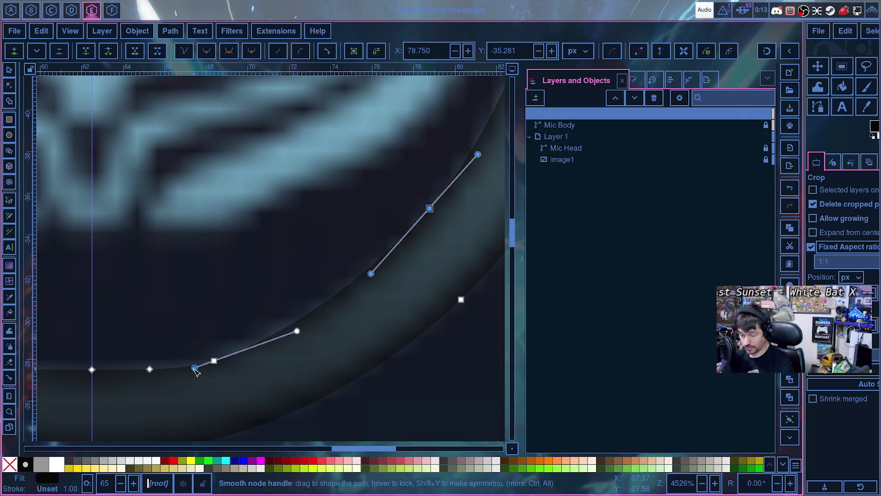
- Drag the bottom arc's nodes and handles to start following the ring's lower curve
drag(165, 356, 304, 285)
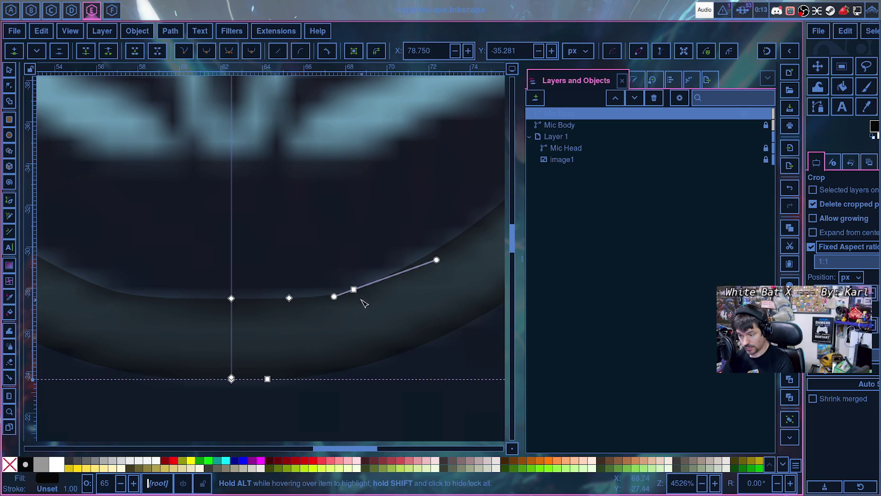
drag(355, 290, 342, 290)
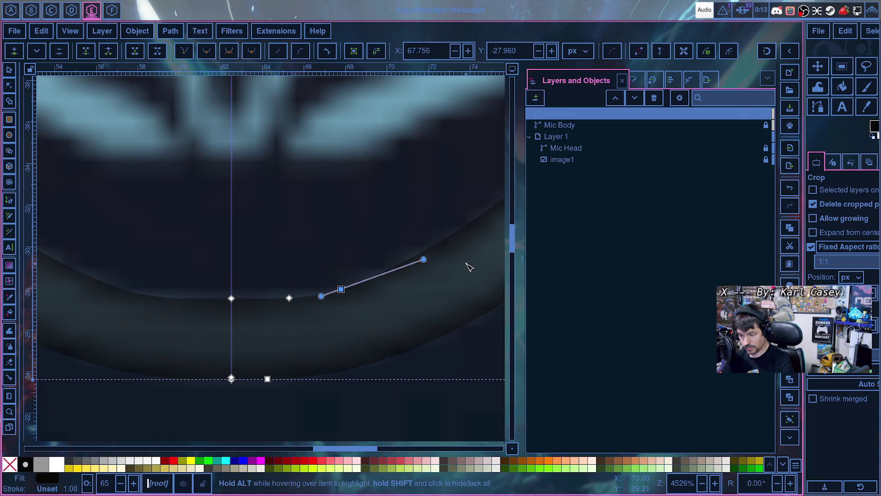
drag(424, 259, 400, 272)
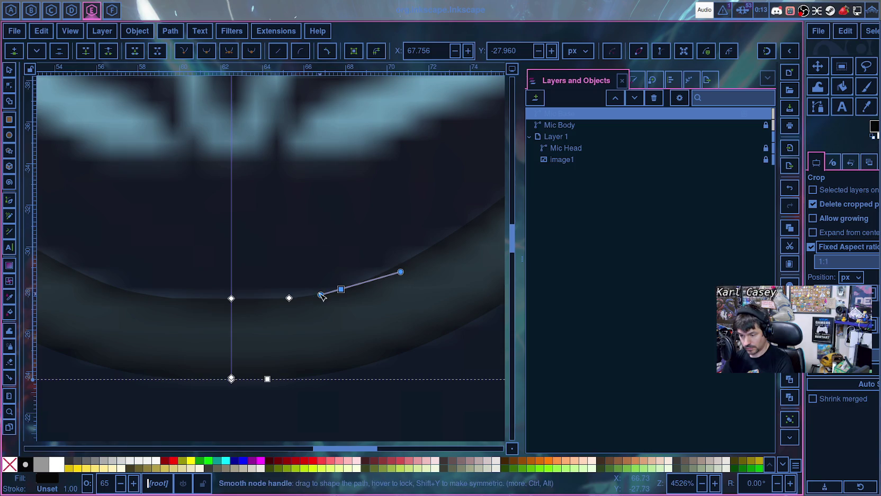
drag(320, 295, 318, 300)
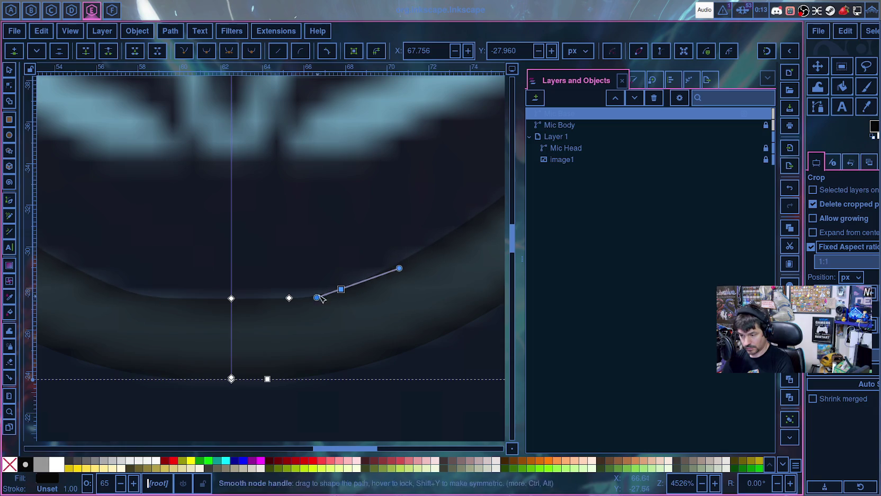
- Fine-tune the base curve so the node near the mirror line sits at X 67.999, Y -28.004
scroll(312, 288, up, 2)
scroll(297, 289, down, 3)
scroll(294, 288, up, 2)
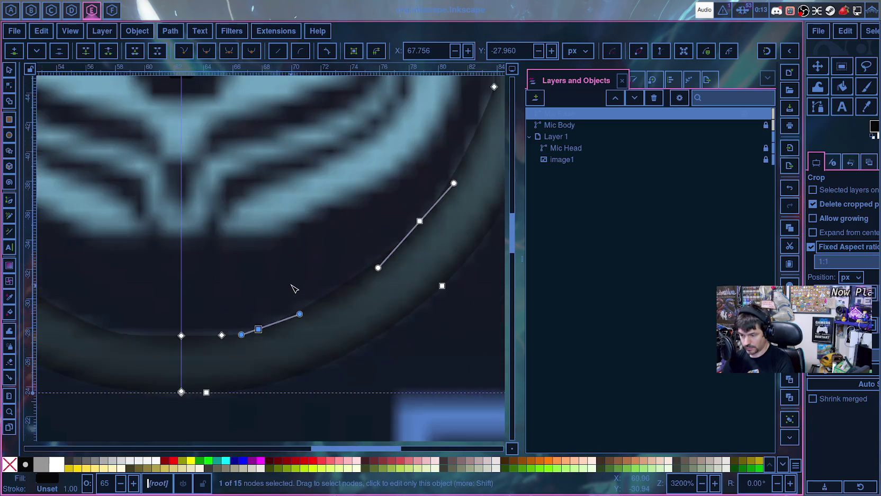
scroll(297, 289, up, 1)
drag(303, 325, 337, 309)
mouse_move(245, 347)
mouse_down()
mouse_move(267, 339)
mouse_move(250, 346)
mouse_up()
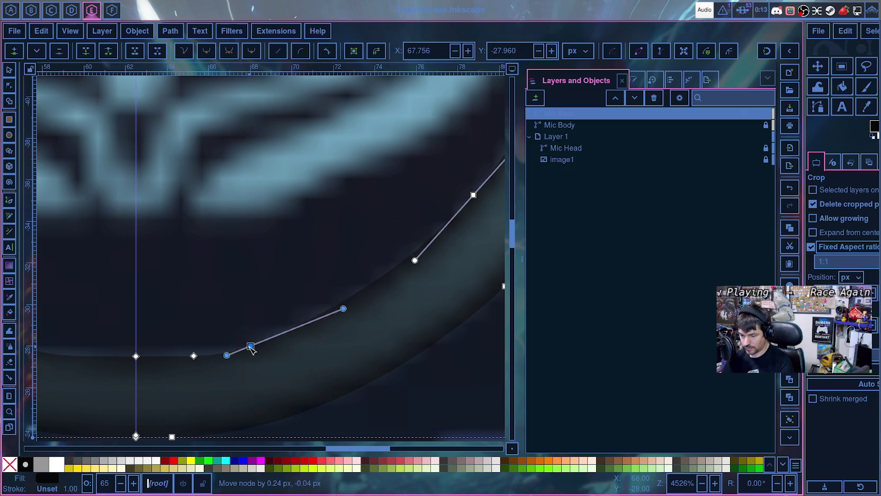
drag(343, 309, 354, 301)
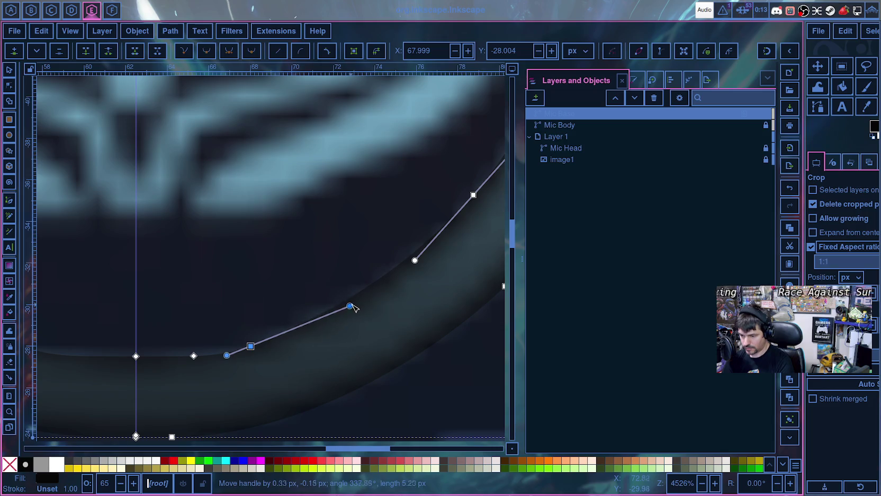
drag(415, 261, 409, 266)
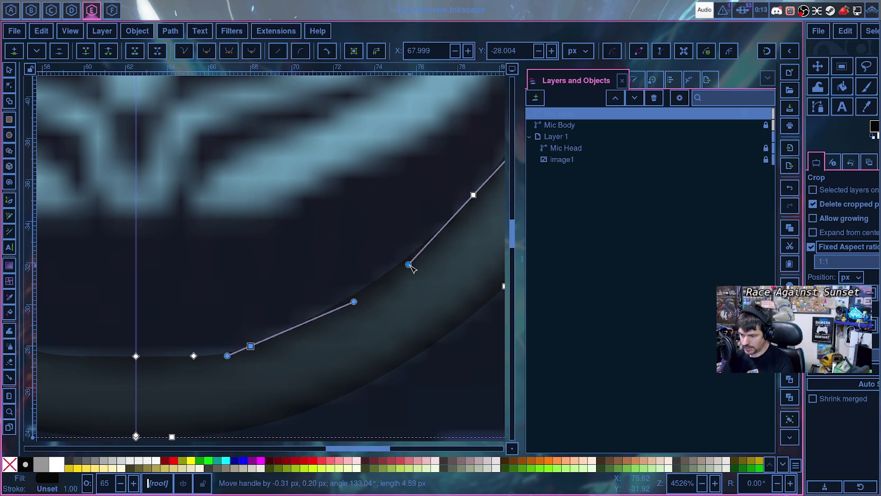
scroll(388, 246, down, 5)
ctrl+scroll(388, 249, down, 3)
click(388, 295)
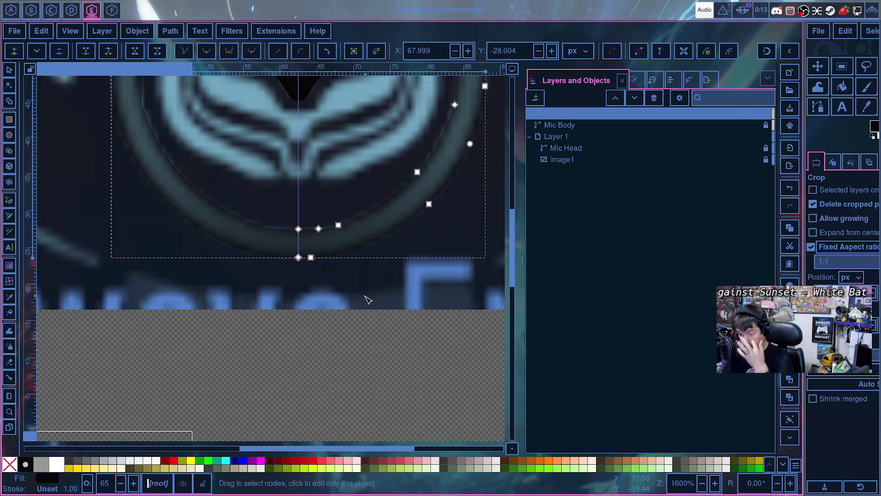
- Set the Mic Base opacity to 100%
click(368, 299)
mouse_move(609, 114)
click(744, 113)
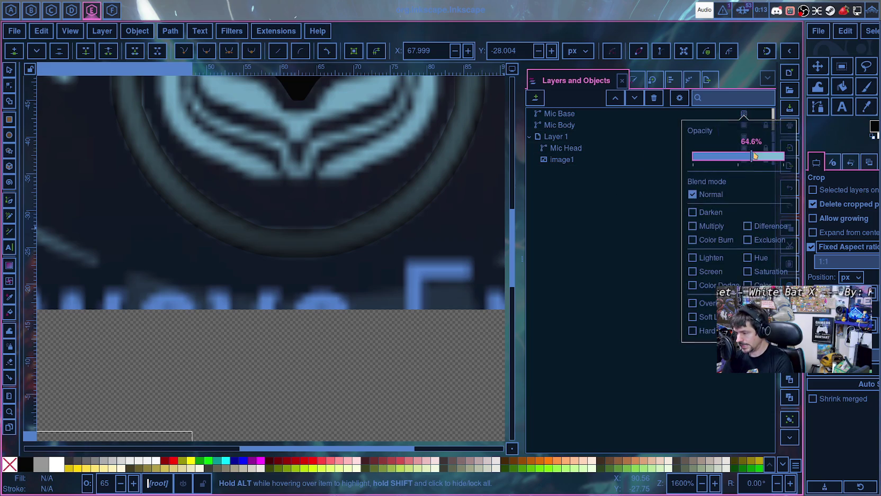
drag(755, 159, 786, 159)
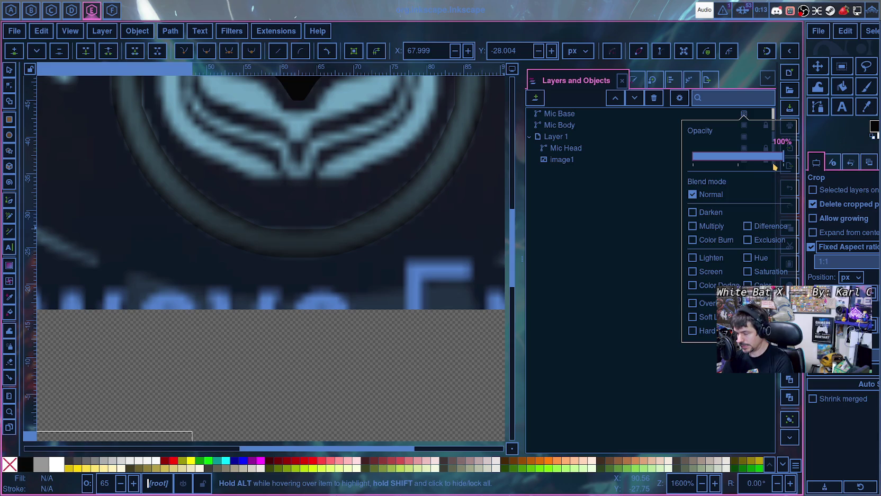
click(744, 113)
click(744, 113)
click(753, 157)
drag(755, 159, 786, 159)
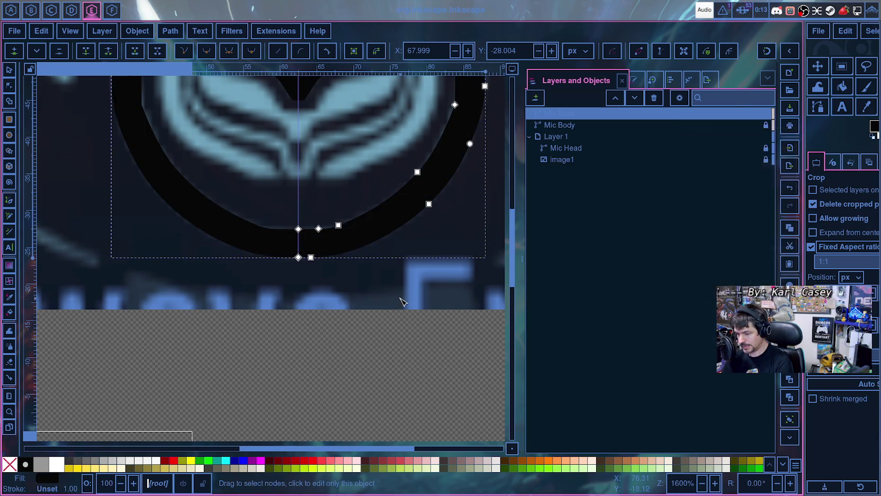
- Hide the reference image image1
scroll(460, 276, up, 3)
scroll(460, 276, up, 5)
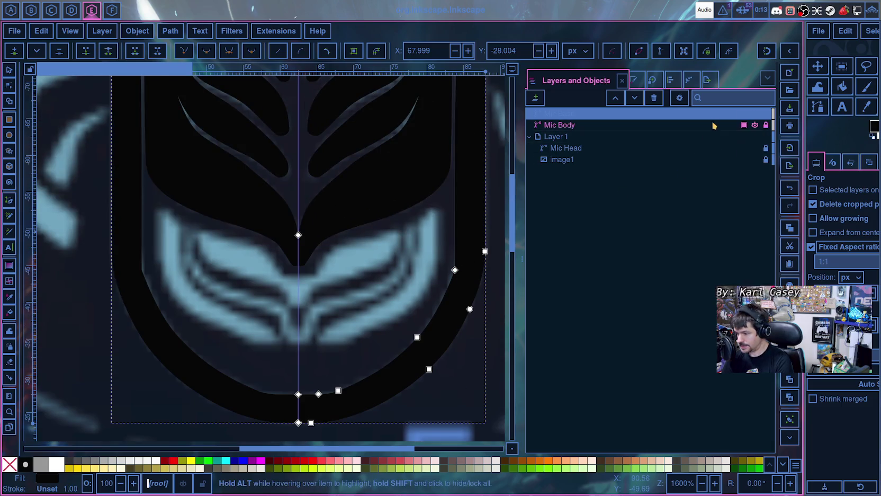
click(755, 159)
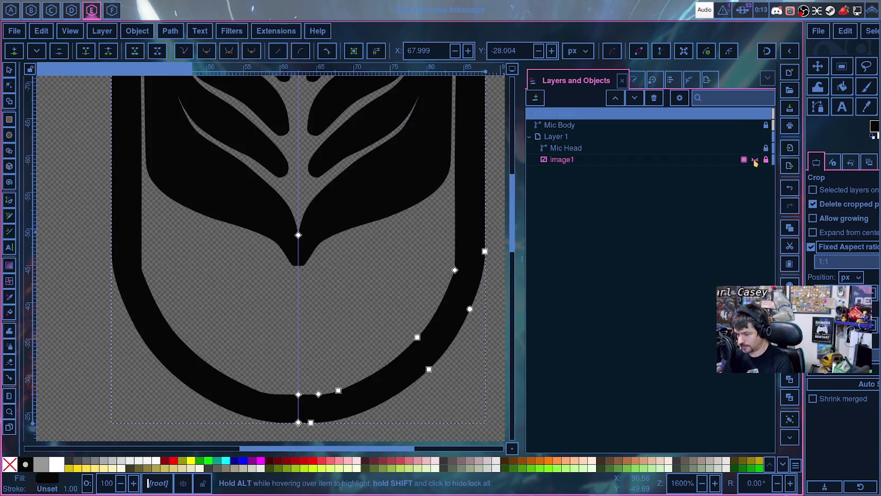
- Select a node on the base's right arm and straighten its handle
click(347, 274)
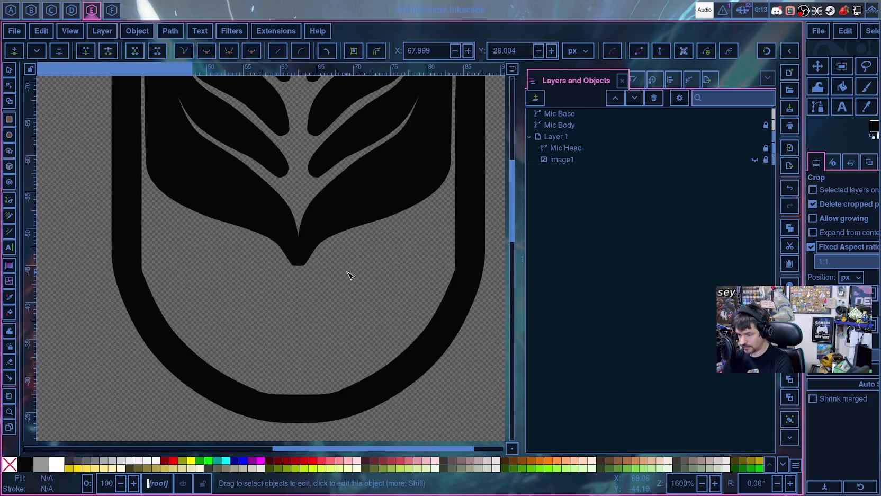
click(458, 278)
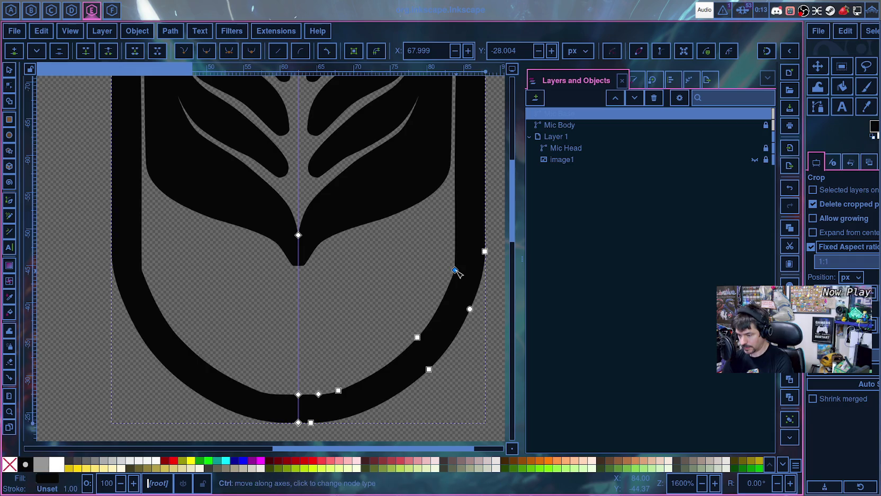
key(Escape)
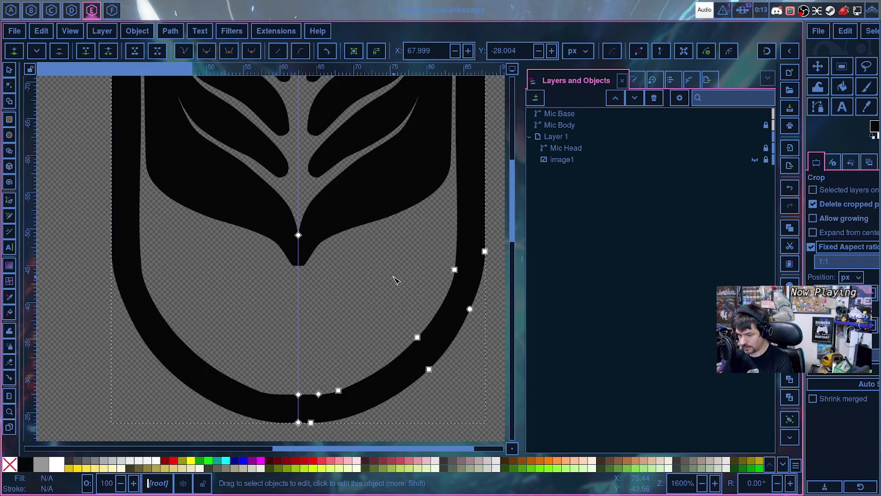
click(456, 272)
click(460, 217)
drag(461, 218, 459, 225)
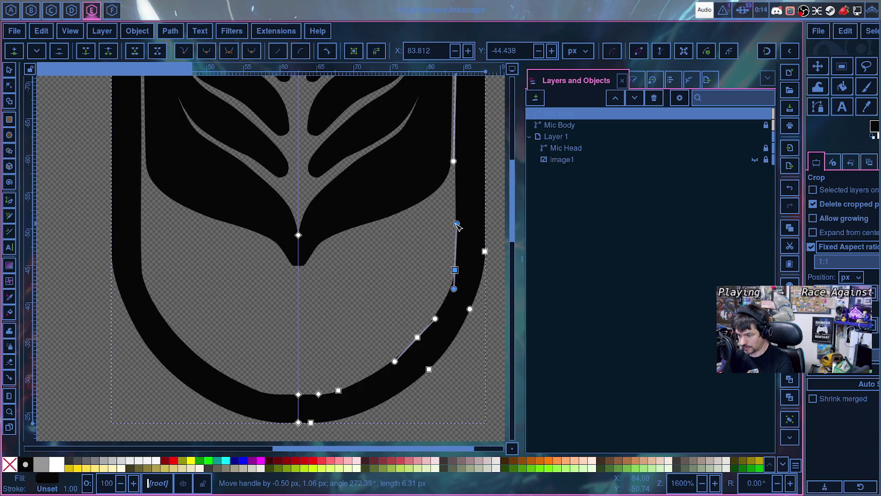
- Align the remaining right-arm handles so the arm rises vertically beside the head
scroll(417, 246, up, 3)
drag(454, 232, 328, 283)
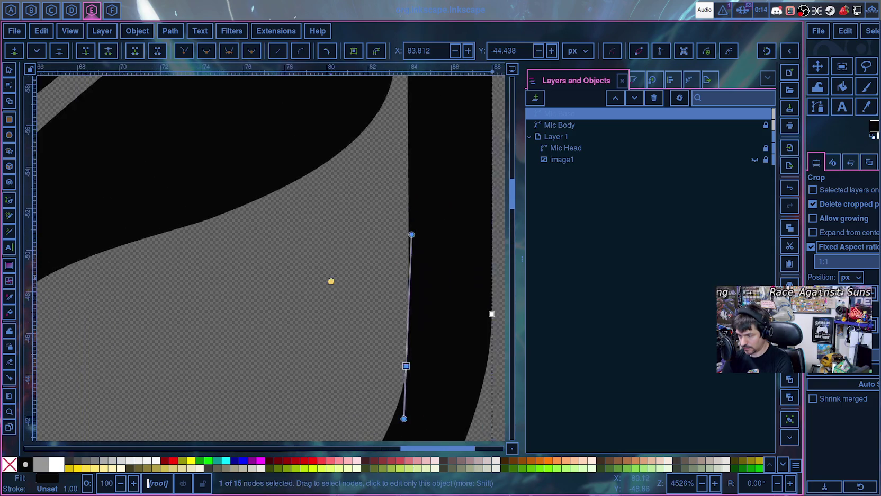
drag(406, 237, 403, 236)
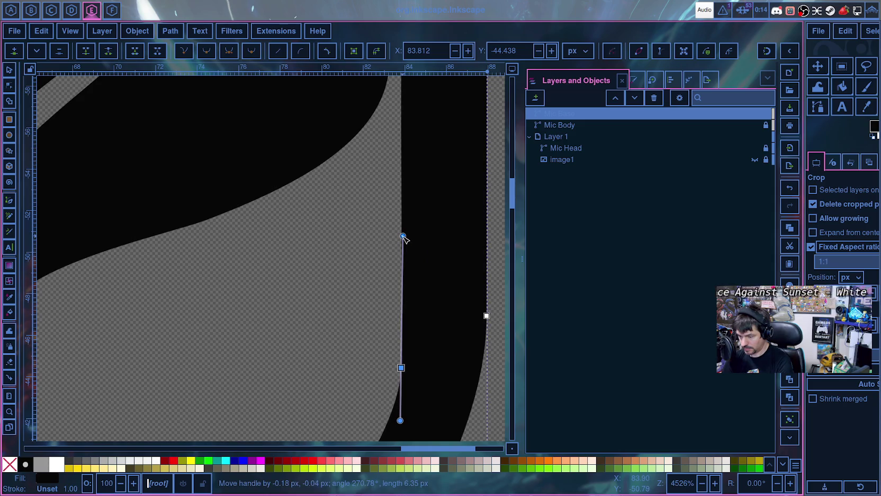
scroll(371, 245, down, 3)
scroll(373, 247, down, 2)
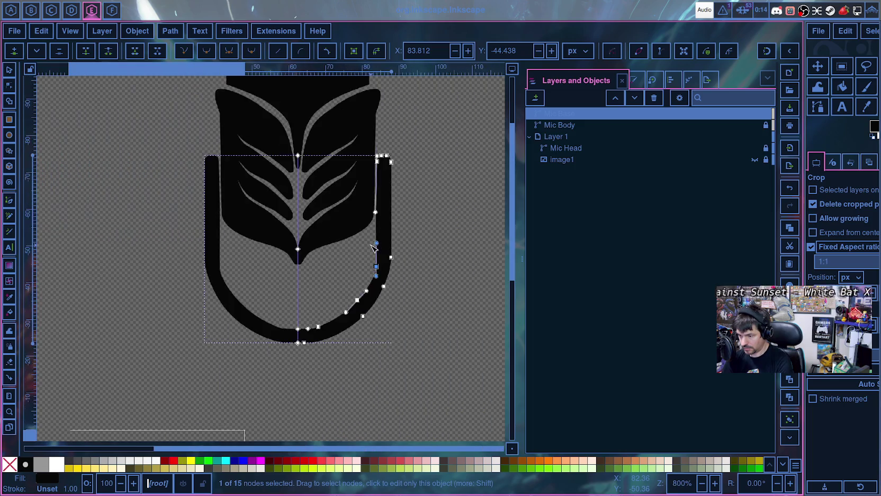
scroll(377, 238, up, 2)
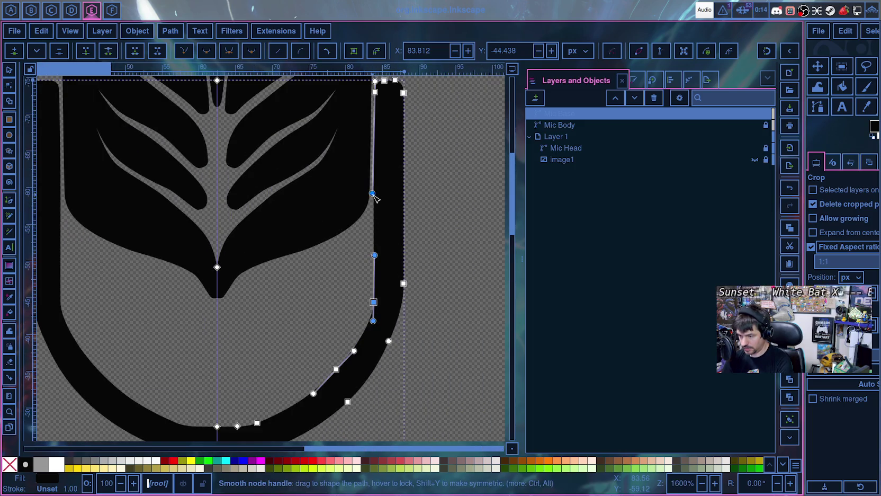
drag(373, 195, 376, 196)
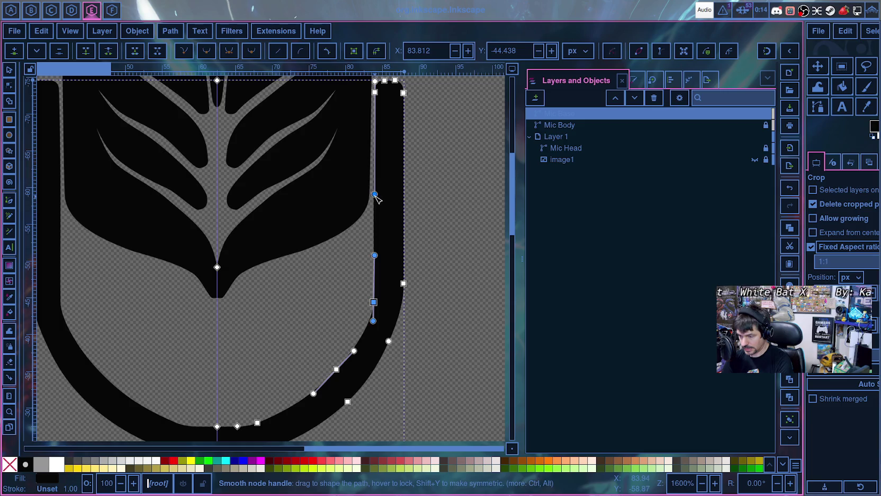
drag(375, 194, 373, 195)
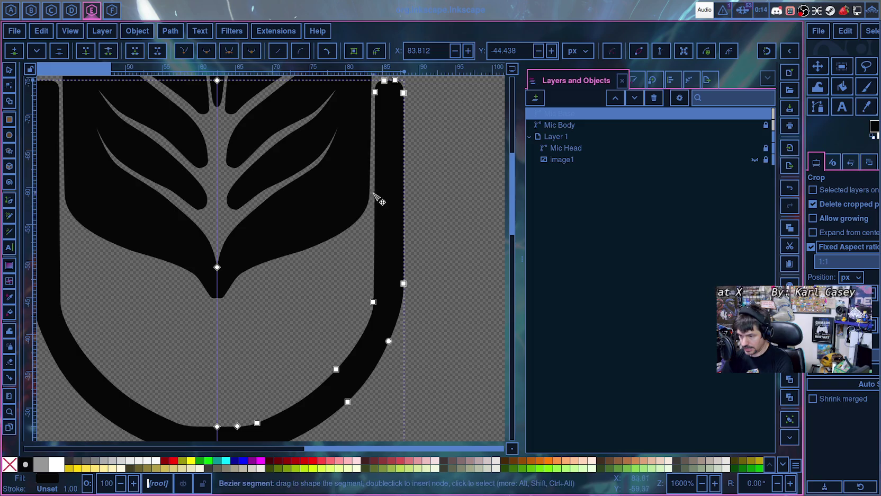
scroll(360, 249, down, 2)
scroll(328, 286, down, 2)
click(301, 282)
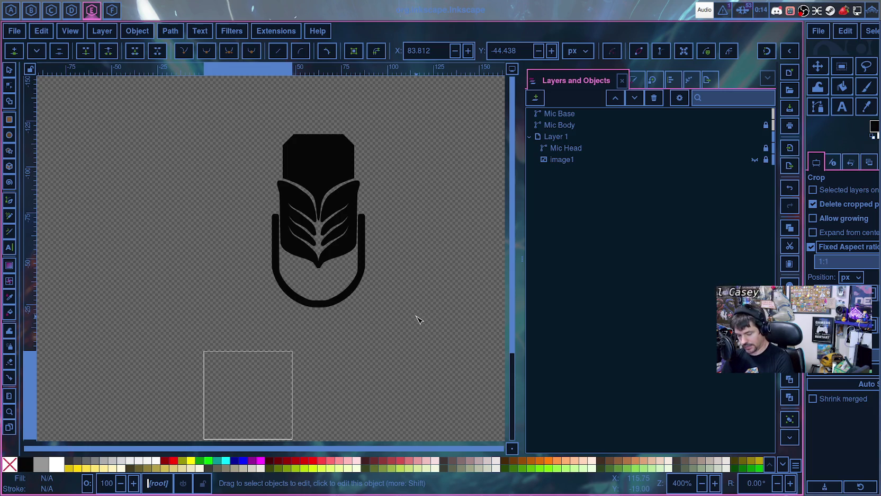
- Unhide the reference image image1 behind the traced mic
scroll(347, 345, down, 3)
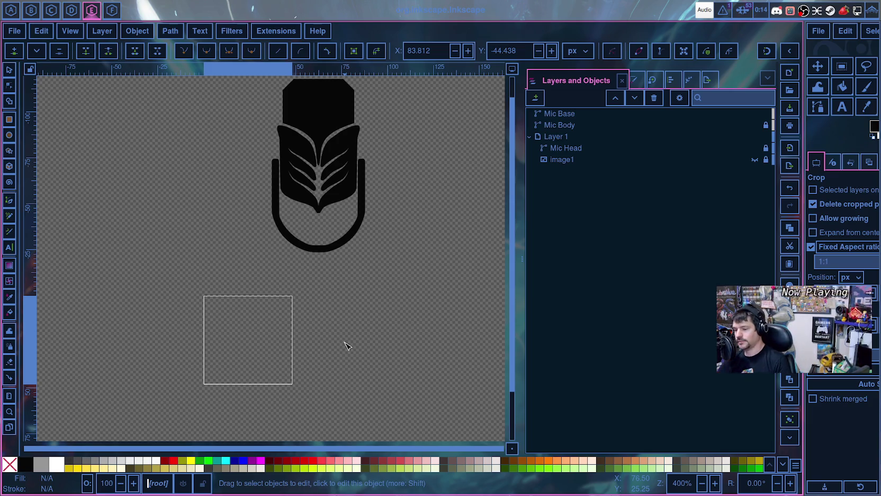
ctrl+scroll(305, 316, up, 3)
scroll(323, 302, up, 5)
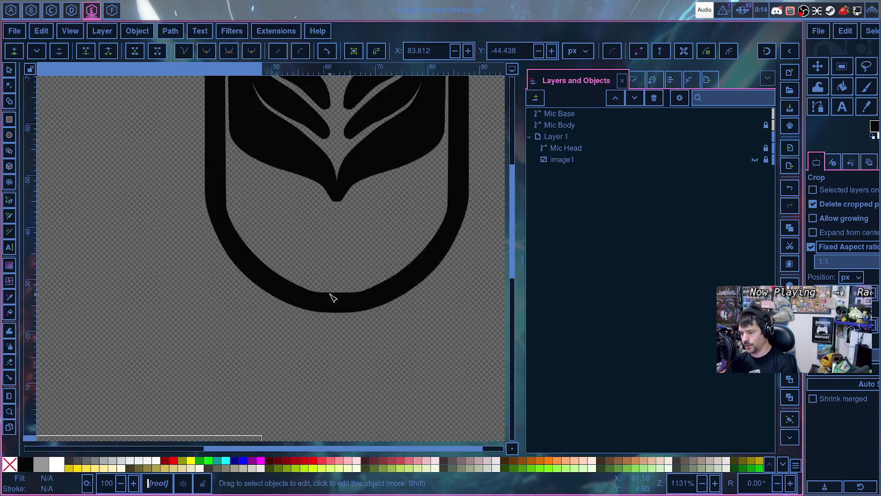
click(754, 160)
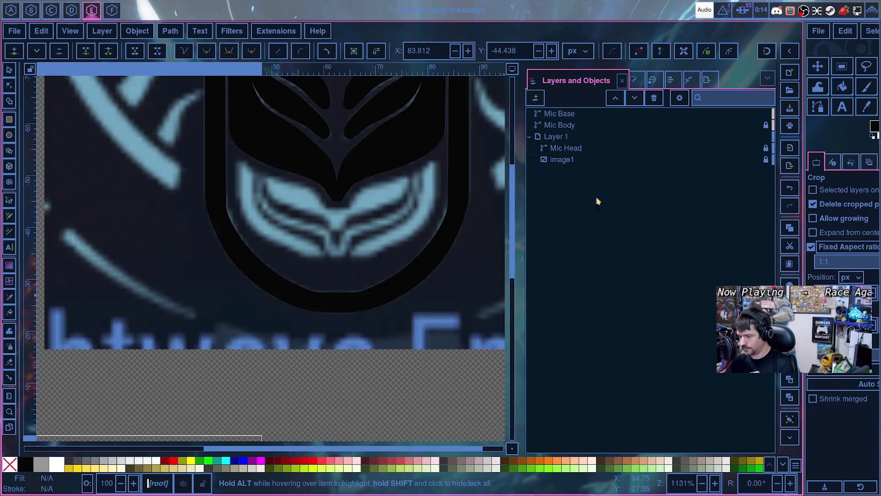
- Pan across the emblem's lower part to compare the traced outline with the reference
ctrl+scroll(334, 230, up, 2)
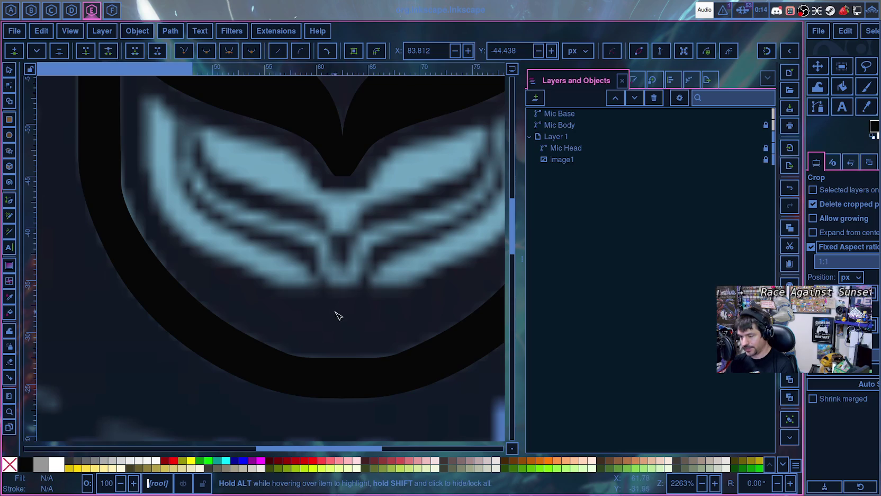
drag(339, 317, 258, 368)
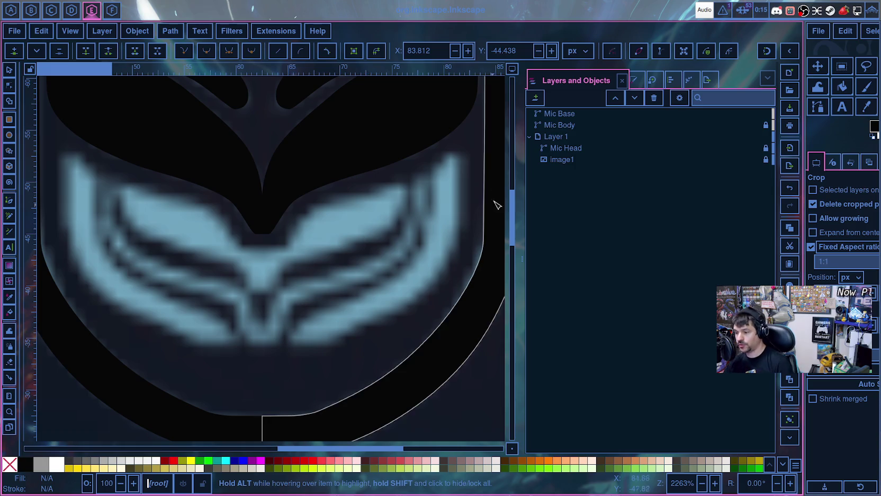
scroll(309, 296, up, 7)
scroll(310, 292, up, 8)
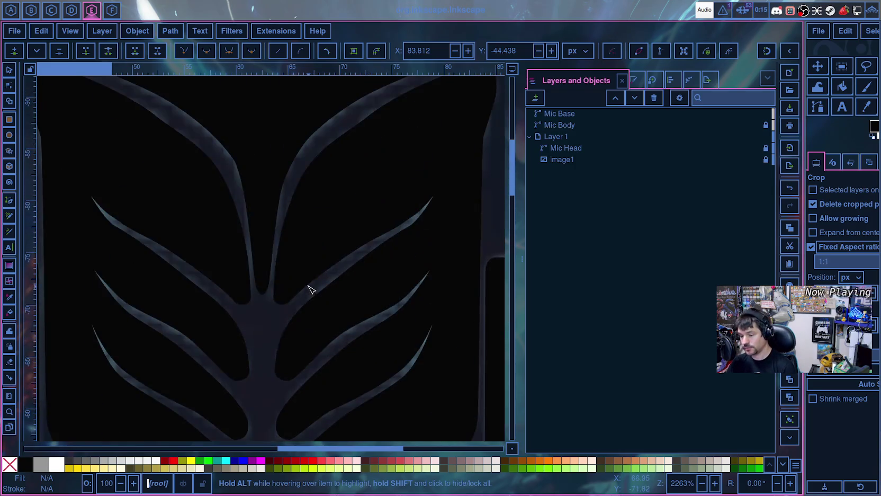
scroll(309, 289, down, 5)
scroll(312, 285, down, 7)
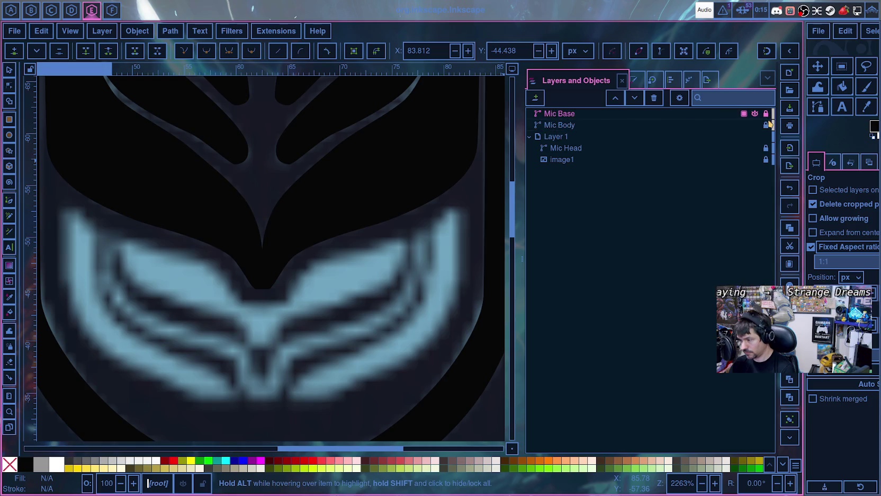
right_click(556, 116)
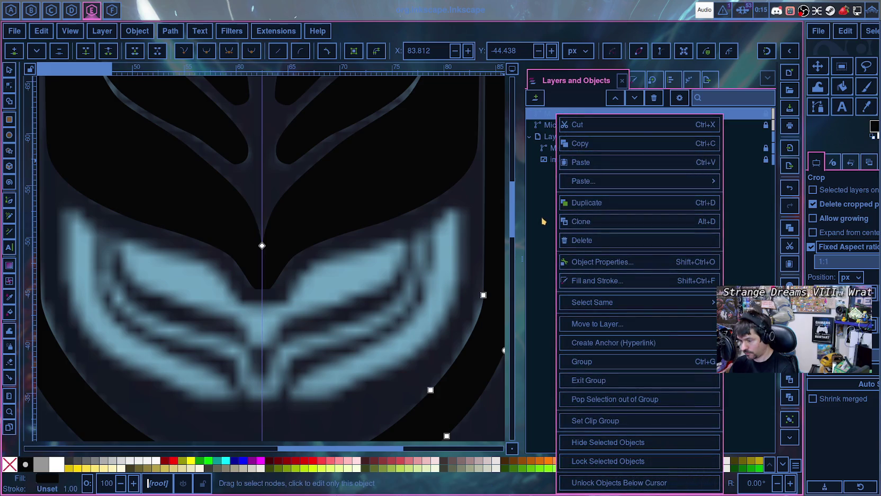
- Simplify the Mic Base path with Ctrl+L
click(538, 319)
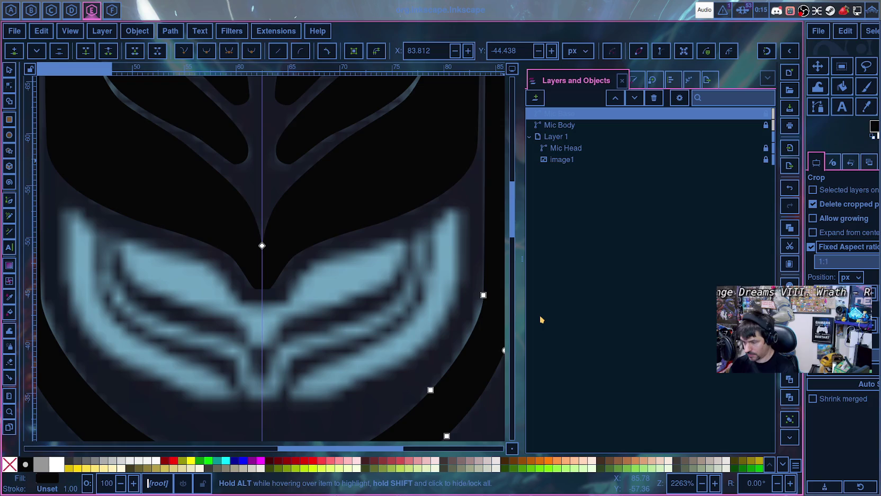
key(ctrl+l)
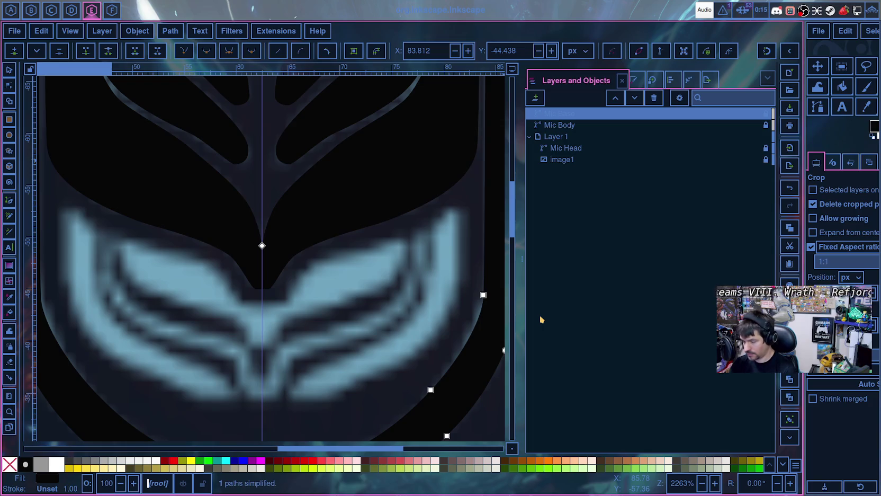
key(Down)
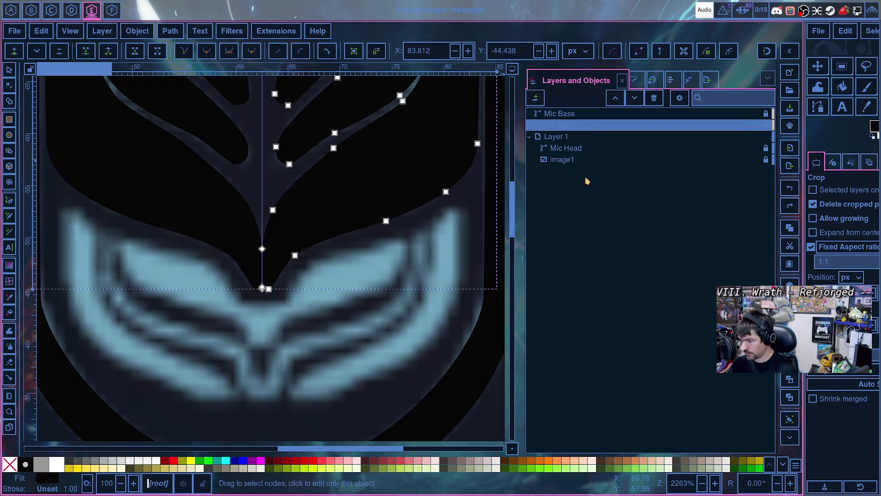
mouse_move(562, 159)
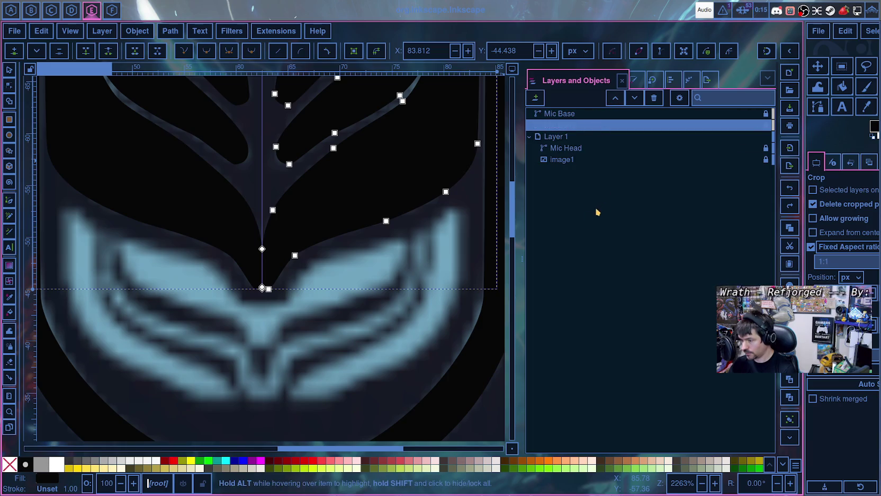
- Add Layer 2, rename Layer 1 to Background, and move Mic Head out of it
click(536, 97)
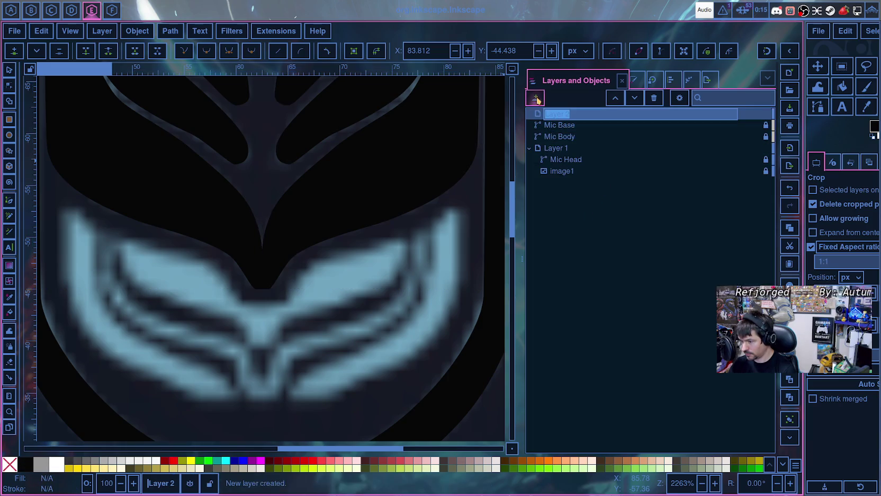
click(563, 149)
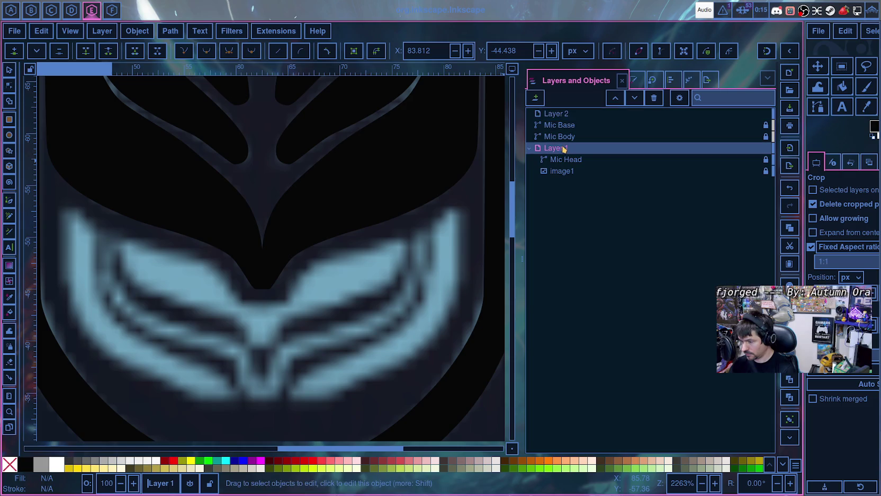
double_click(565, 148)
key(BackSpace)
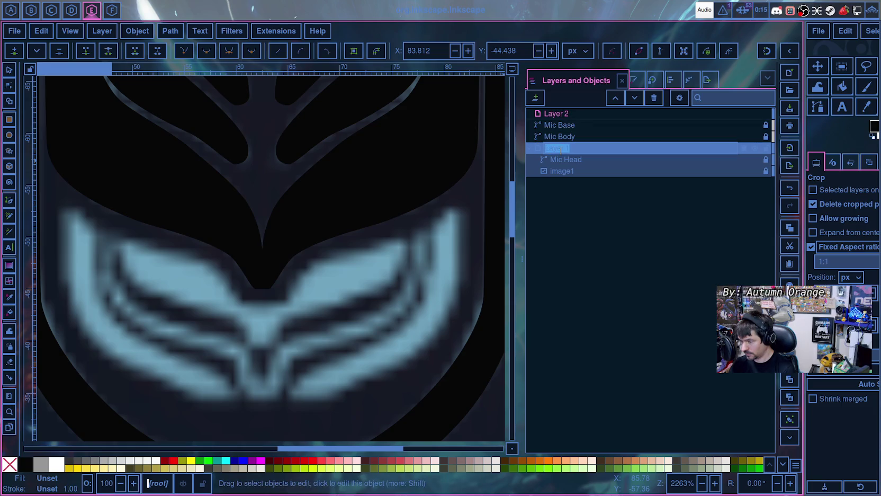
key(BackSpace)
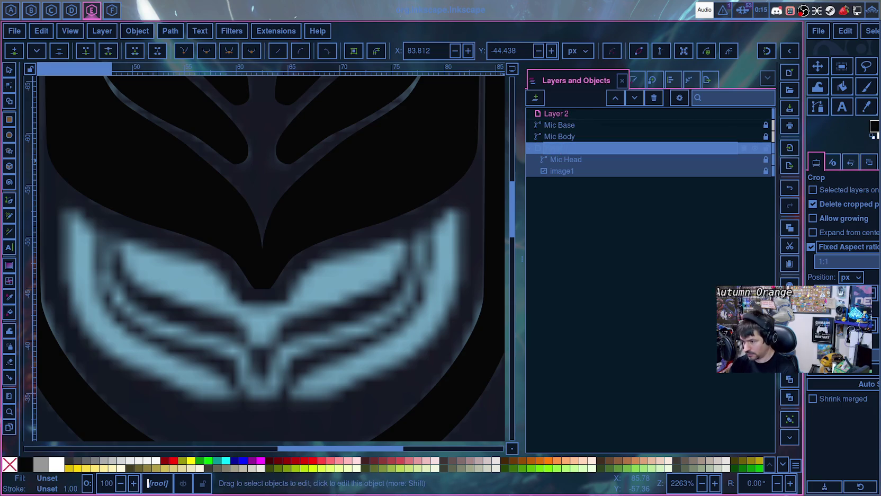
key(Return)
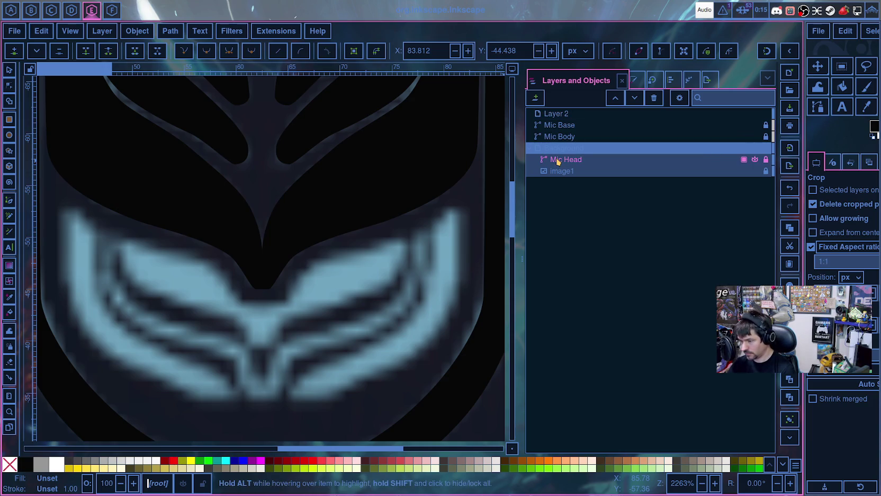
drag(557, 162, 552, 145)
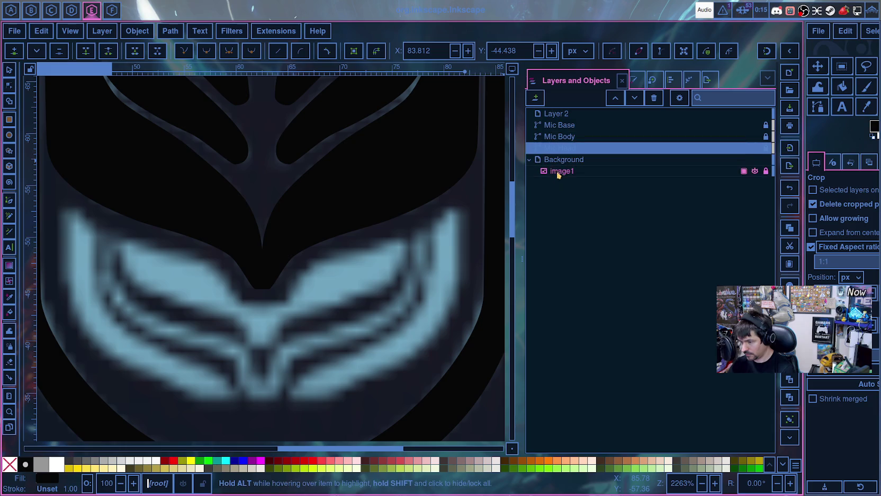
click(755, 160)
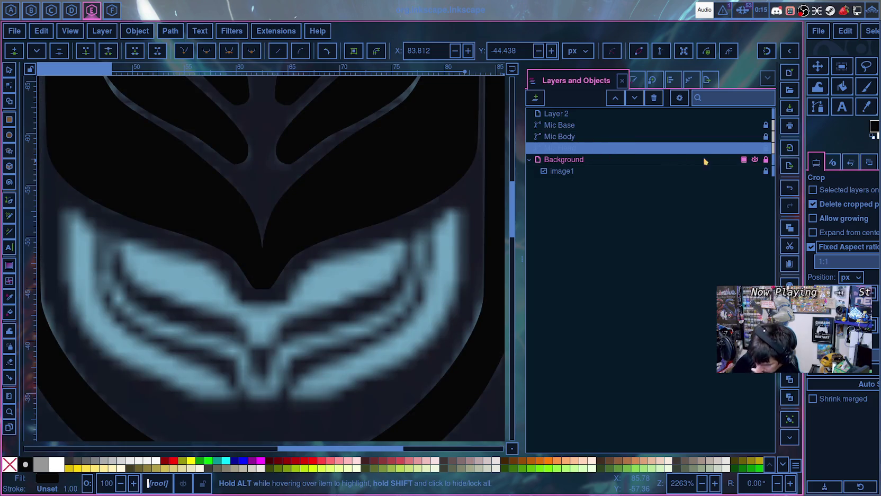
- Try moving Mic Base onto Layer 2 and make Layer 2 the current layer
click(565, 138)
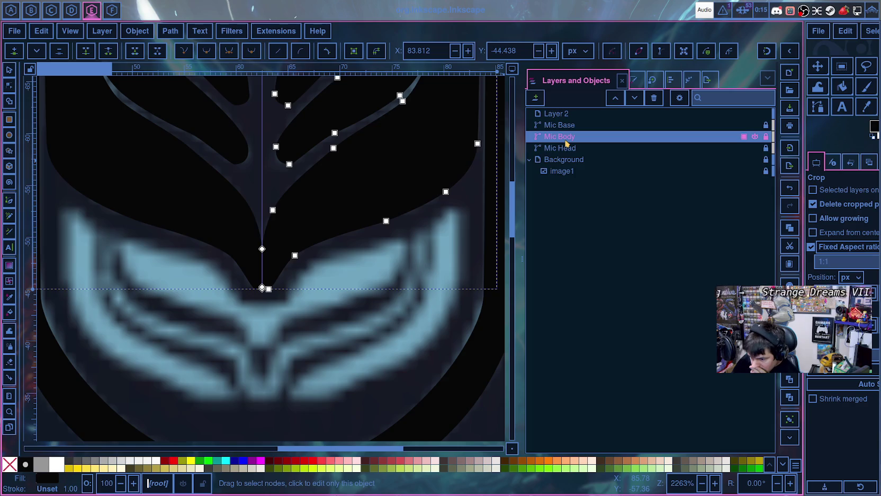
click(565, 127)
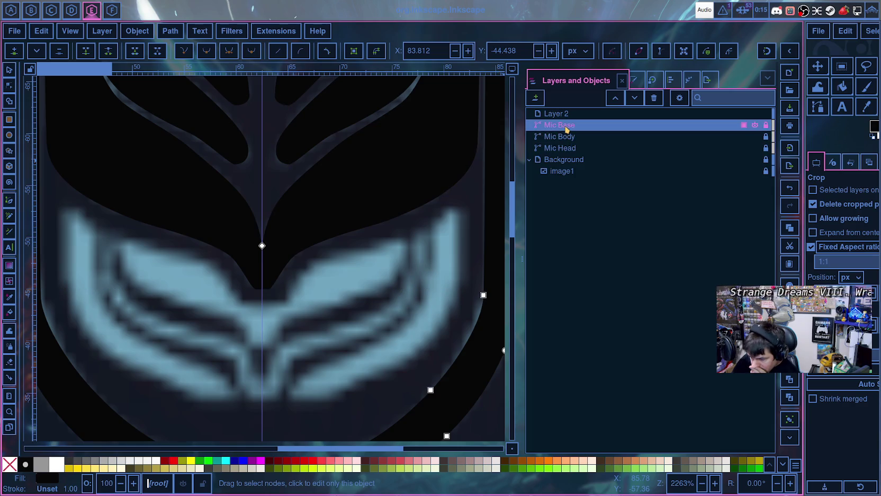
click(568, 148)
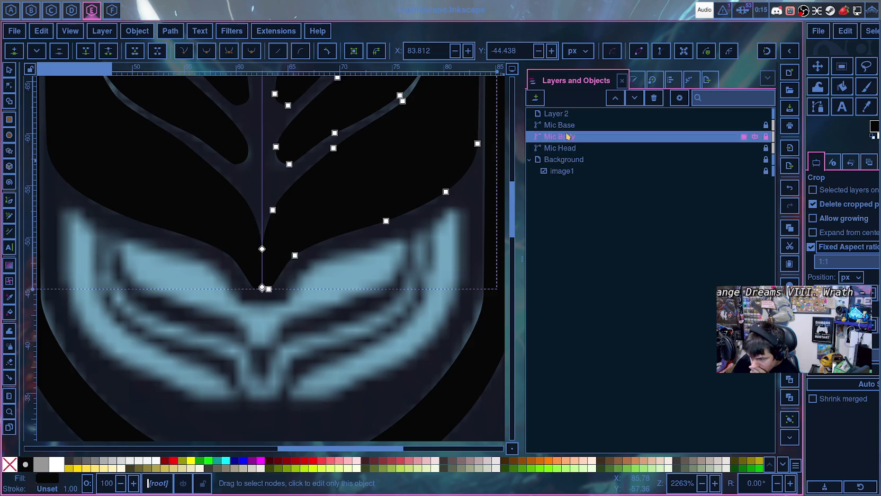
click(568, 127)
drag(566, 128, 562, 117)
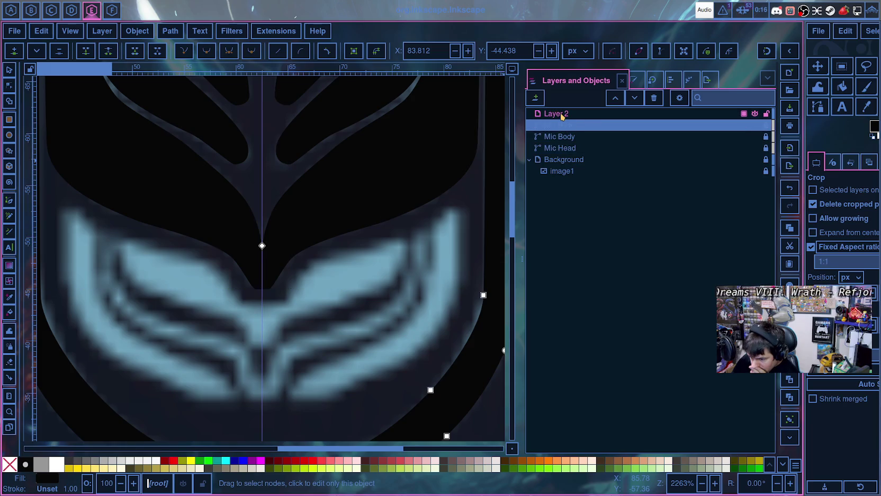
drag(562, 117, 562, 117)
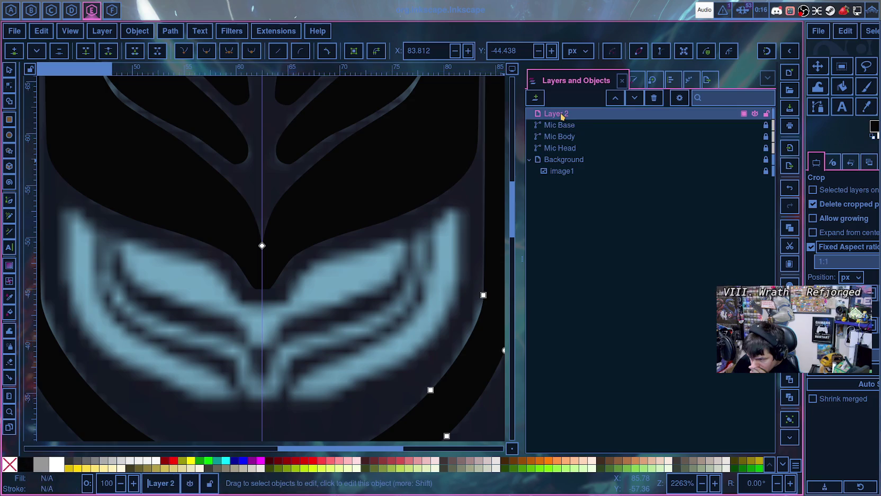
click(563, 148)
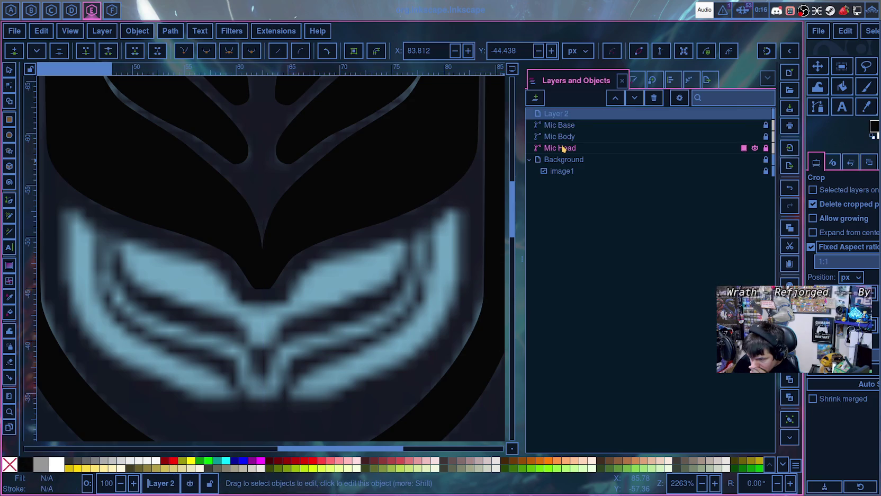
key(Up)
key(Up)
key(Up)
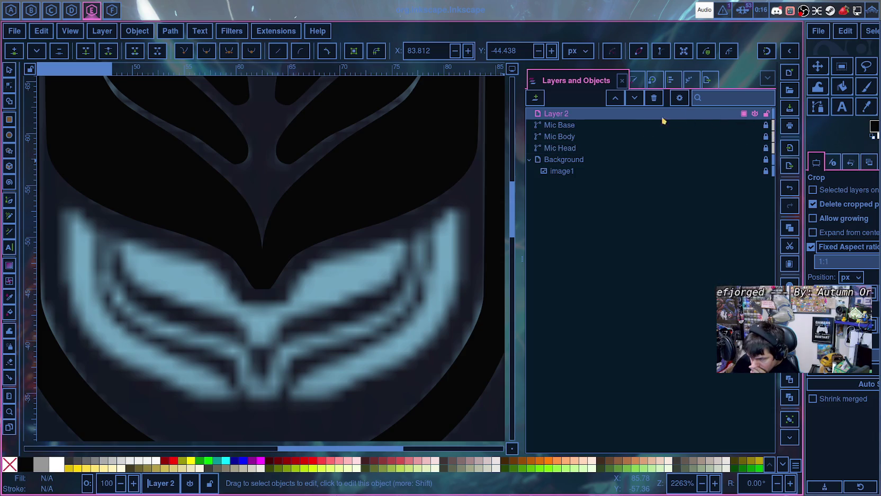
scroll(360, 334, down, 3)
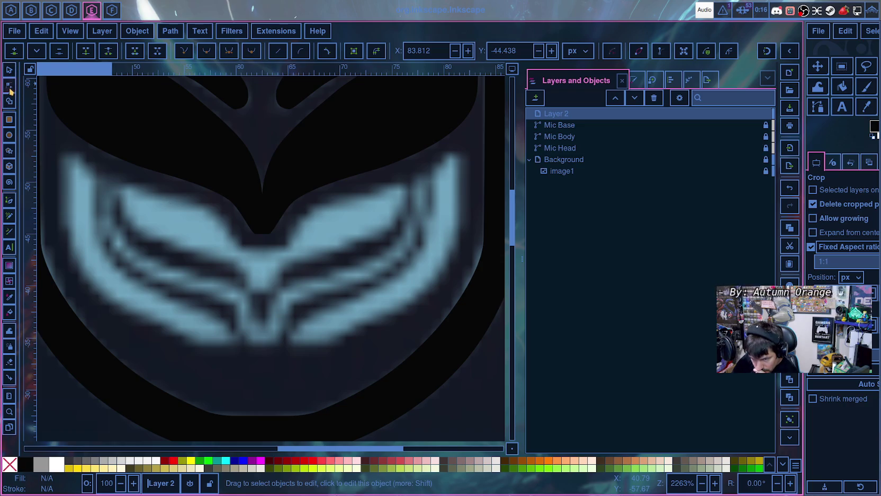
- With the Pen tool, trace a six-corner closed outline over the right wing, from inner tip to right tip
click(9, 200)
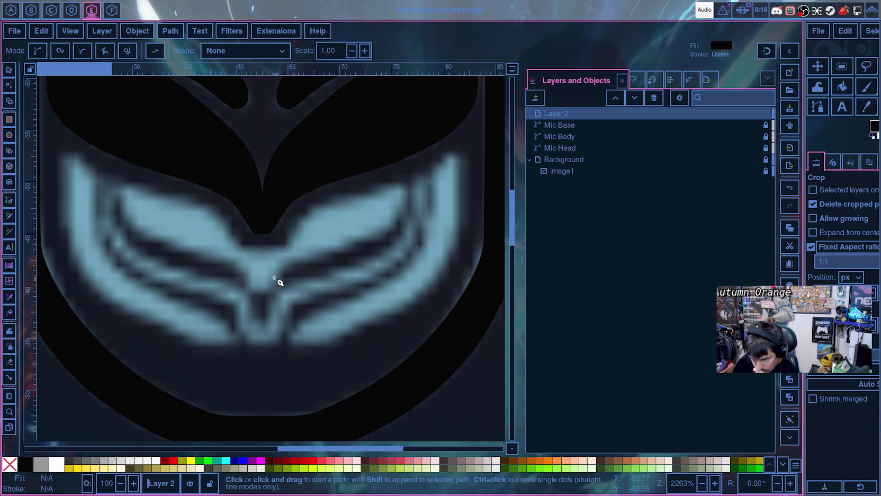
click(263, 250)
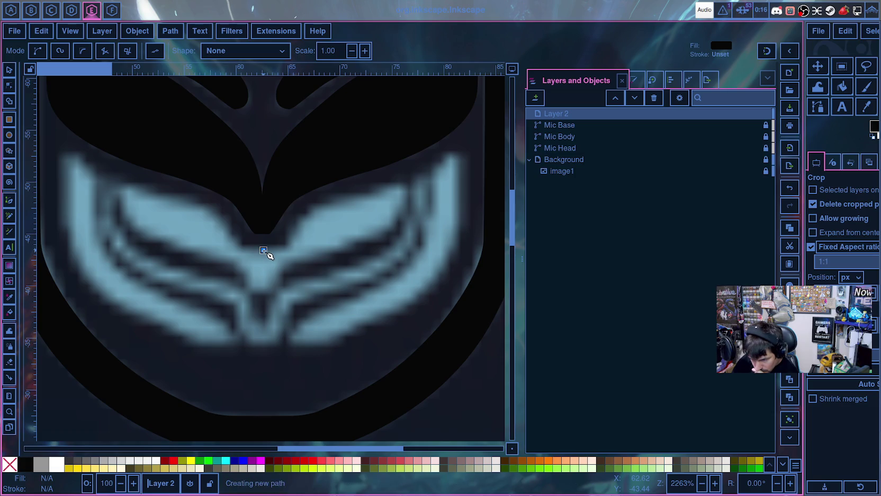
click(286, 249)
click(307, 211)
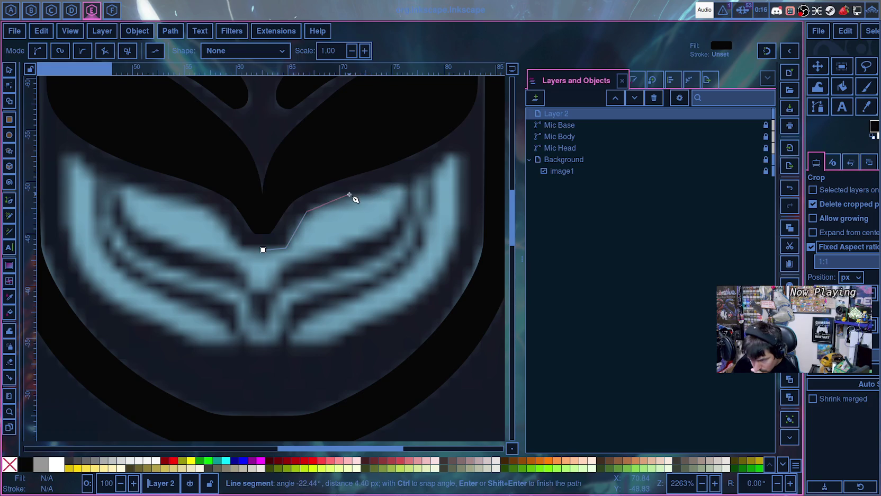
click(397, 182)
click(398, 213)
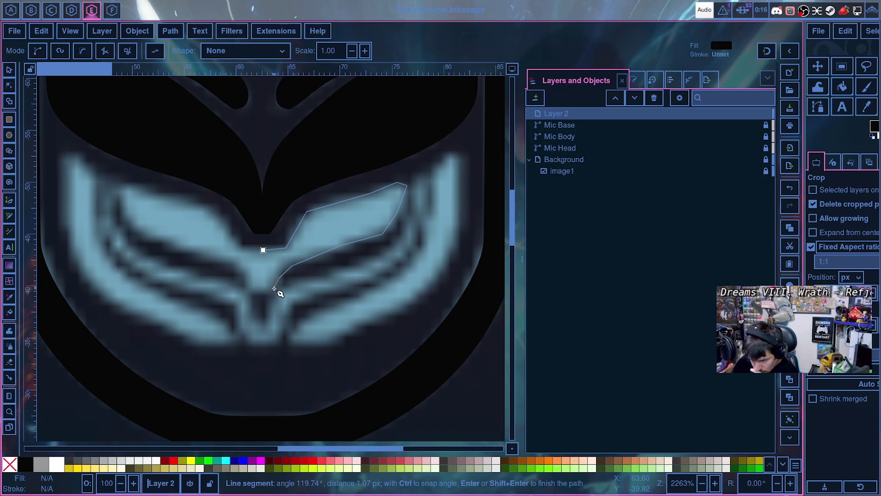
click(261, 289)
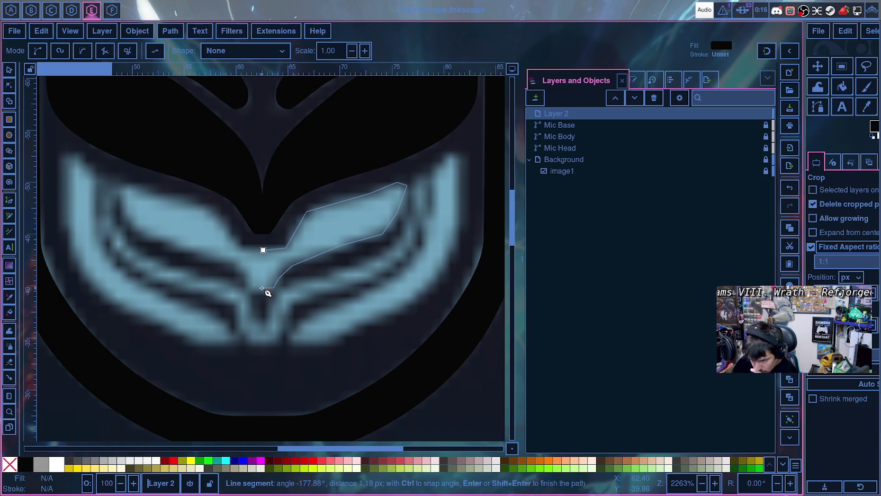
click(263, 250)
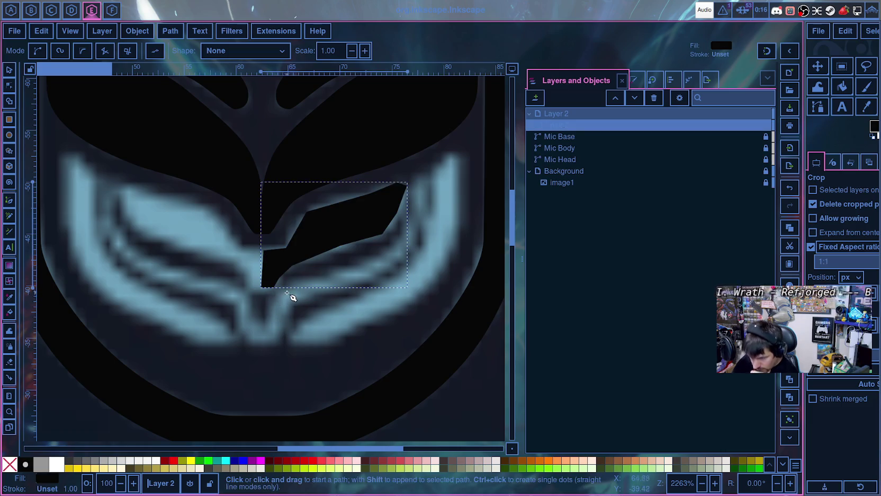
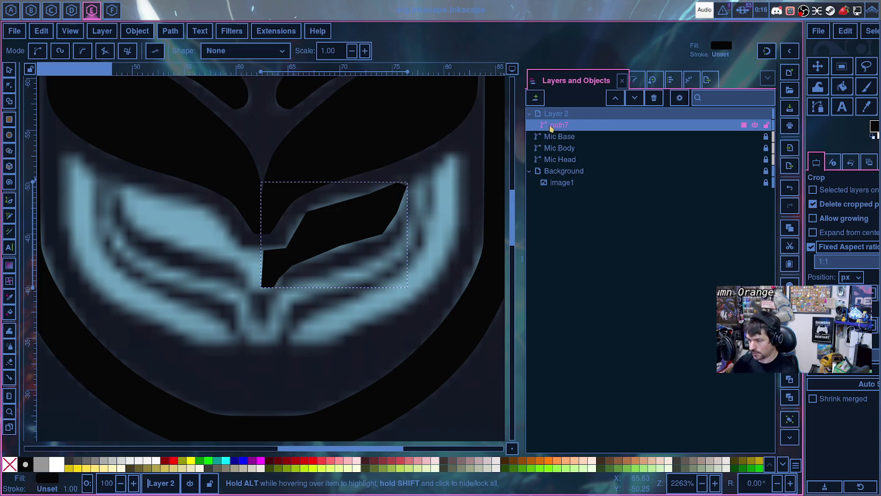
- Rename path7 in Layer 2 to 'Mid-Base 1', then select the Mic Base object
double_click(557, 126)
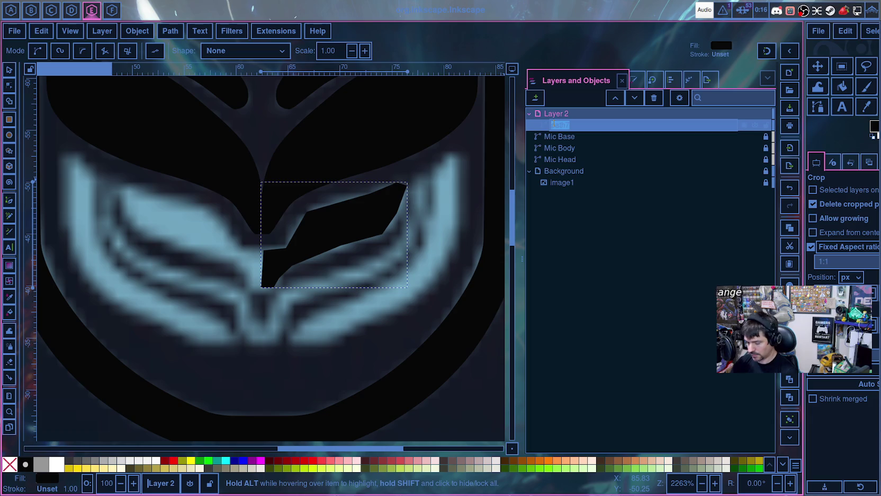
key(BackSpace)
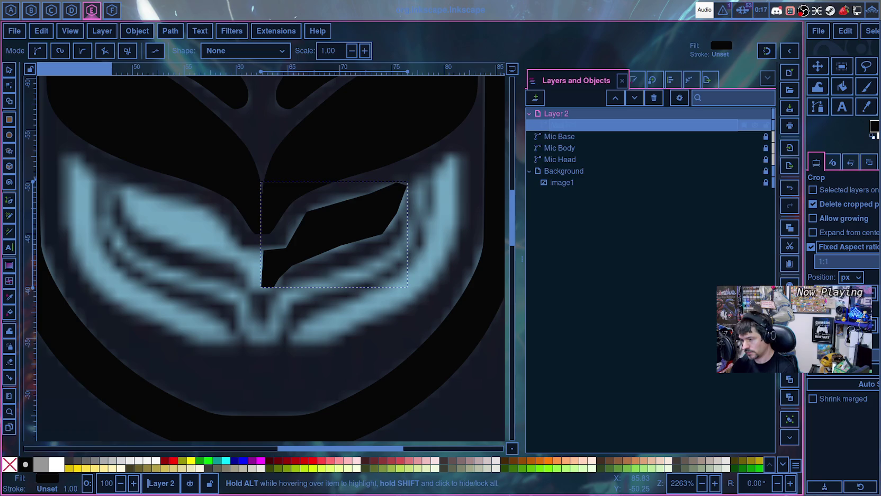
key(Return)
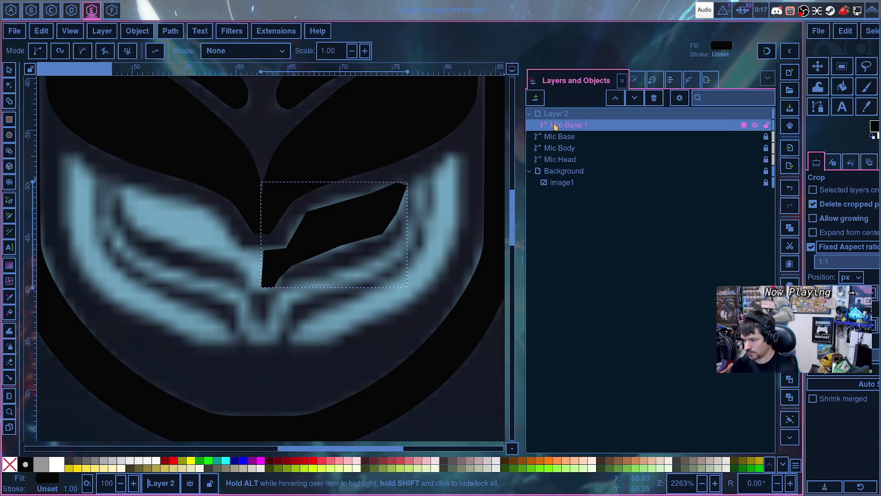
click(552, 136)
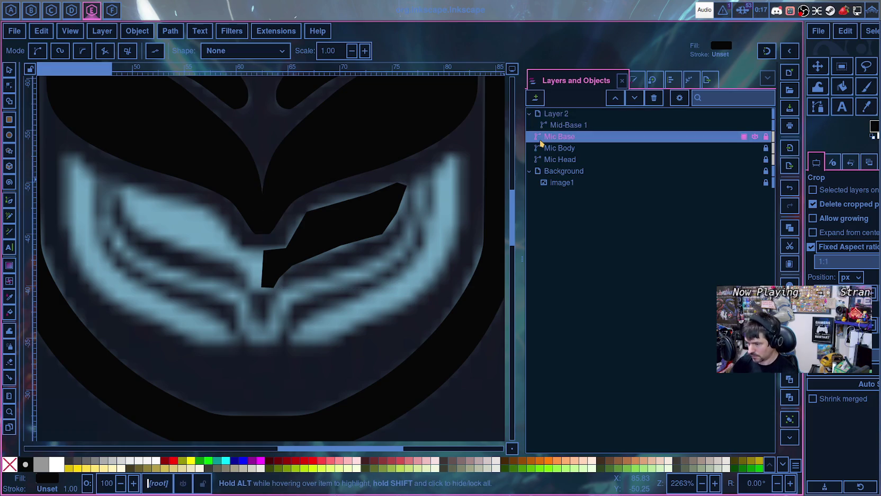
click(552, 136)
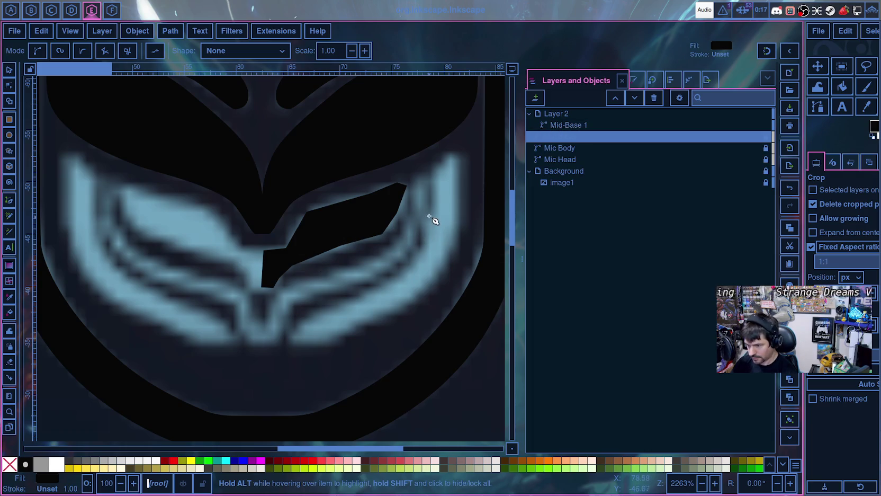
- Begin tracing the next wing stripe from its tip along the upper, right and lower edges
ctrl+scroll(419, 193, up, 1)
ctrl+scroll(420, 193, up, 1)
ctrl+scroll(418, 181, up, 1)
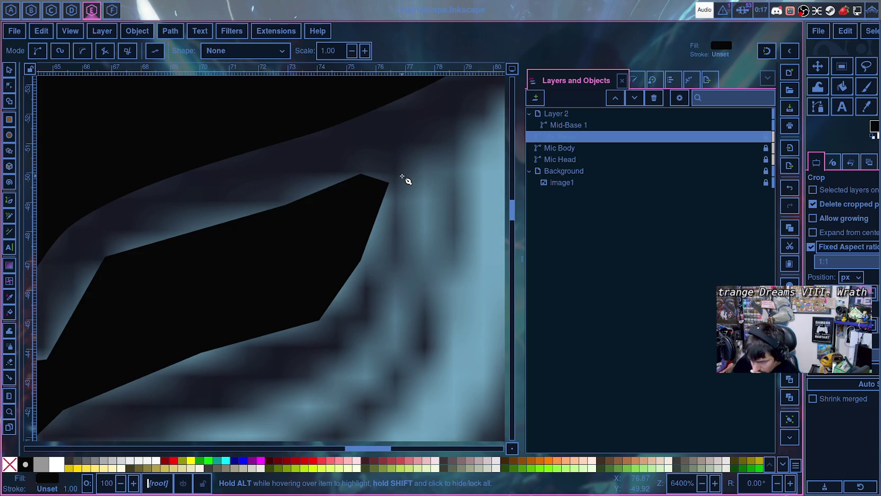
click(401, 175)
click(427, 151)
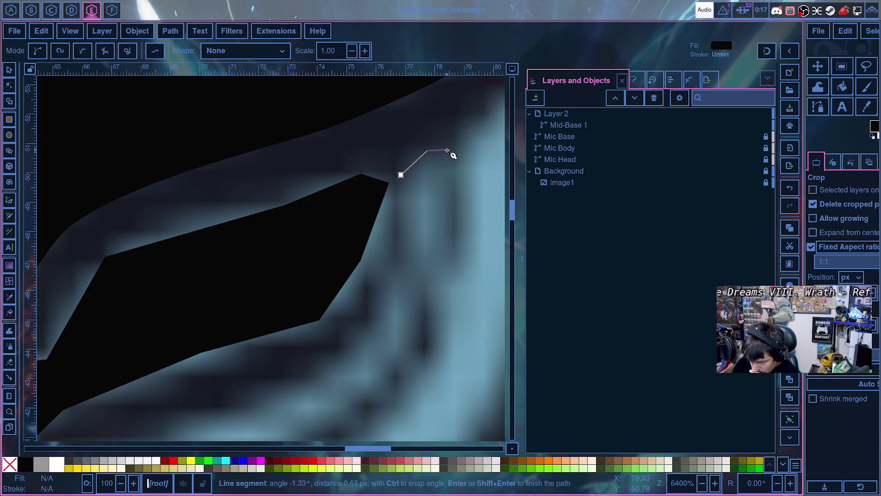
click(450, 154)
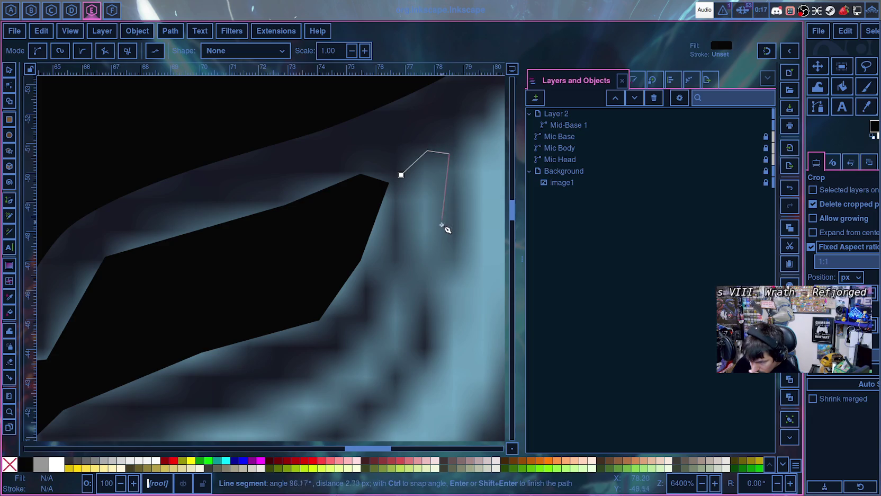
click(440, 261)
click(410, 344)
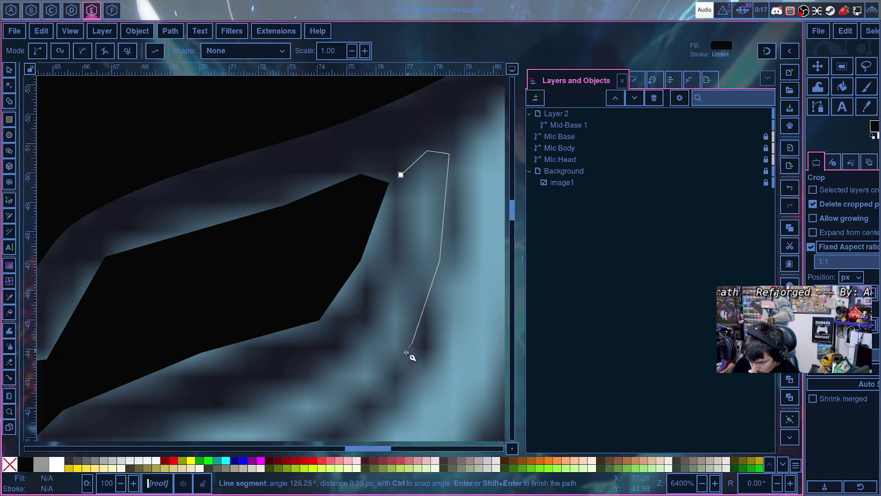
drag(369, 382, 409, 263)
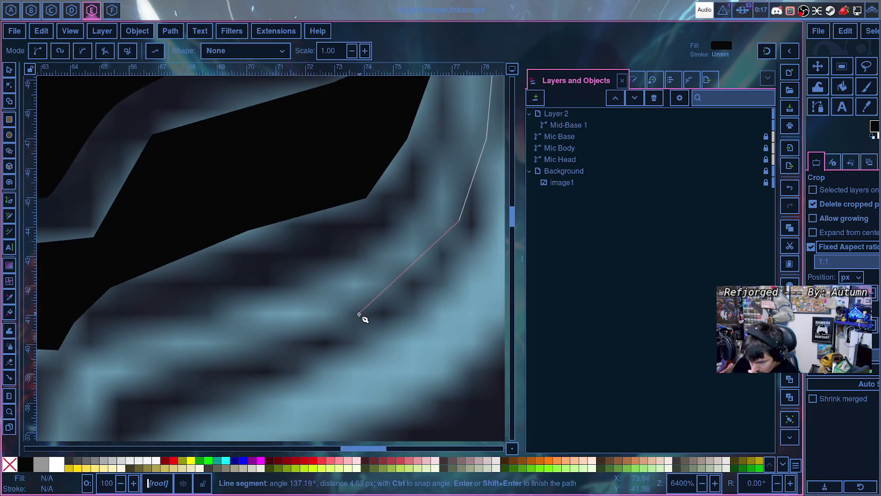
click(354, 314)
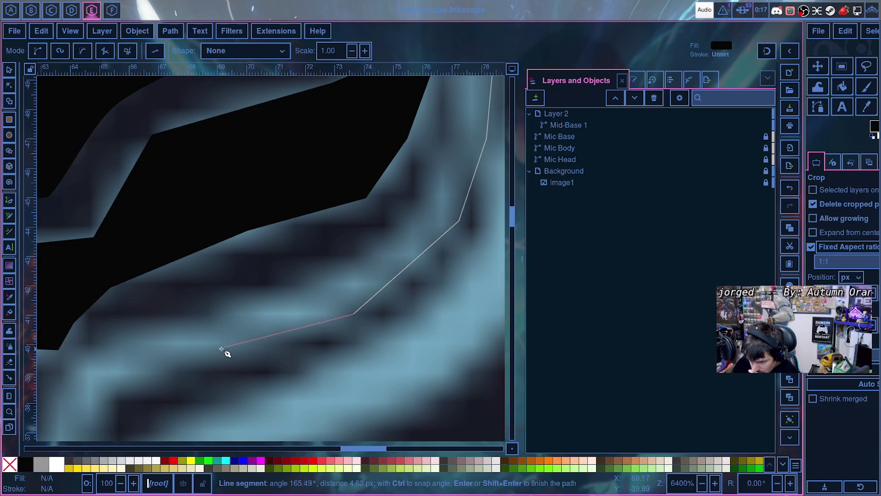
click(182, 367)
drag(182, 367, 354, 228)
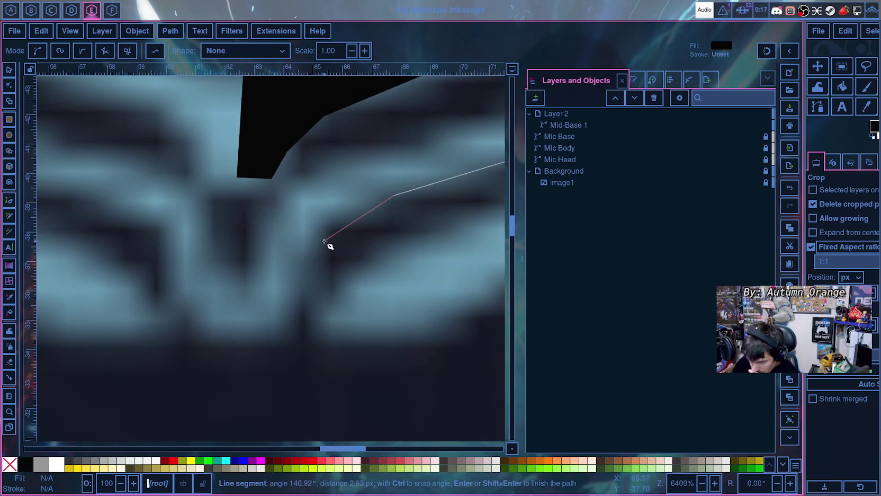
- Continue the outline around the stripe's left end and back along its upper edge
click(328, 232)
click(299, 302)
click(278, 338)
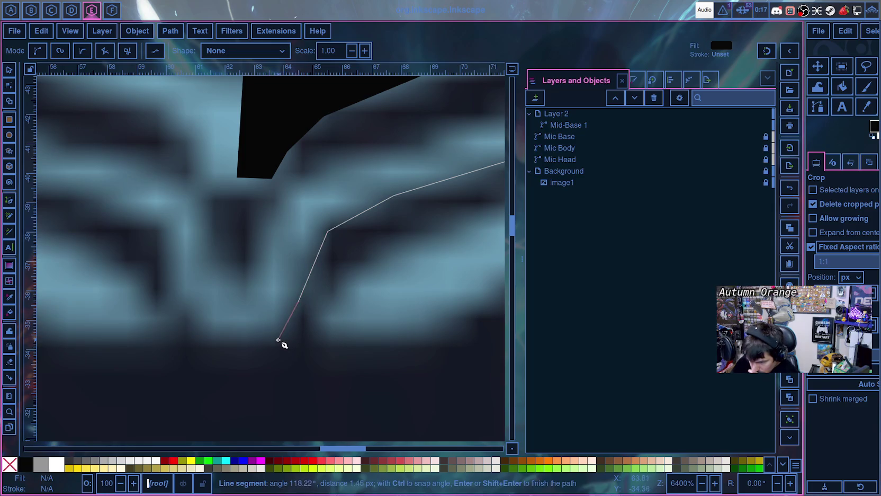
click(241, 345)
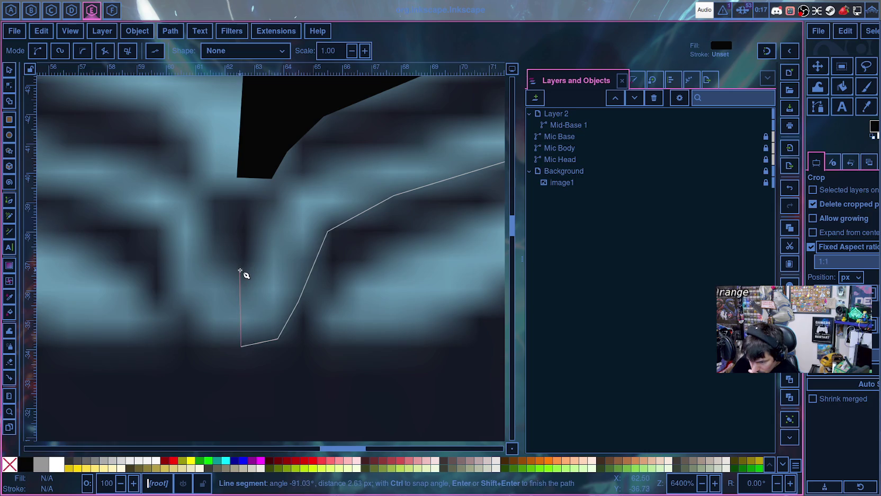
click(241, 264)
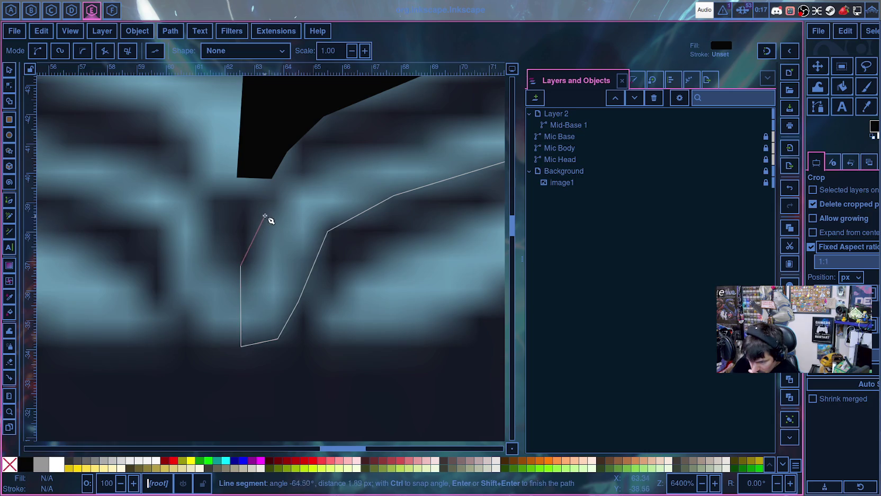
click(293, 185)
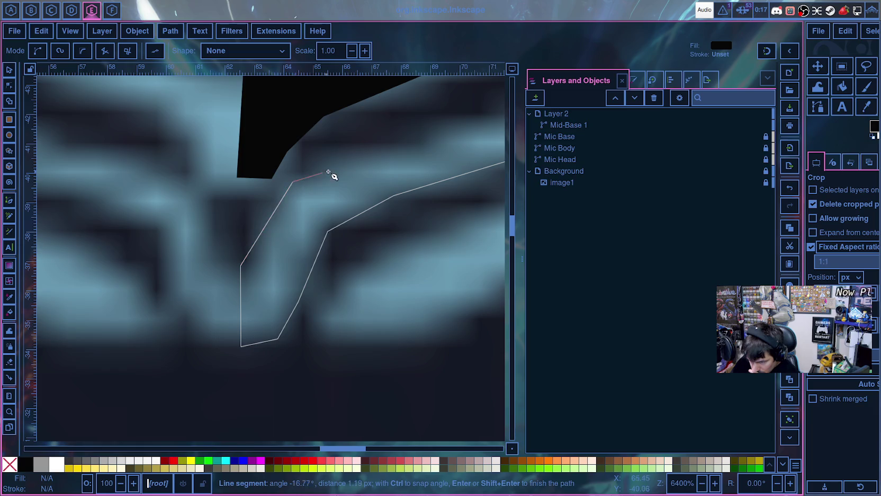
scroll(393, 146, up, 8)
scroll(394, 145, right, 9)
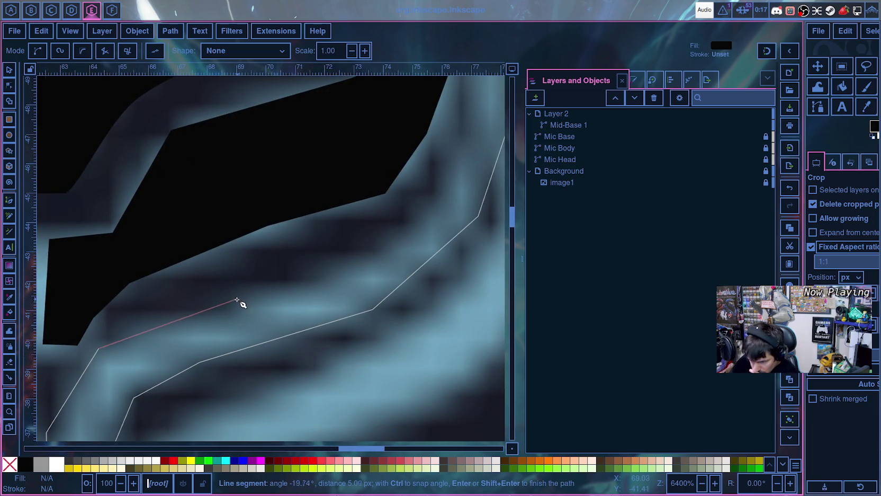
click(264, 291)
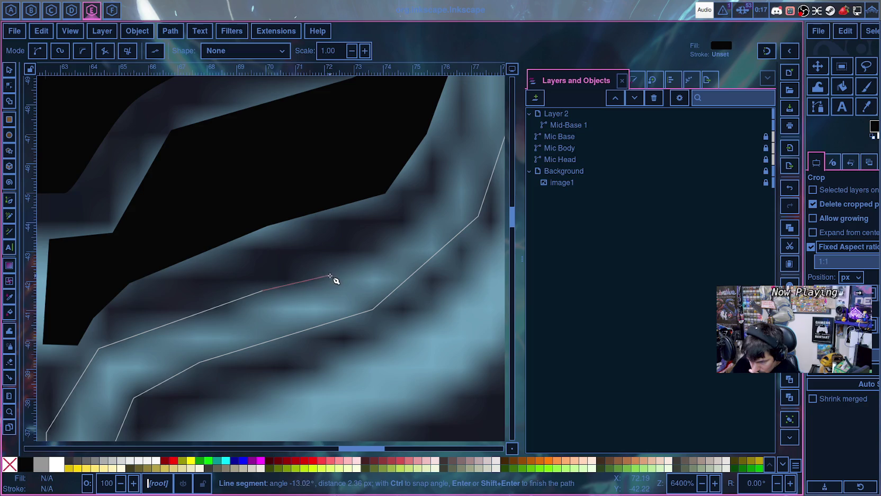
click(337, 271)
click(412, 225)
click(458, 151)
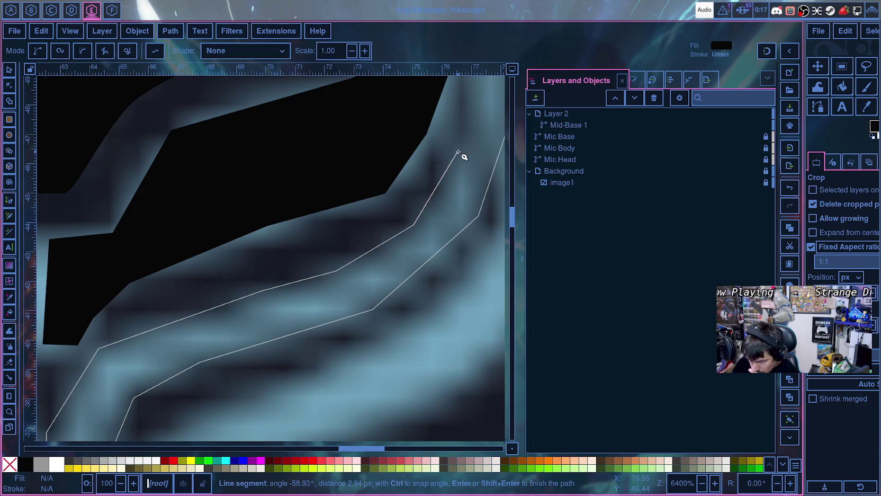
- Close the stripe into a black-filled shape and move path8 below Mid-Base 1 in Layer 2
scroll(455, 169, up, 5)
scroll(430, 232, right, 2)
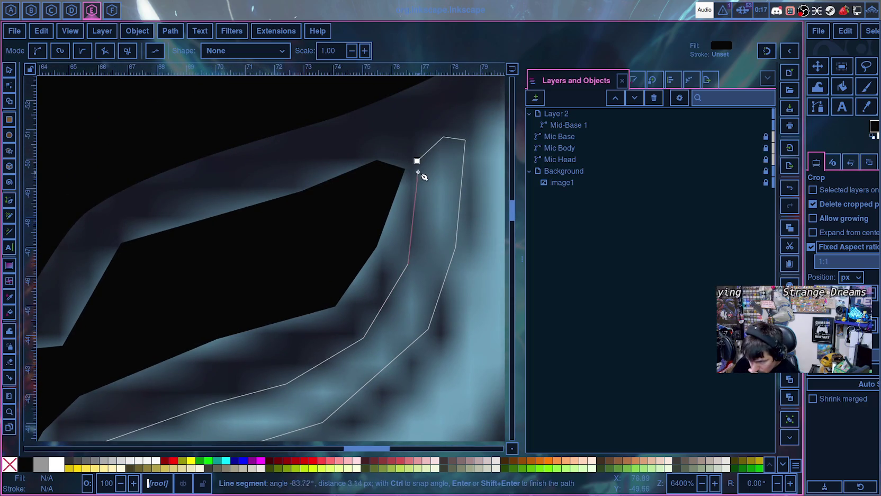
click(416, 161)
scroll(400, 313, down, 5)
scroll(308, 320, down, 5)
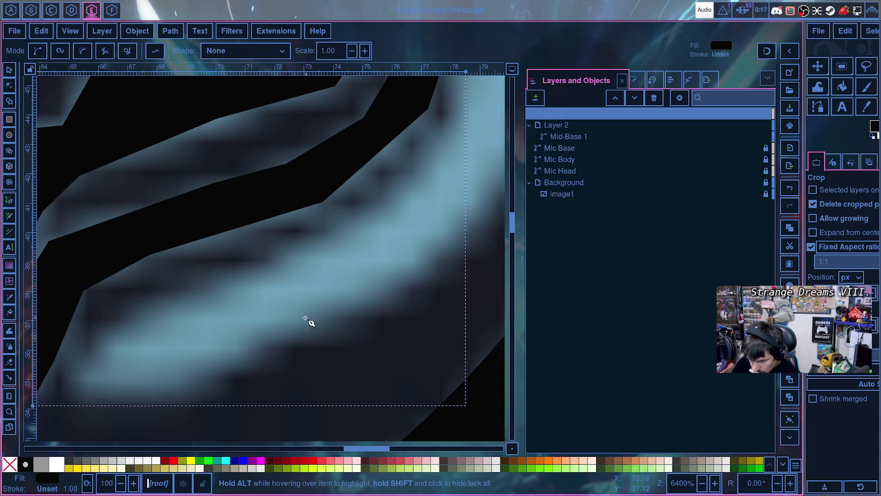
drag(213, 352, 416, 283)
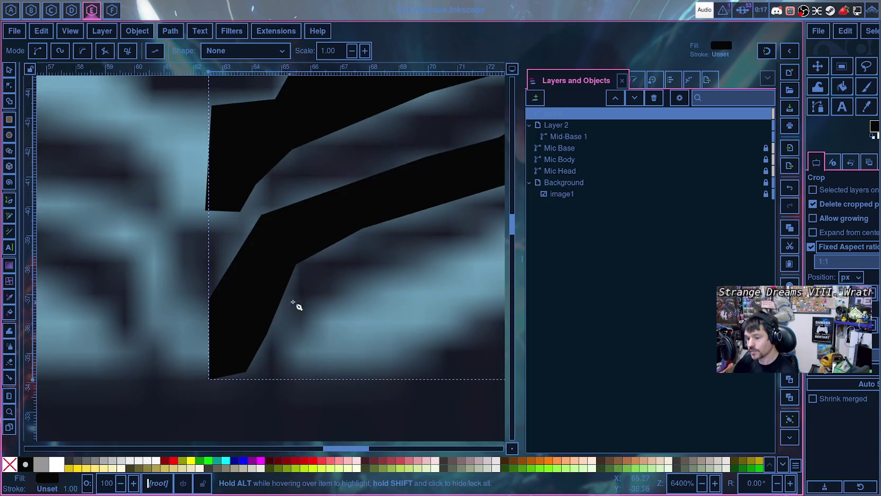
mouse_move(569, 136)
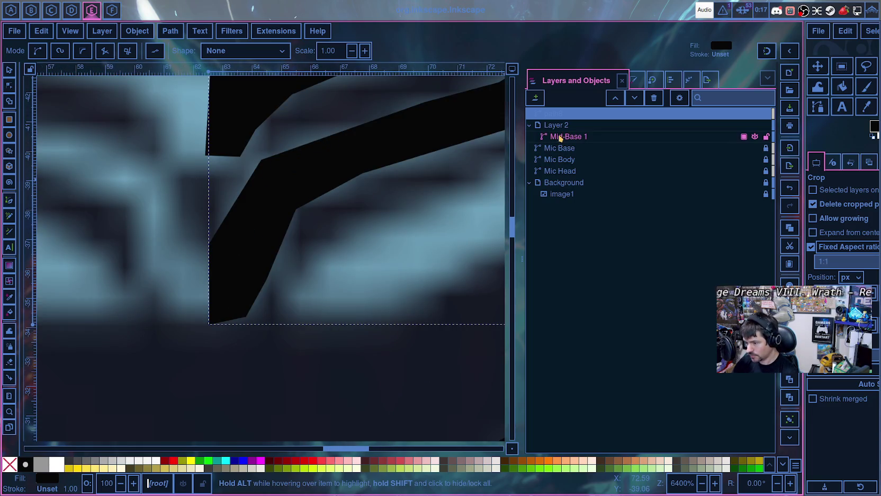
drag(548, 116, 560, 138)
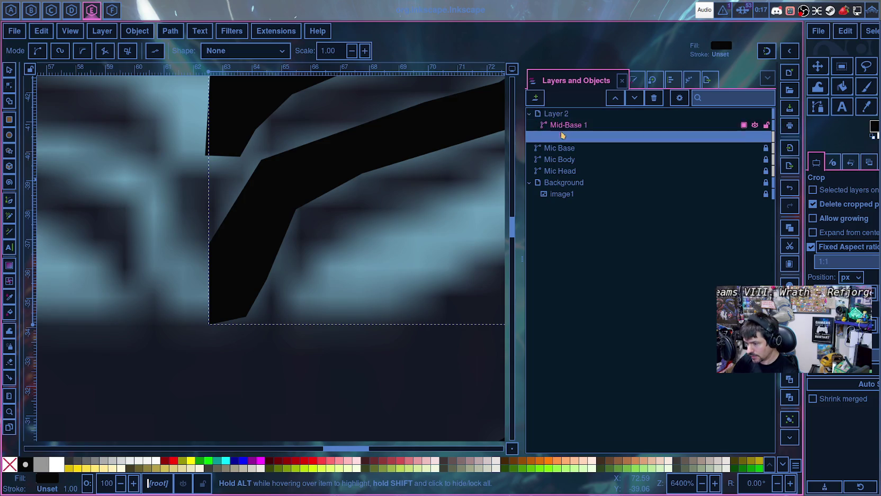
- Rename path8 to 'Mid-Base 2' and make Layer 2 the current layer
double_click(554, 137)
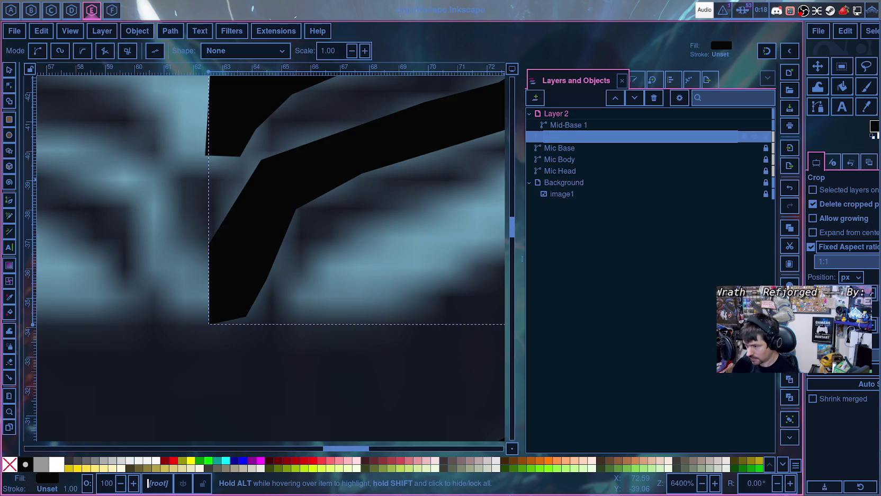
key(Return)
click(553, 141)
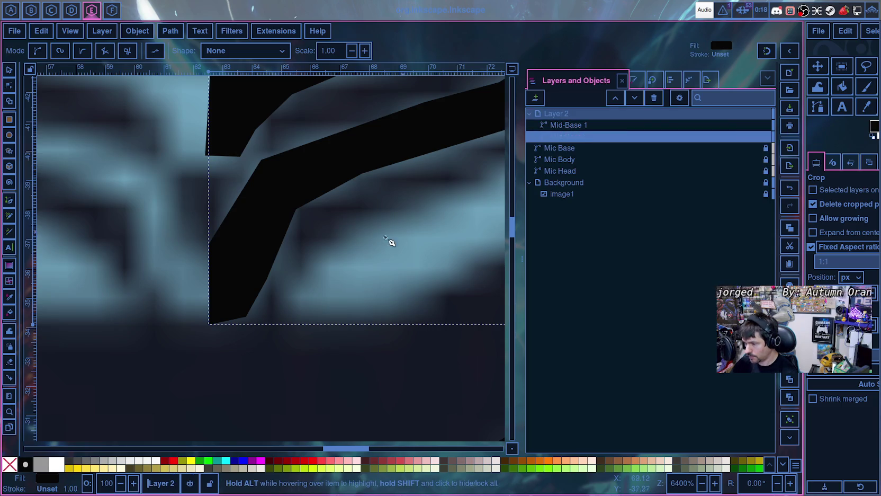
- Start a new pen path over the stripes, then cancel it with Escape
scroll(319, 243, up, 3)
ctrl+scroll(329, 259, down, 2)
ctrl+scroll(346, 267, down, 1)
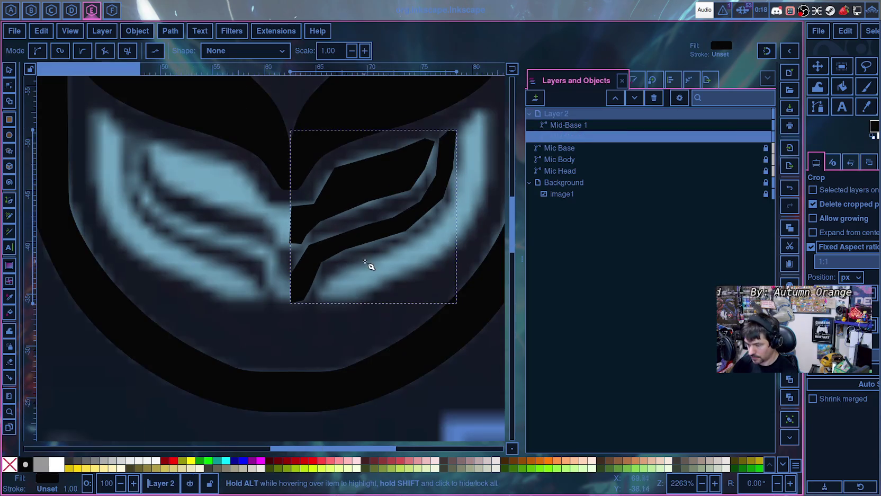
click(318, 328)
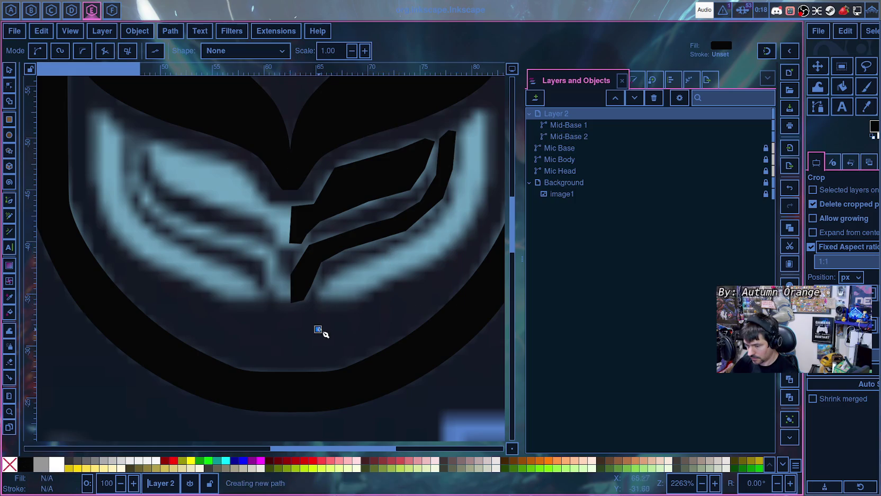
key(Escape)
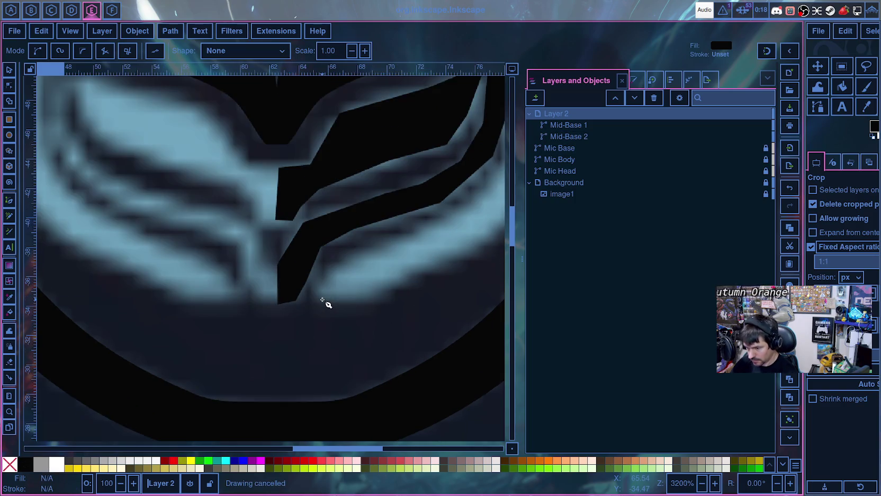
ctrl+scroll(329, 301, up, 1)
ctrl+scroll(323, 306, up, 2)
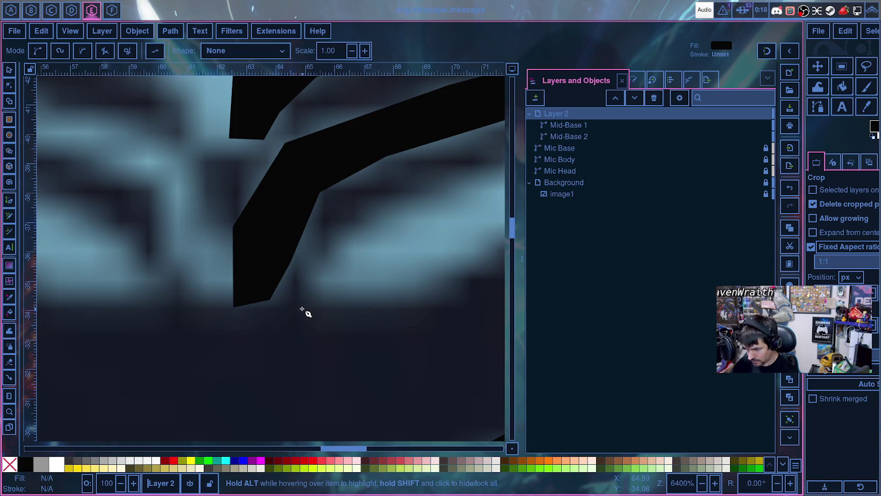
- Start tracing the third stripe from its lower corner, along the bottom edge and up its curve
click(301, 308)
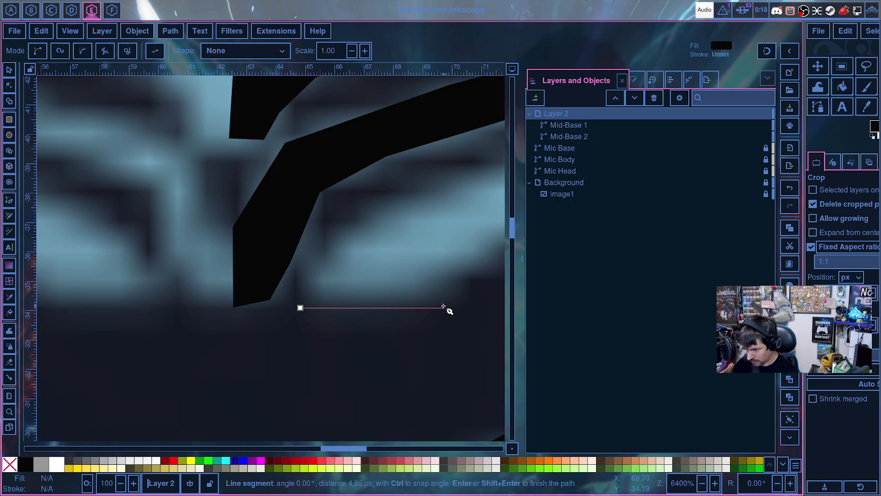
click(426, 308)
scroll(318, 344, up, 5)
scroll(318, 344, right, 10)
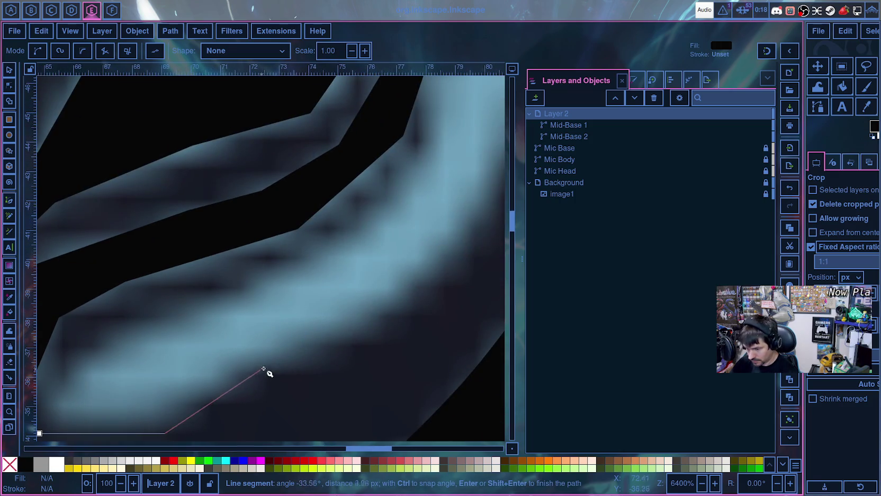
click(427, 275)
scroll(350, 339, up, 8)
scroll(349, 339, right, 10)
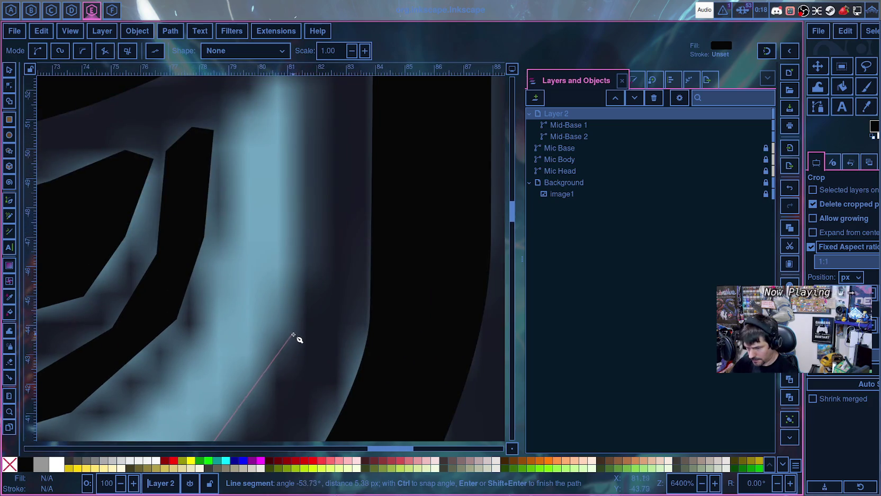
scroll(326, 244, down, 3)
scroll(289, 334, left, 1)
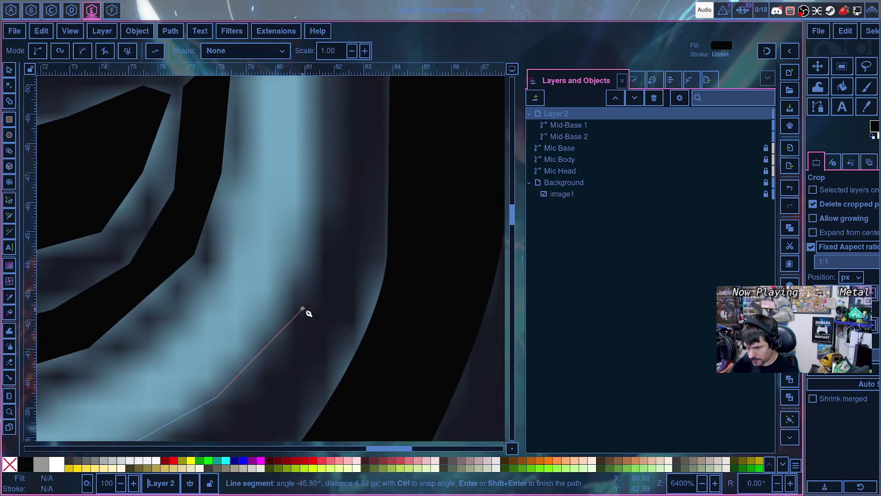
click(310, 278)
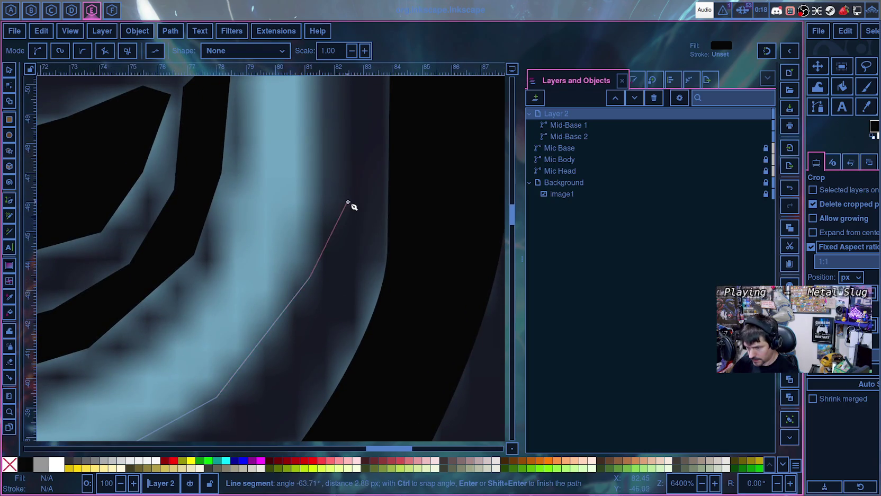
scroll(339, 239, right, 2)
scroll(301, 318, up, 4)
scroll(286, 265, up, 3)
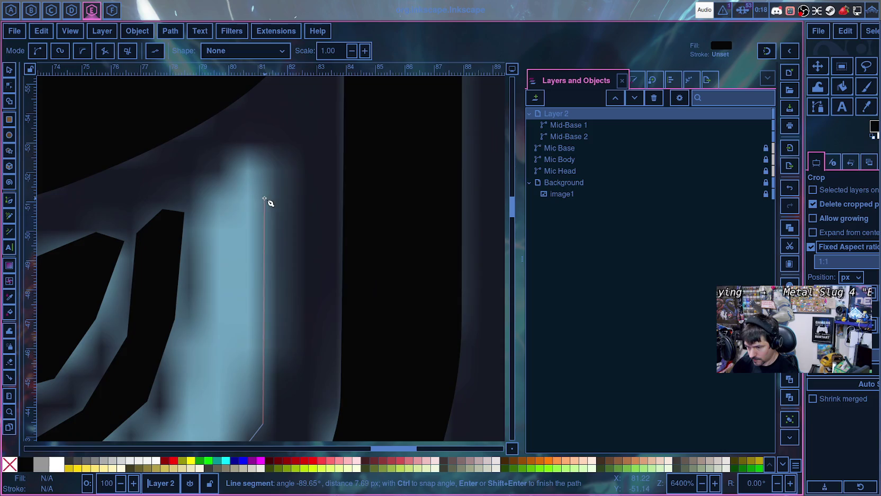
- Outline the stripe's top tip and trace down its inner edge
click(273, 167)
click(246, 151)
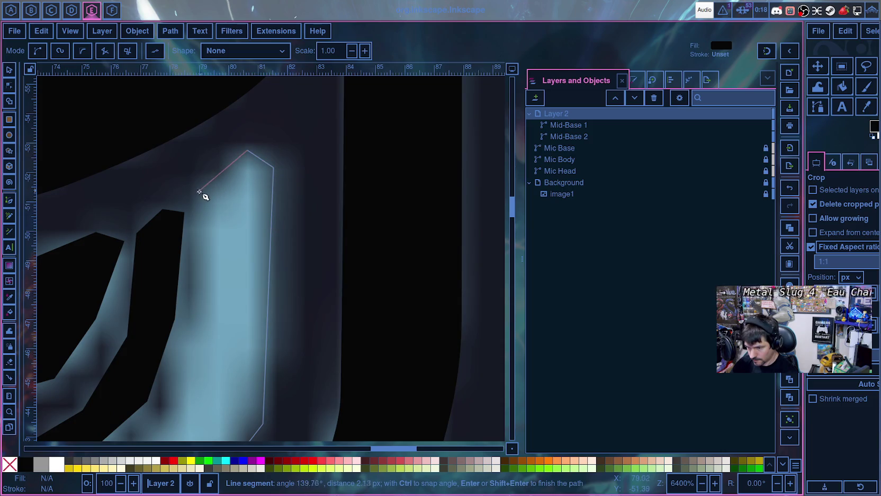
click(193, 207)
click(188, 419)
scroll(206, 395, down, 5)
scroll(206, 394, left, 4)
scroll(403, 130, left, 2)
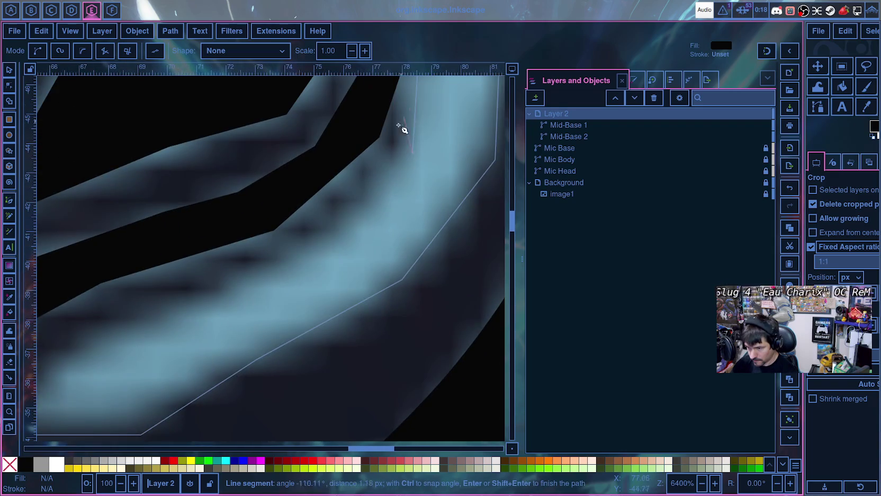
- Trace the upper edge leftward and close the outline into a black-filled shape
click(328, 241)
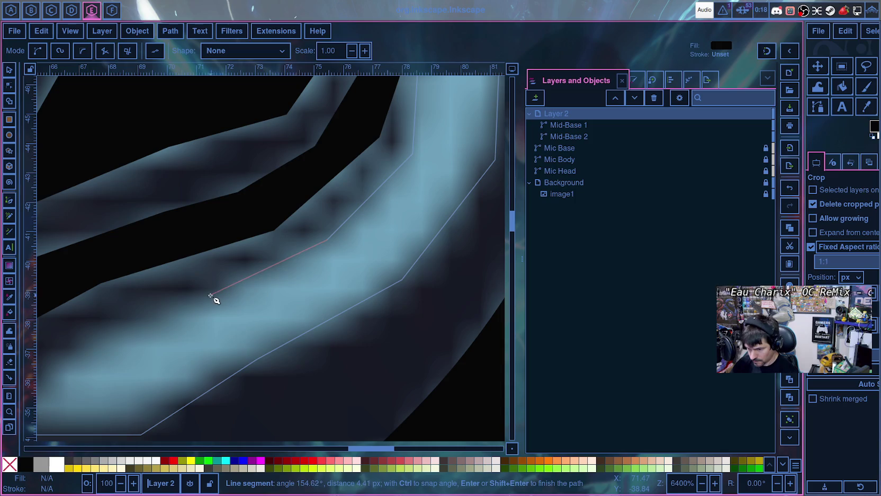
click(210, 296)
scroll(212, 300, down, 4)
scroll(212, 299, left, 7)
click(235, 263)
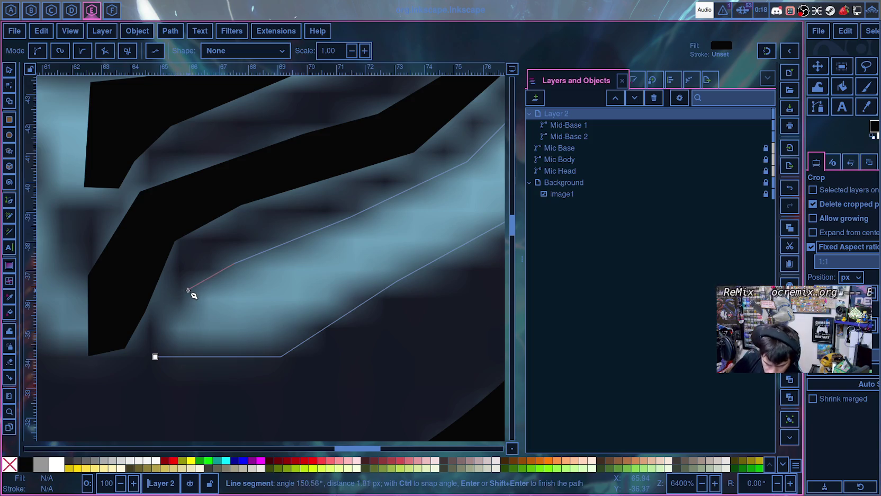
click(154, 315)
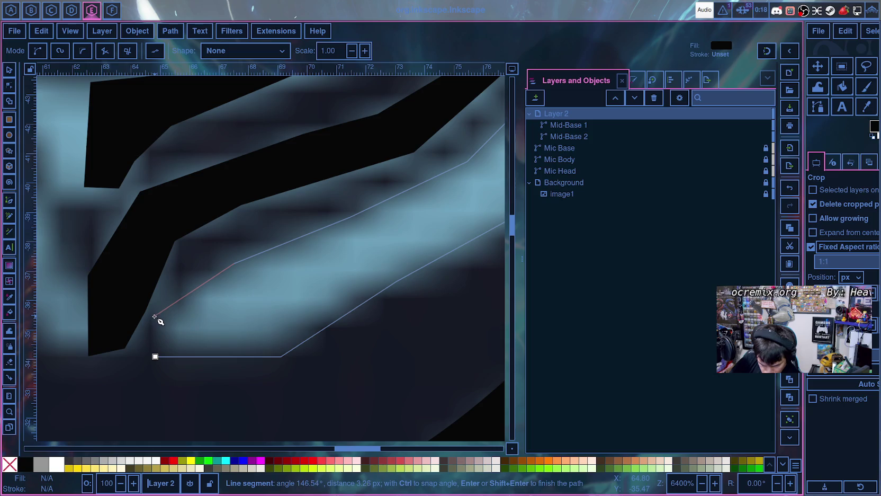
click(156, 356)
scroll(222, 312, down, 3)
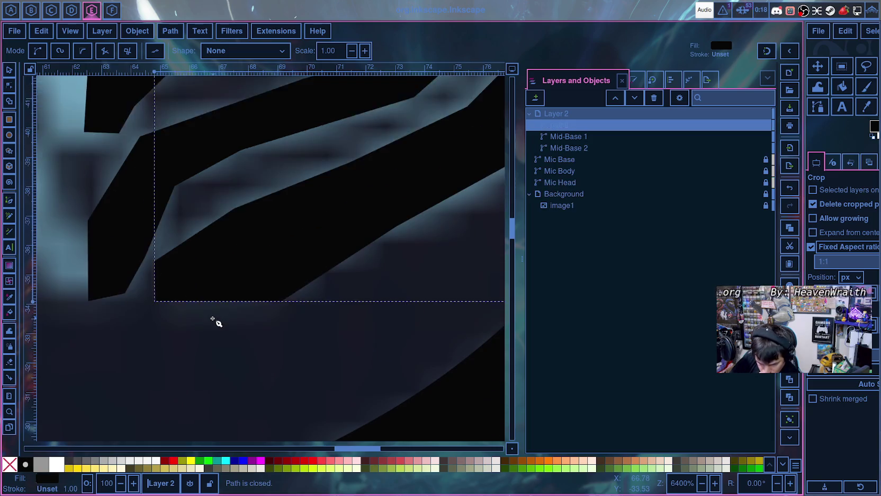
scroll(220, 317, up, 5)
scroll(218, 320, up, 5)
scroll(216, 322, up, 4)
scroll(216, 318, down, 5)
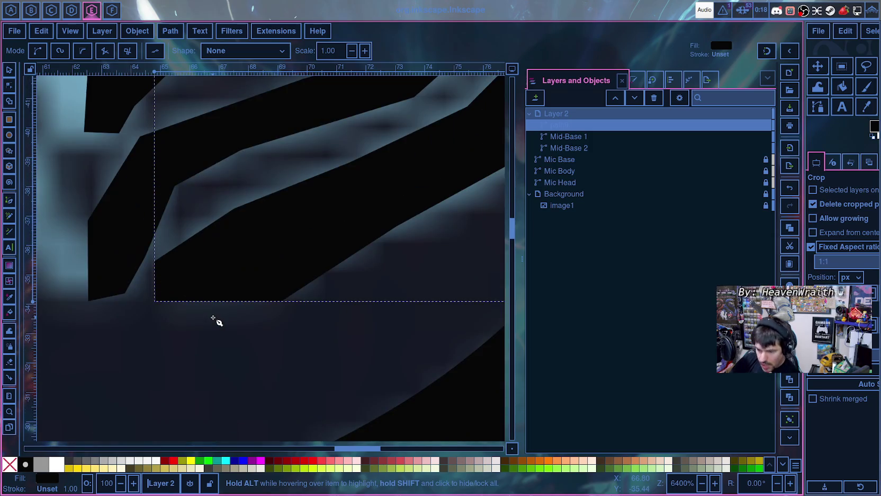
- Rename the new path to 'Mid-Base 3', correcting the initial 'Mid_Base 3' typo
scroll(239, 310, right, 1)
drag(260, 350, 220, 384)
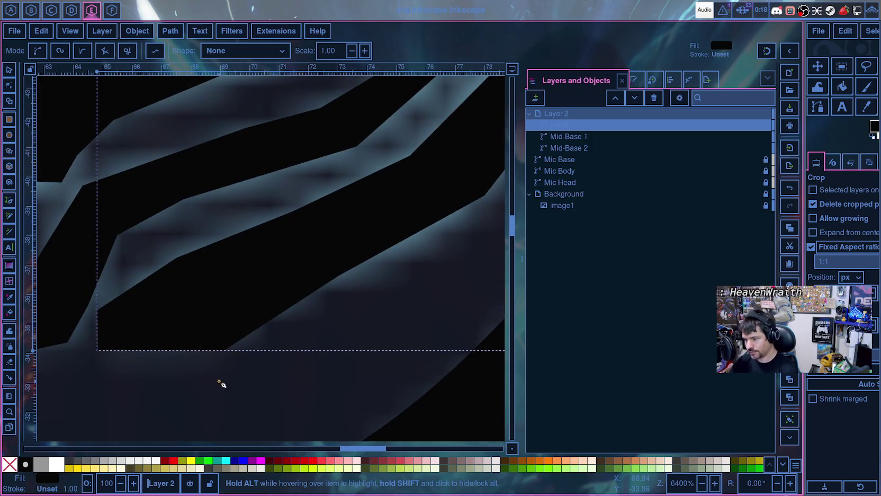
double_click(560, 125)
mouse_move(575, 126)
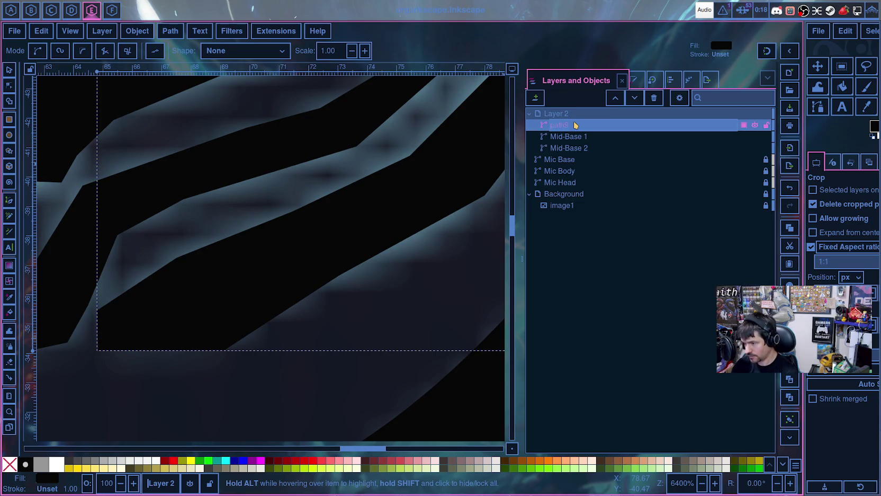
text(Mid_Base 3)
key(Return)
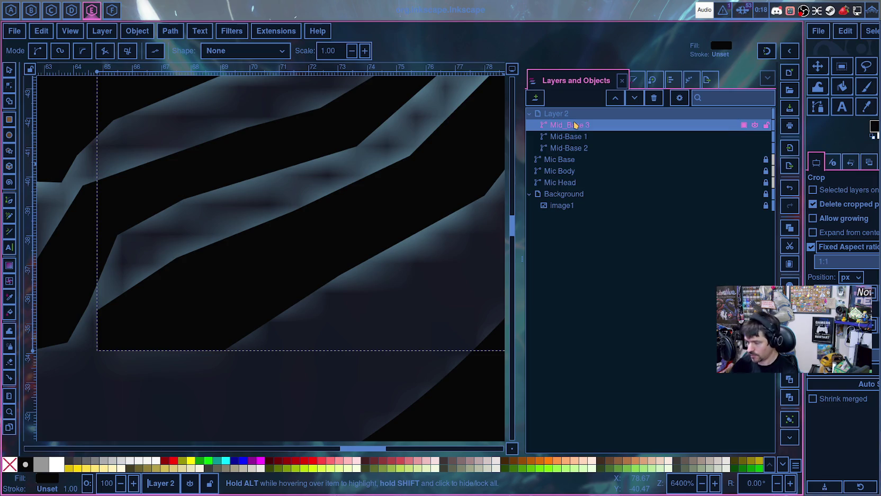
double_click(569, 127)
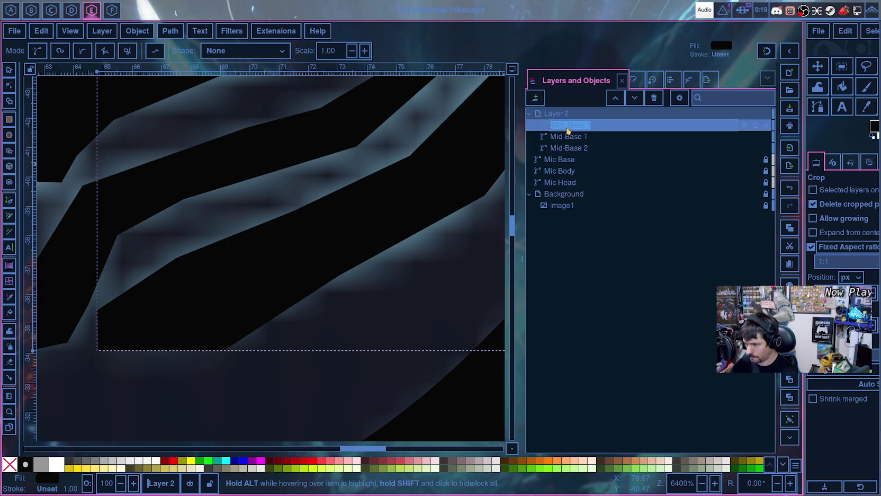
key(BackSpace)
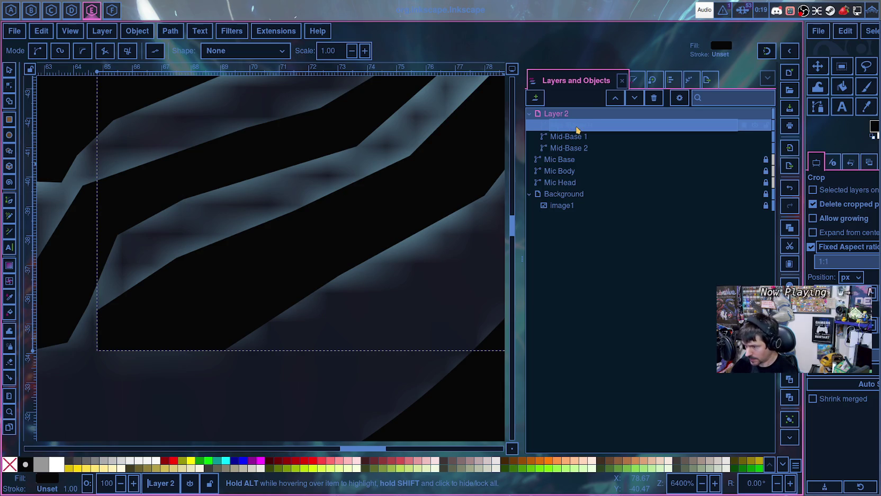
key(Escape)
double_click(571, 126)
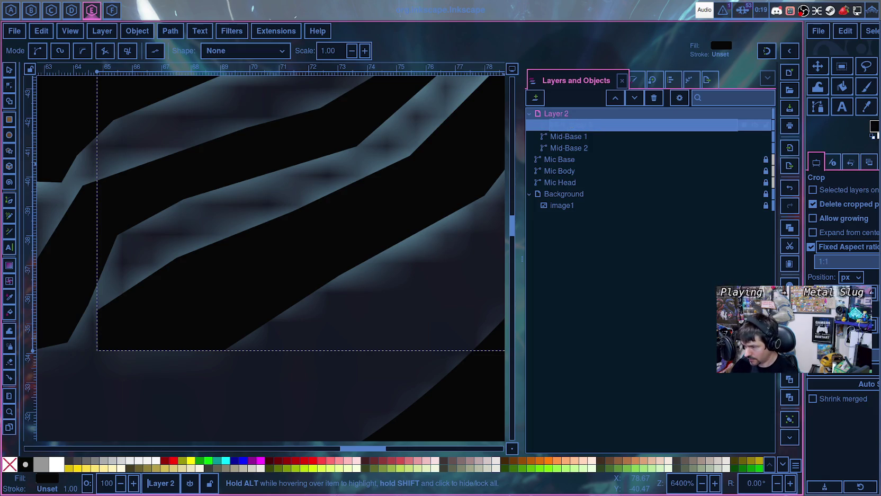
key(Return)
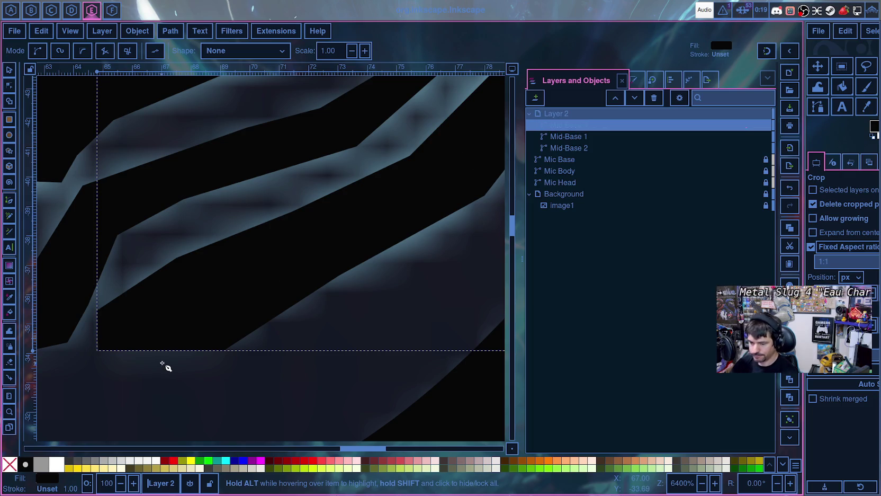
- Review the finished 13-node stripe and switch to the Selector tool
scroll(186, 337, up, 5)
scroll(197, 330, up, 5)
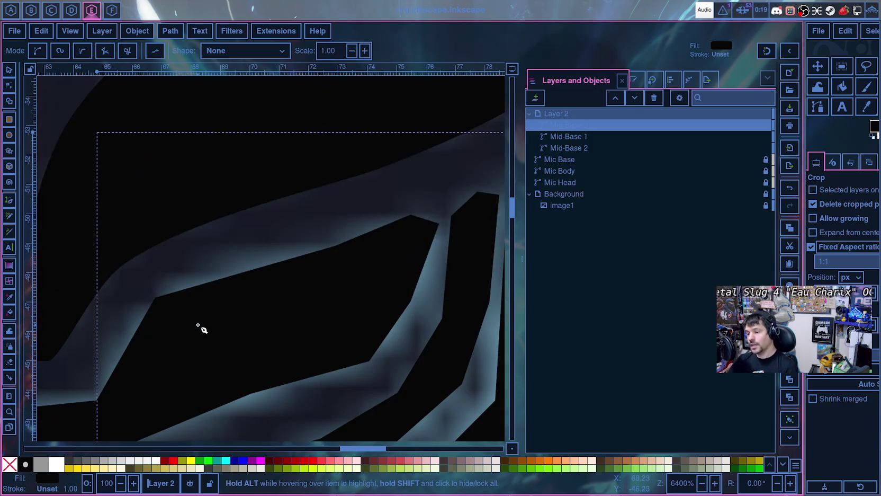
ctrl+scroll(203, 327, down, 2)
ctrl+scroll(203, 329, down, 2)
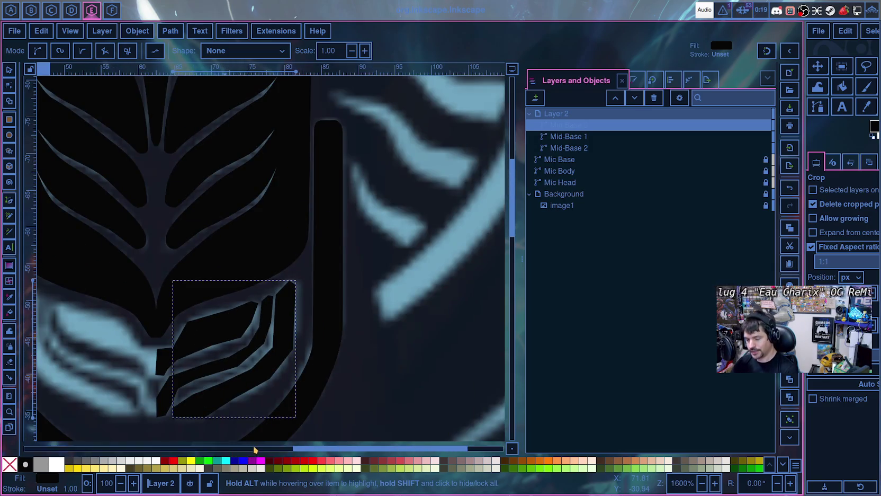
scroll(327, 449, left, 3)
scroll(282, 423, left, 3)
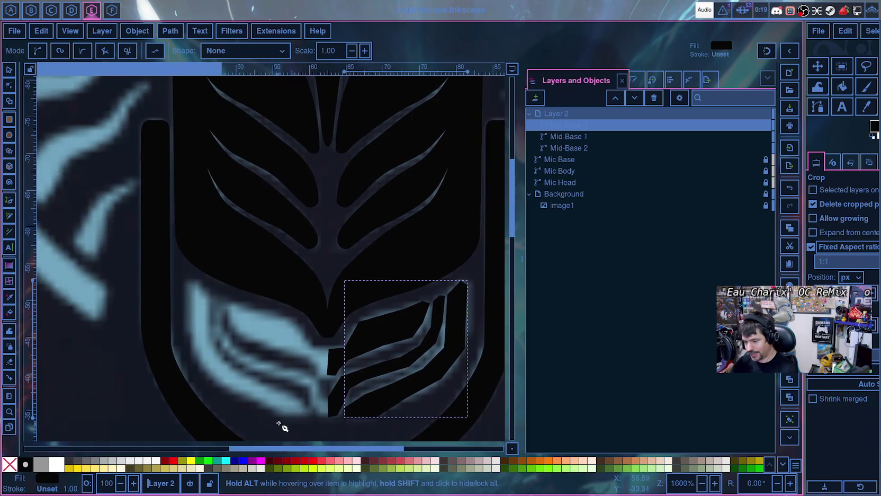
scroll(326, 398, down, 6)
scroll(328, 392, up, 2)
scroll(350, 373, up, 4)
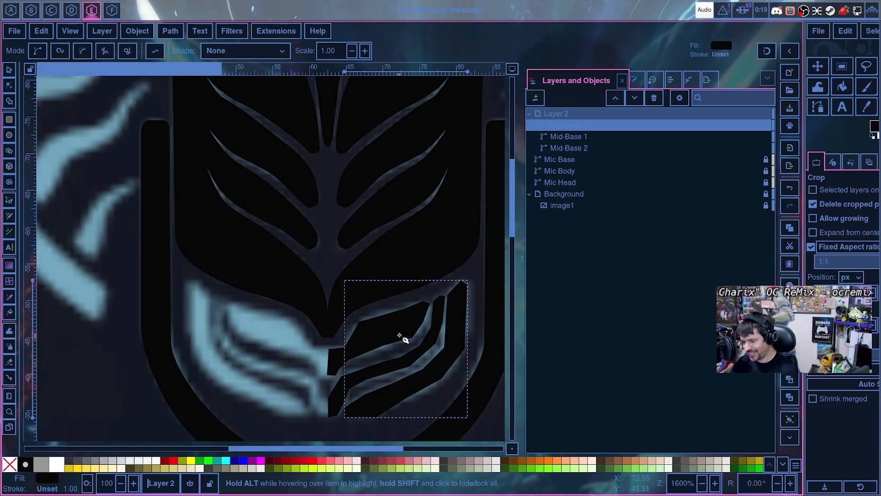
ctrl+scroll(409, 339, up, 2)
ctrl+scroll(414, 331, up, 3)
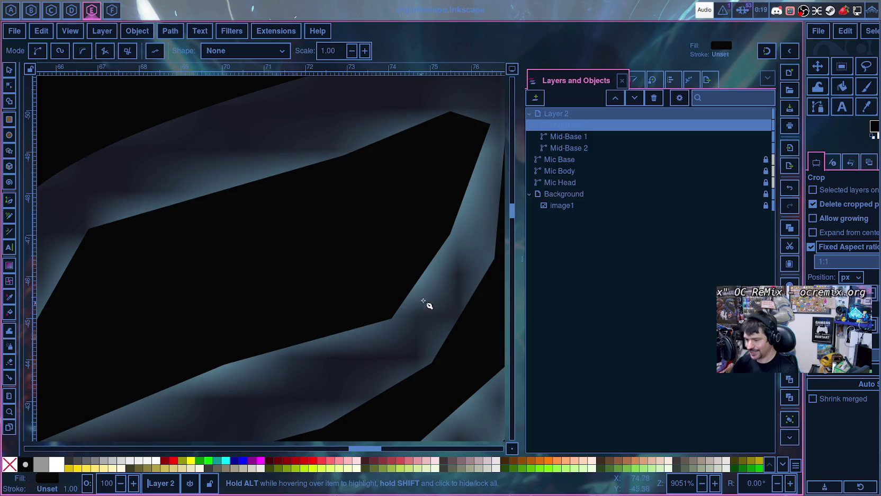
click(10, 69)
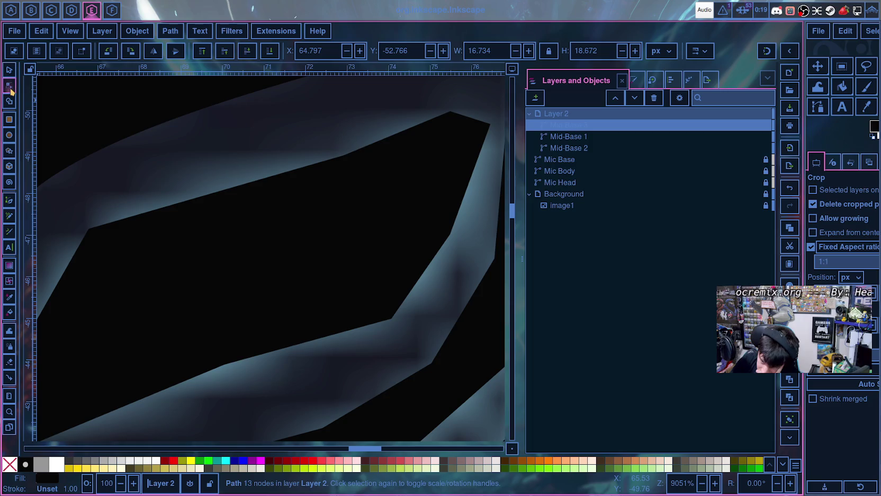
- Drag Mid-Base 1's nodes onto the stripe outline using the Node tool
click(9, 83)
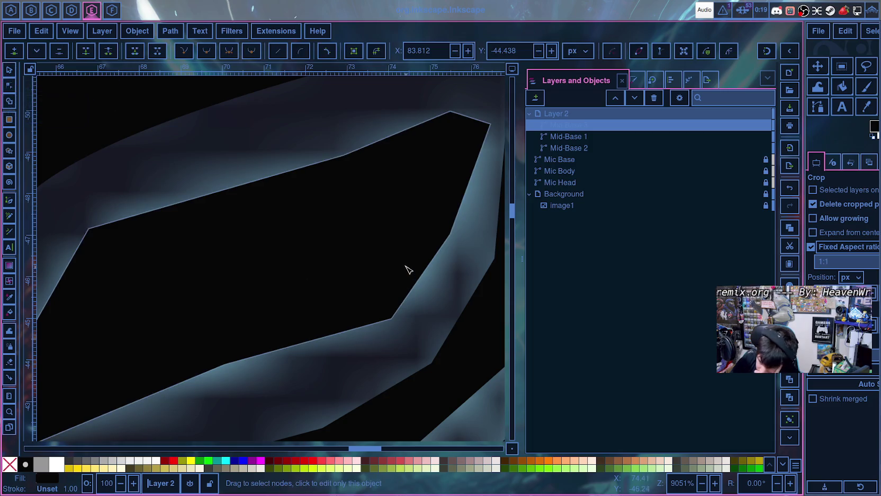
click(449, 236)
drag(450, 234, 458, 259)
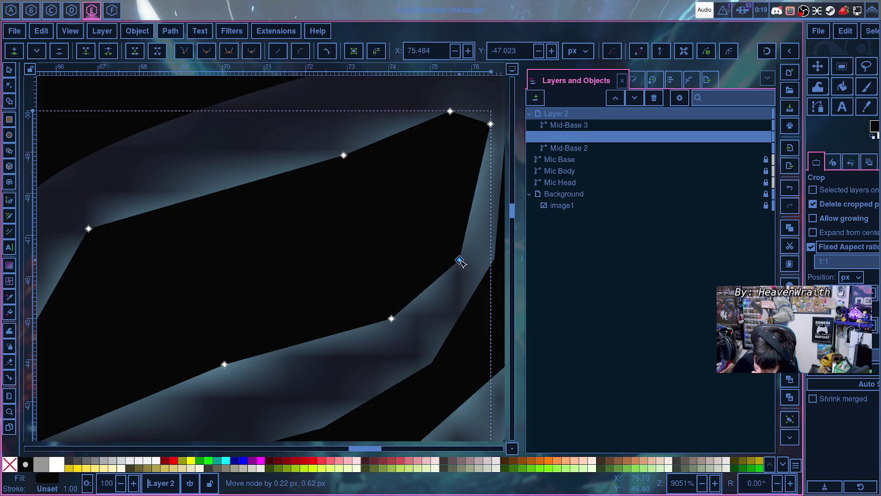
drag(392, 319, 376, 337)
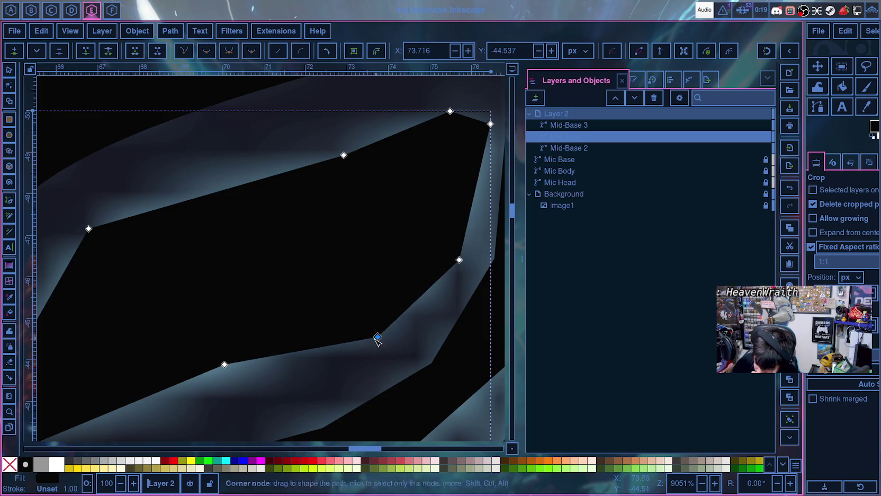
drag(225, 365, 224, 393)
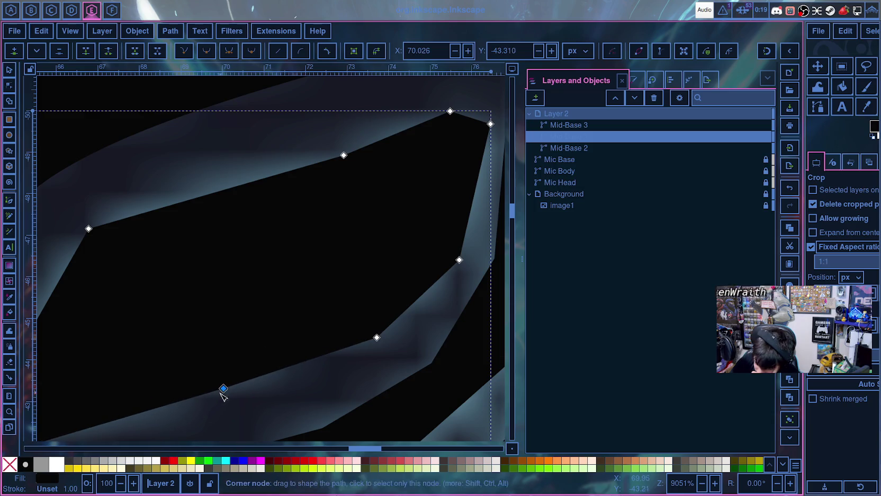
scroll(225, 392, down, 6)
scroll(224, 393, left, 4)
click(136, 283)
drag(136, 283, 190, 277)
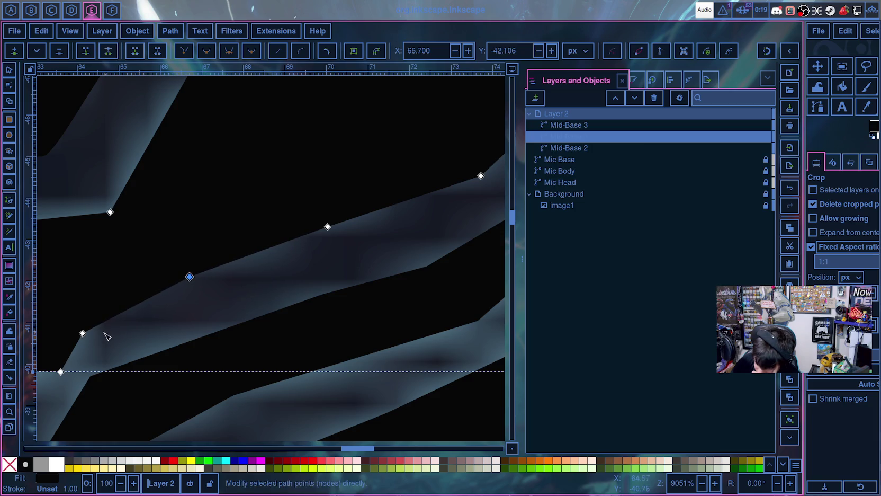
drag(82, 333, 93, 327)
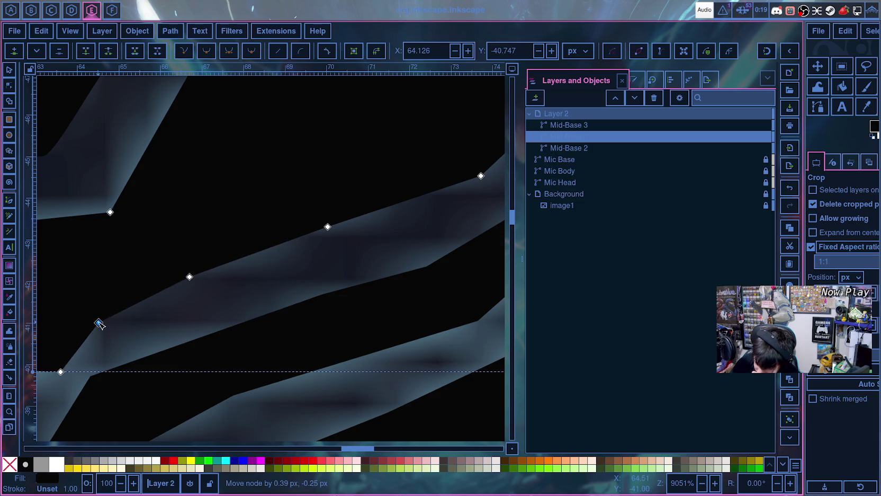
scroll(305, 295, up, 3)
ctrl+scroll(367, 291, down, 2)
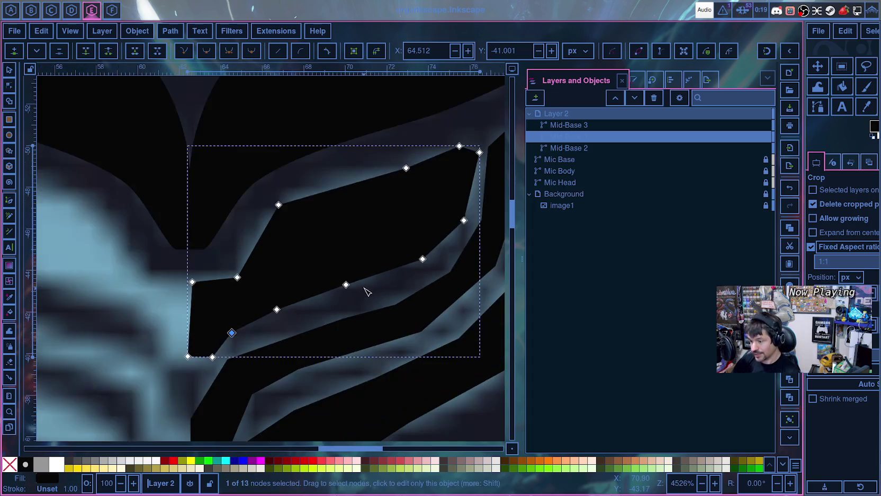
- Make the five lower-edge nodes auto-smooth and nudge the upper-right curve node
click(464, 221)
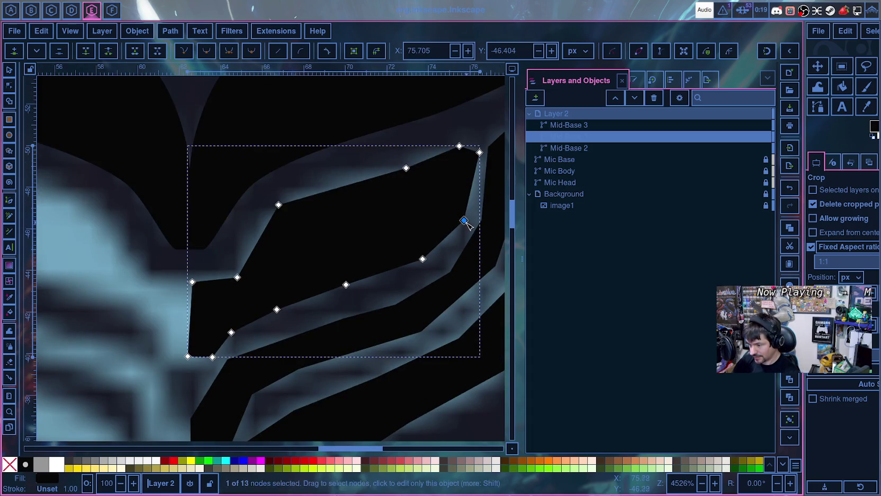
shift+click(422, 259)
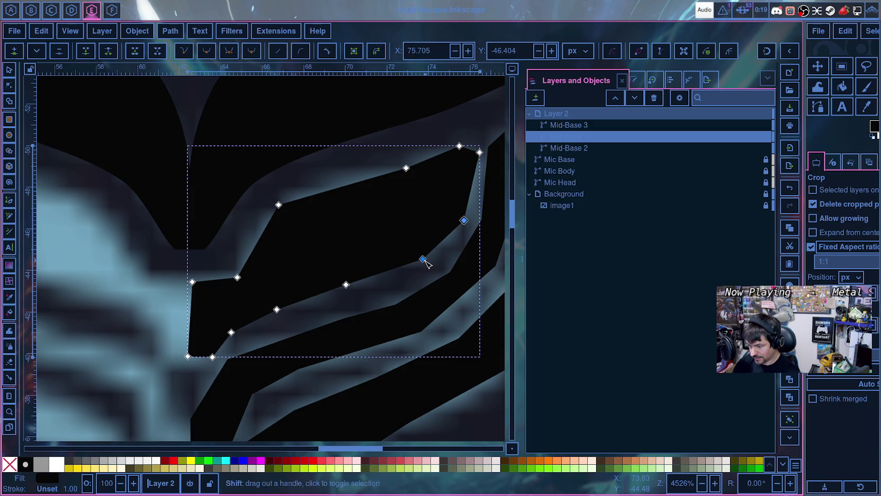
shift+click(346, 285)
shift+click(277, 310)
shift+click(232, 332)
click(252, 52)
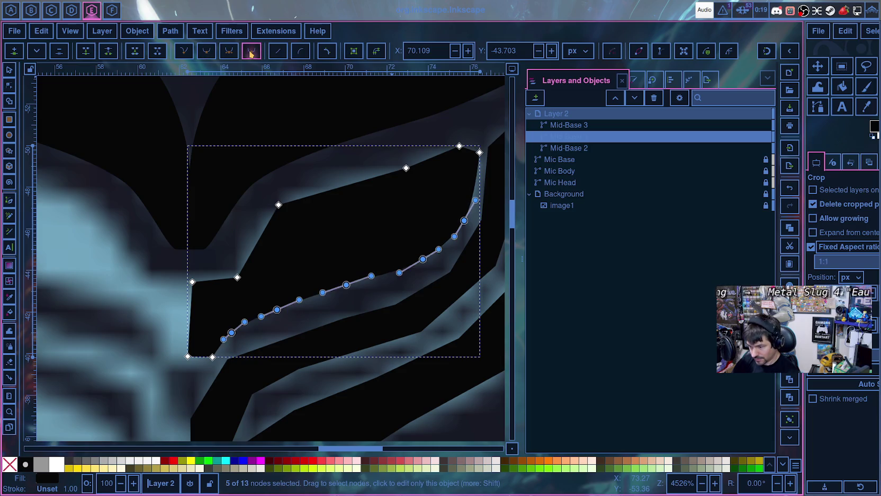
click(356, 310)
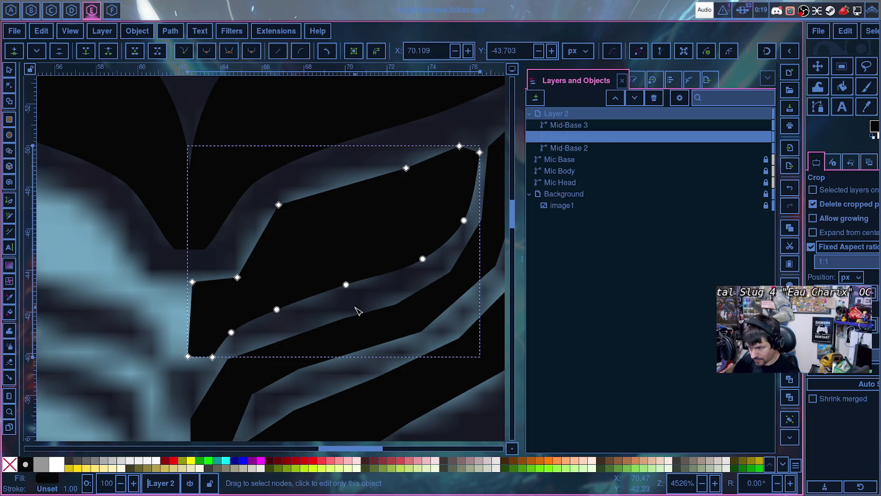
drag(464, 219, 472, 218)
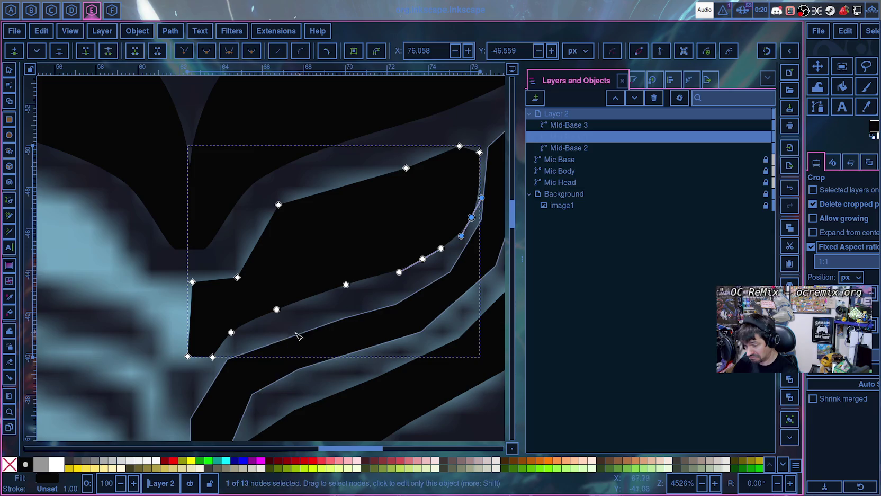
click(212, 357)
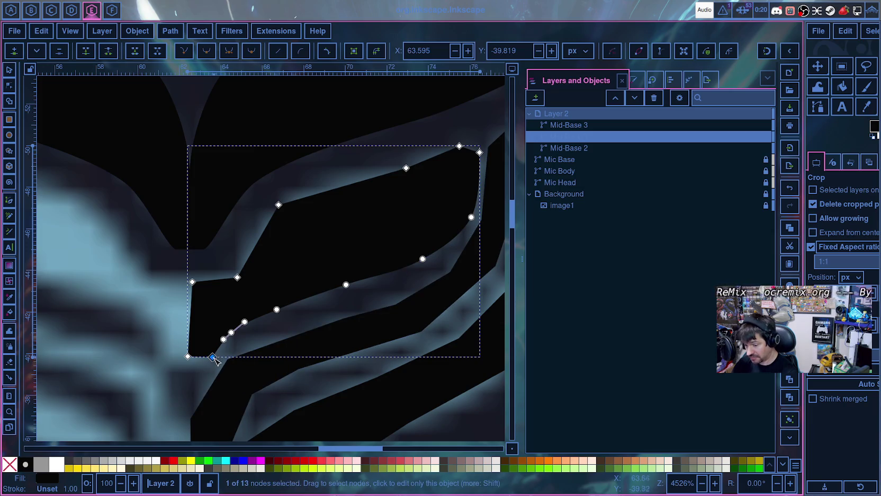
- Smooth Mid-Base 1's bottom node, reshape its curve, and align the corner and neighbouring nodes to Y -39.5
key(shift+s)
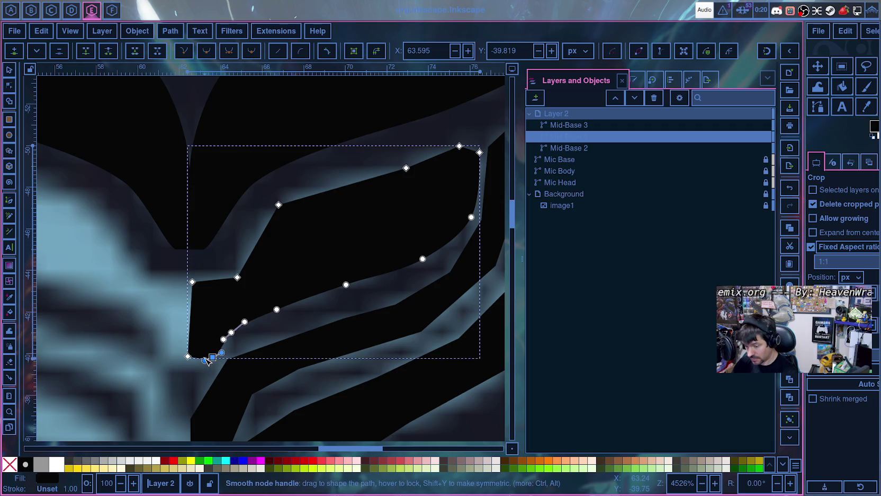
scroll(212, 349, up, 1)
scroll(231, 326, up, 2)
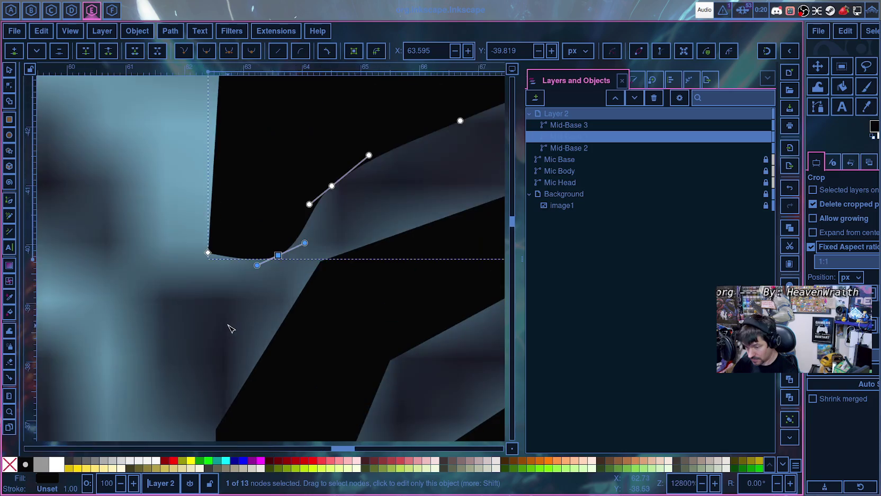
mouse_move(257, 264)
mouse_down()
mouse_move(247, 262)
mouse_move(211, 290)
mouse_up()
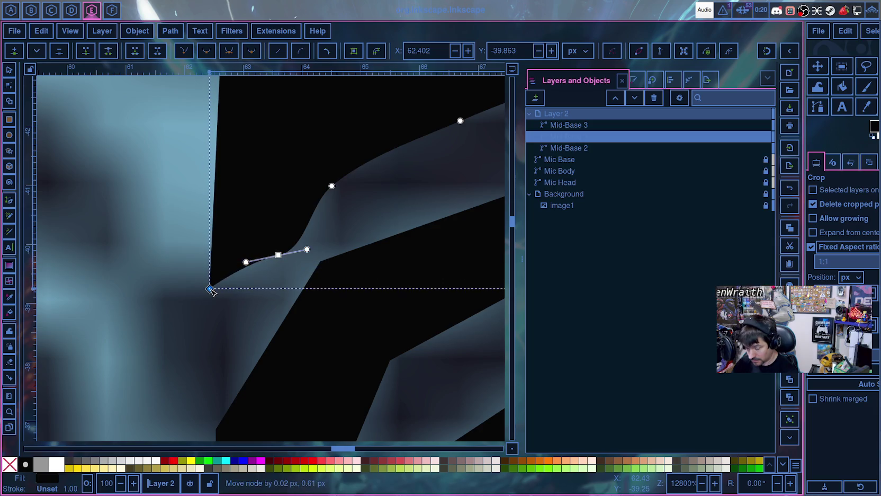
drag(211, 290, 210, 276)
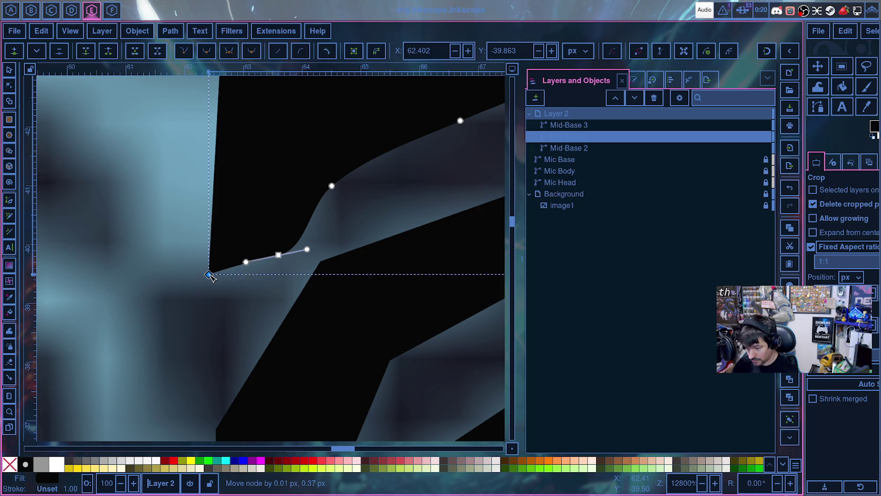
mouse_move(278, 255)
mouse_down()
mouse_move(271, 272)
mouse_move(290, 274)
mouse_up()
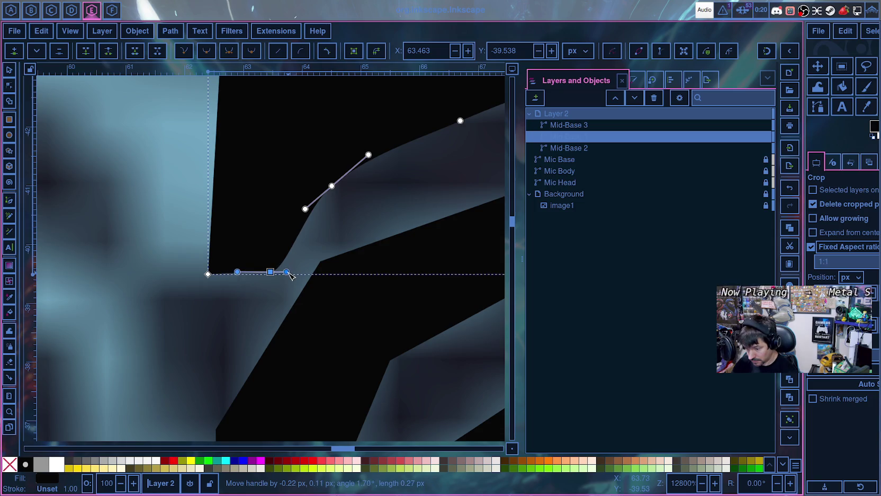
drag(208, 273, 212, 272)
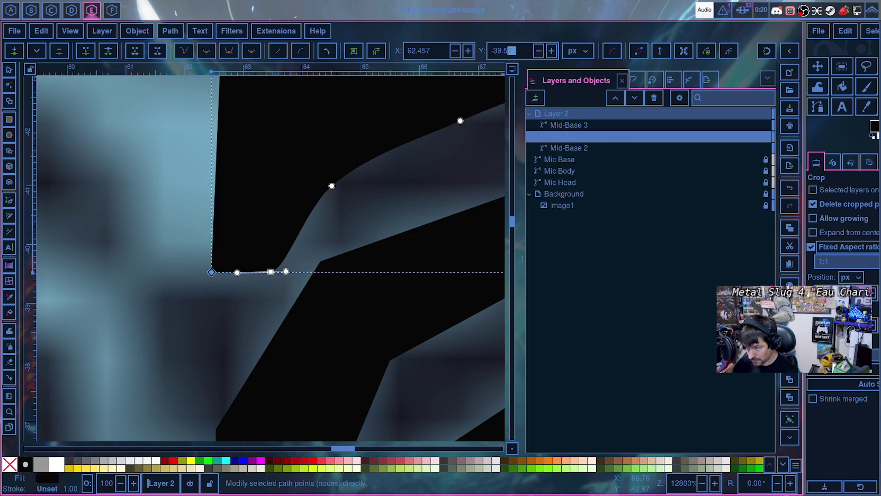
key(Return)
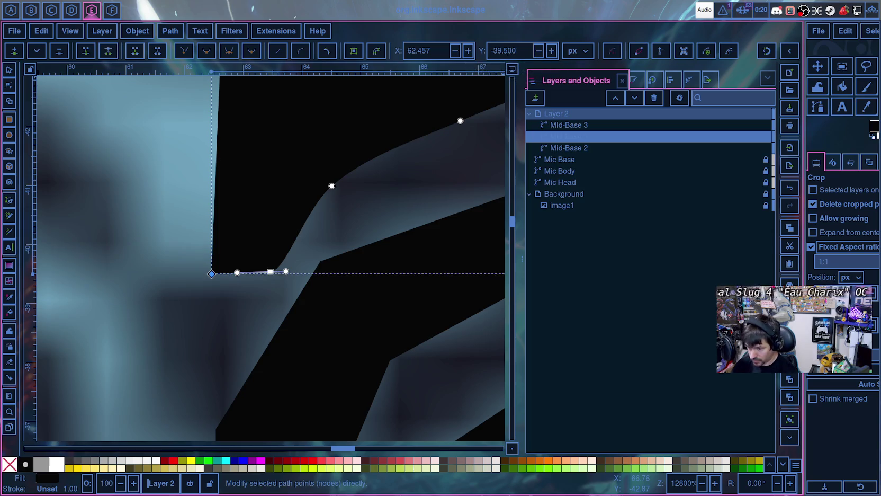
click(270, 271)
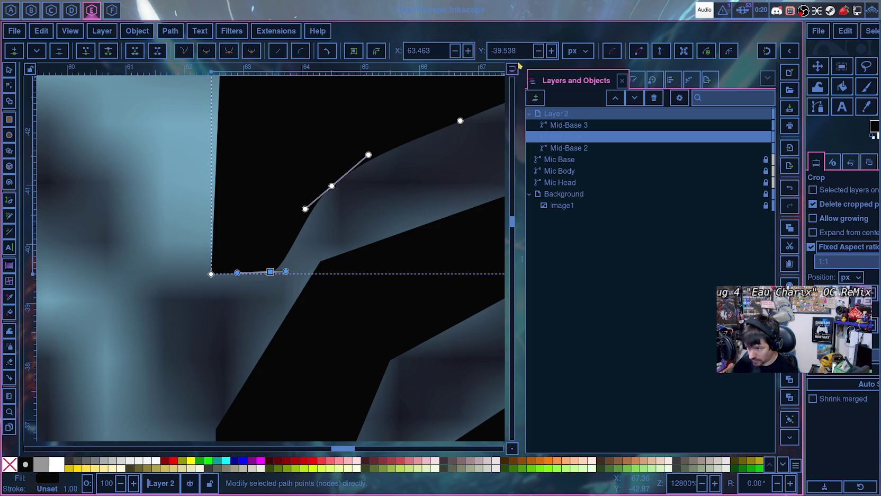
text(-39.5)
key(Return)
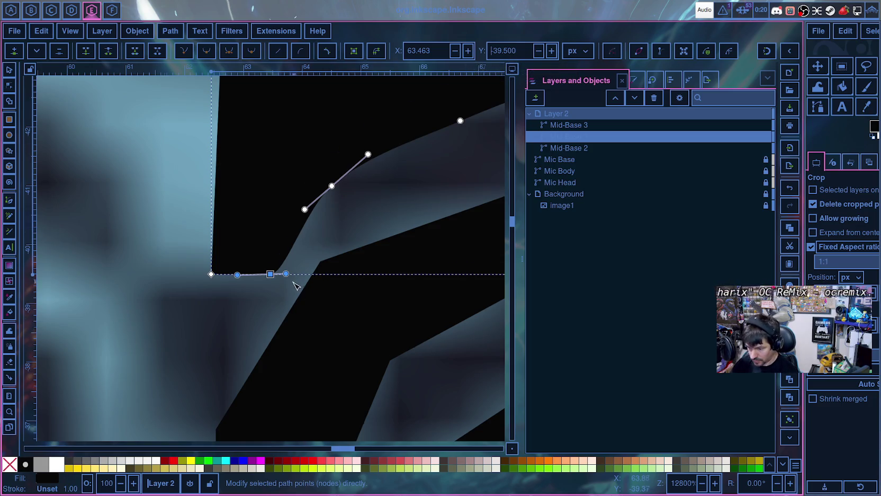
- Tighten the curve beside the corner by sliding the smooth node and its handle, then deselect the path
ctrl+scroll(295, 284, up, 2)
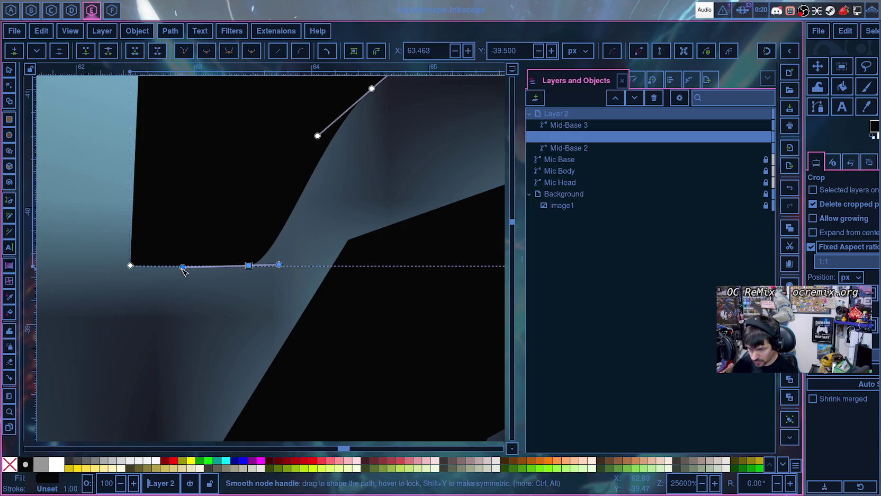
drag(183, 268, 185, 266)
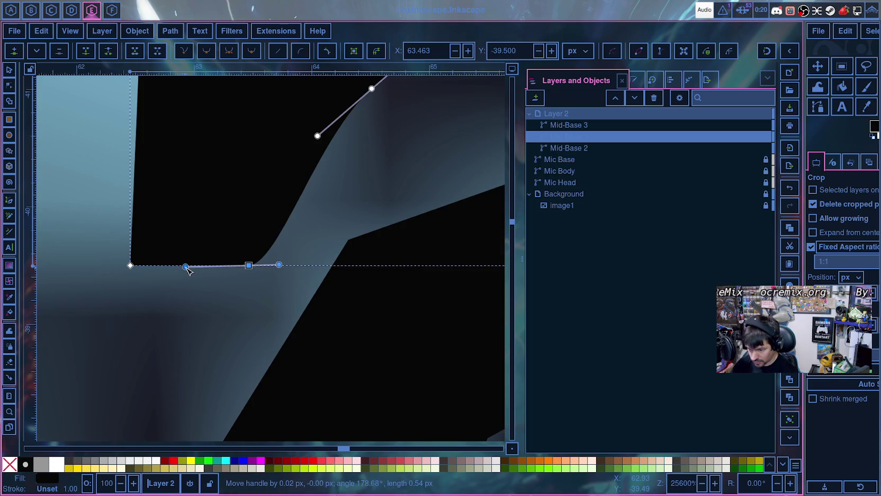
mouse_move(249, 266)
mouse_down()
mouse_move(229, 268)
mouse_move(262, 265)
mouse_up()
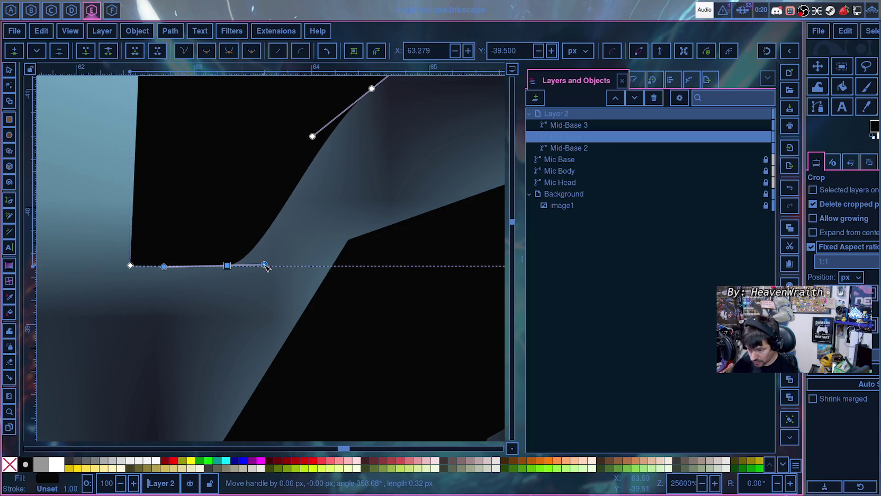
scroll(334, 242, down, 2)
scroll(344, 222, down, 2)
scroll(350, 228, down, 1)
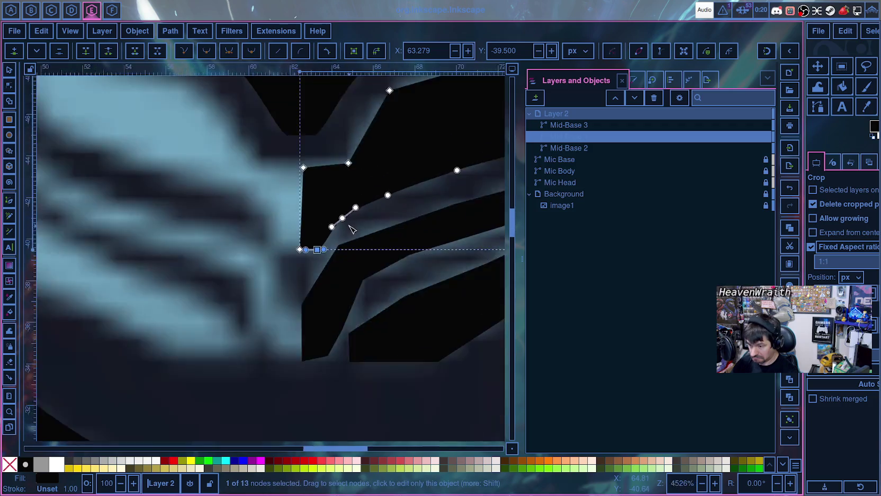
scroll(350, 228, down, 2)
scroll(371, 223, up, 3)
scroll(344, 254, right, 3)
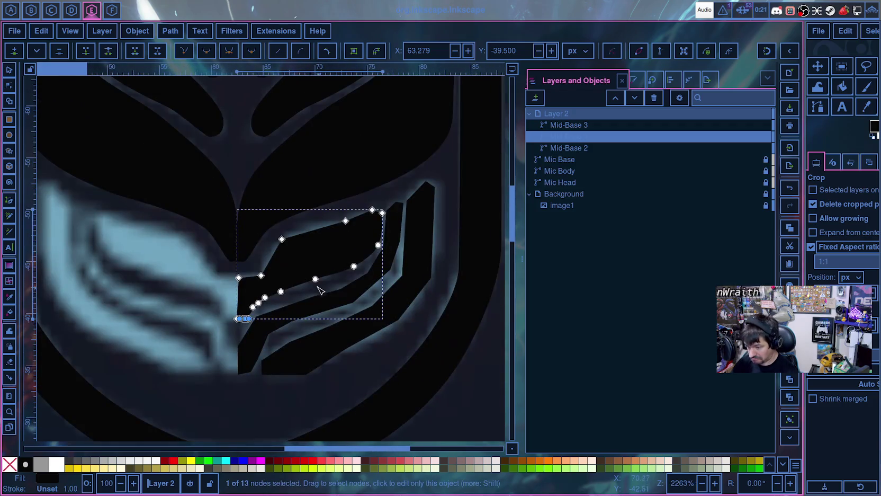
click(396, 359)
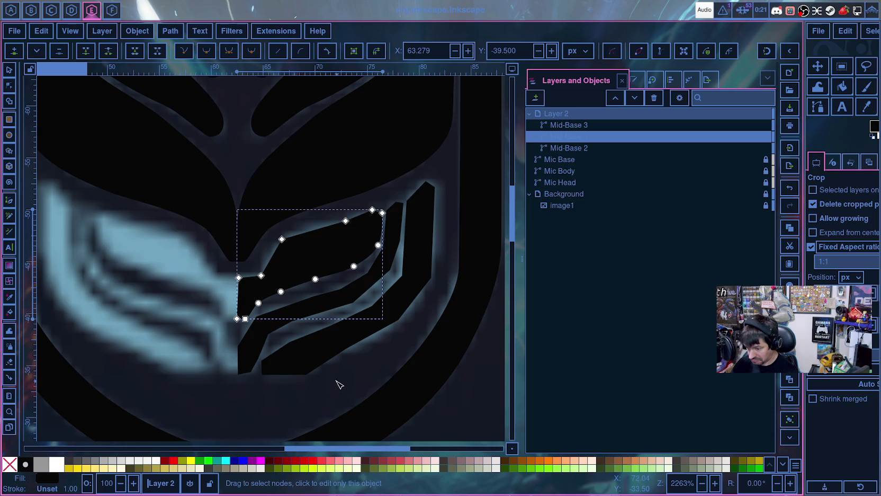
click(283, 407)
- Ease Mid-Base 1's inner corner bend by adjusting that node's position and both handles
scroll(164, 370, up, 1)
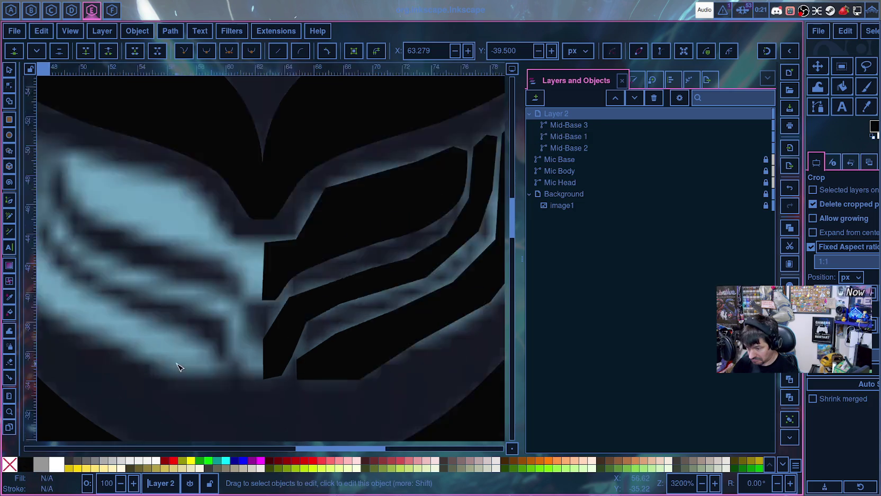
scroll(177, 365, up, 2)
scroll(310, 291, up, 3)
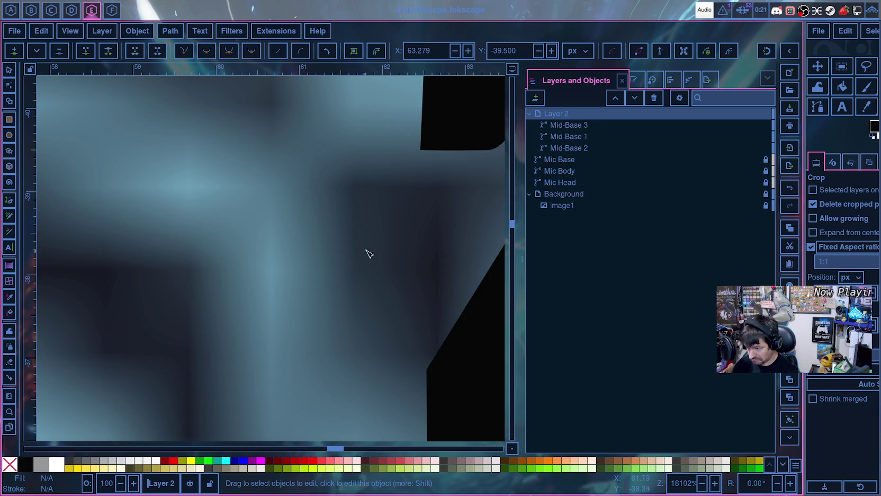
drag(369, 254, 196, 330)
click(293, 252)
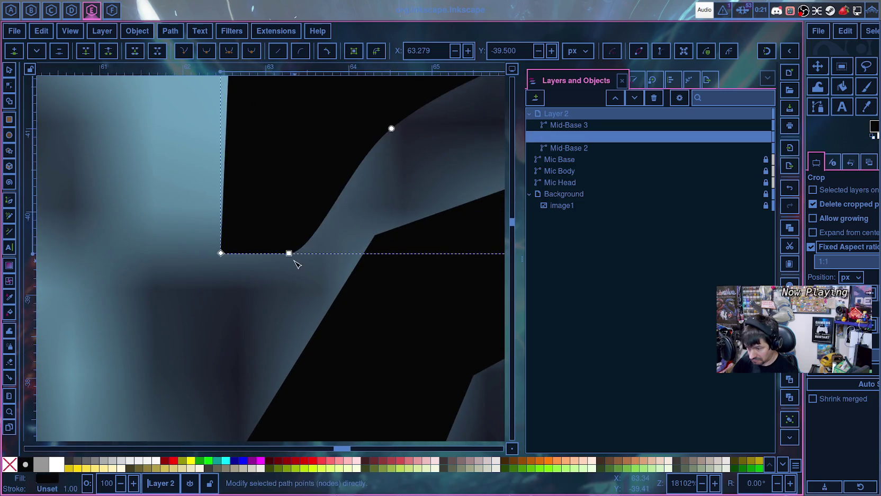
click(290, 253)
drag(317, 253, 332, 252)
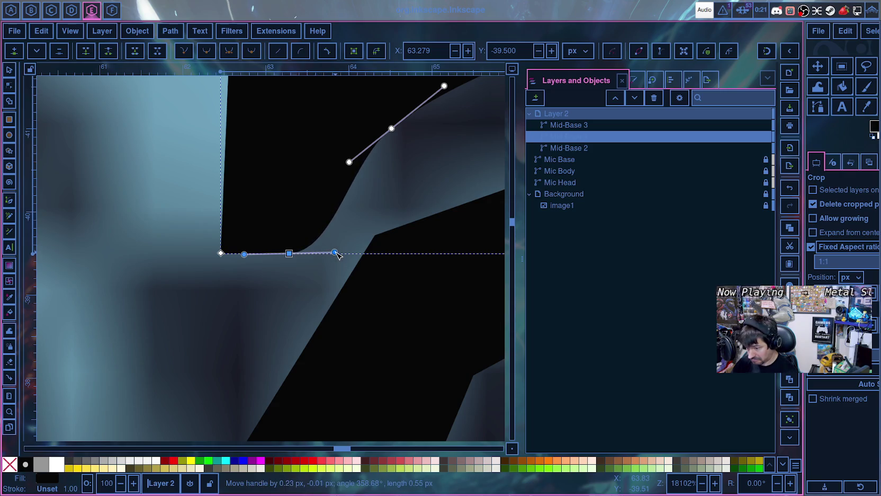
mouse_move(289, 253)
mouse_down()
mouse_move(280, 254)
mouse_move(337, 253)
mouse_up()
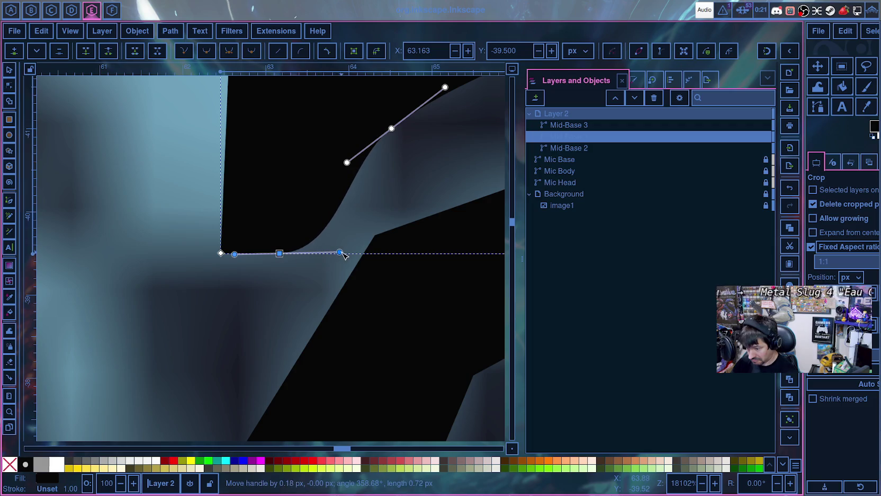
drag(235, 255, 254, 258)
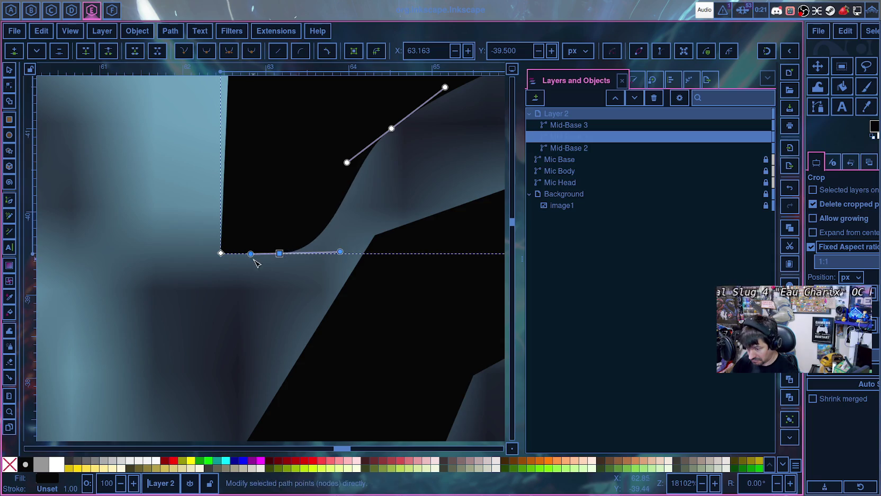
scroll(366, 273, up, 5)
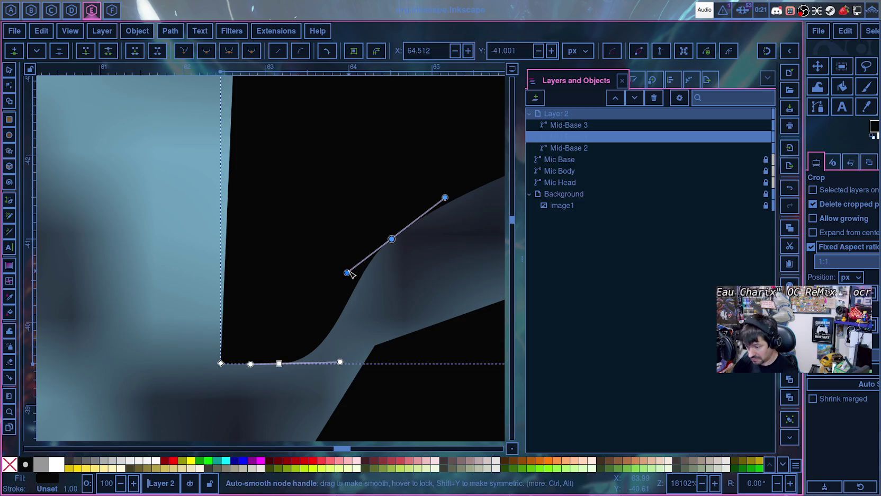
key(Escape)
- Nudge the top-right-end node and the lower-left bend node onto the traced outline
scroll(411, 288, down, 1)
scroll(411, 287, down, 5)
scroll(432, 279, up, 1)
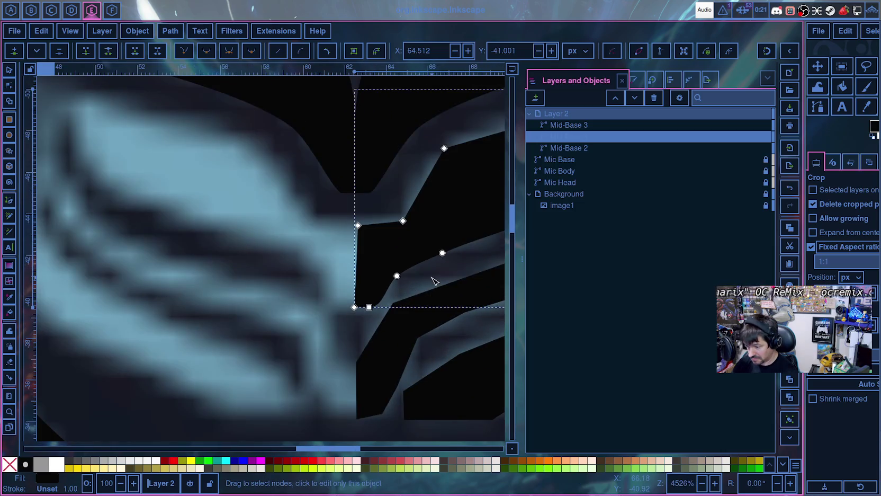
scroll(356, 309, up, 1)
drag(300, 315, 190, 351)
scroll(208, 309, up, 1)
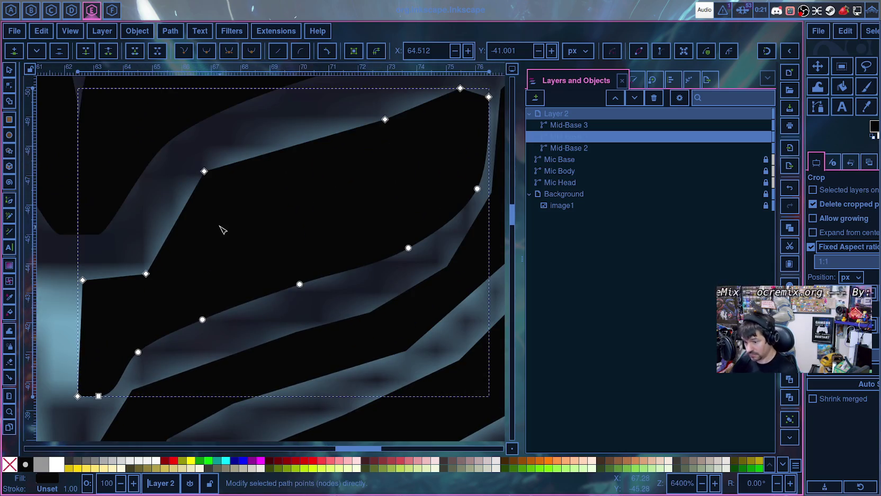
scroll(286, 217, up, 5)
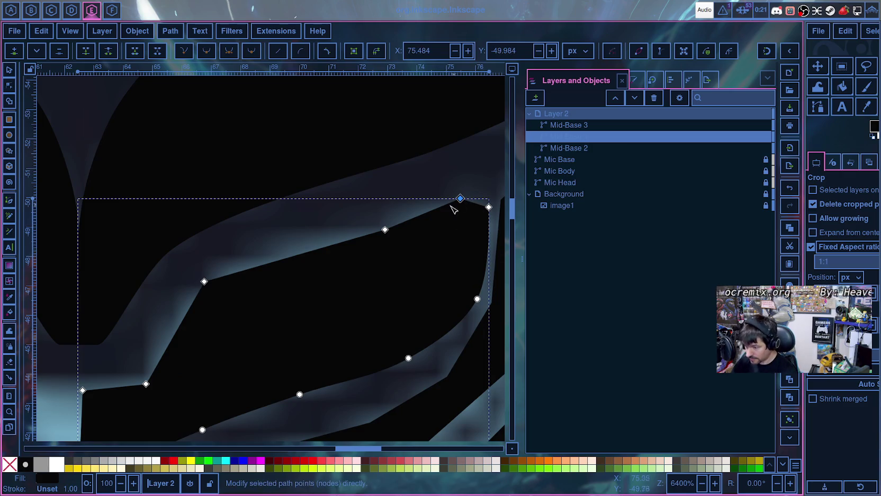
click(385, 229)
drag(385, 230, 377, 217)
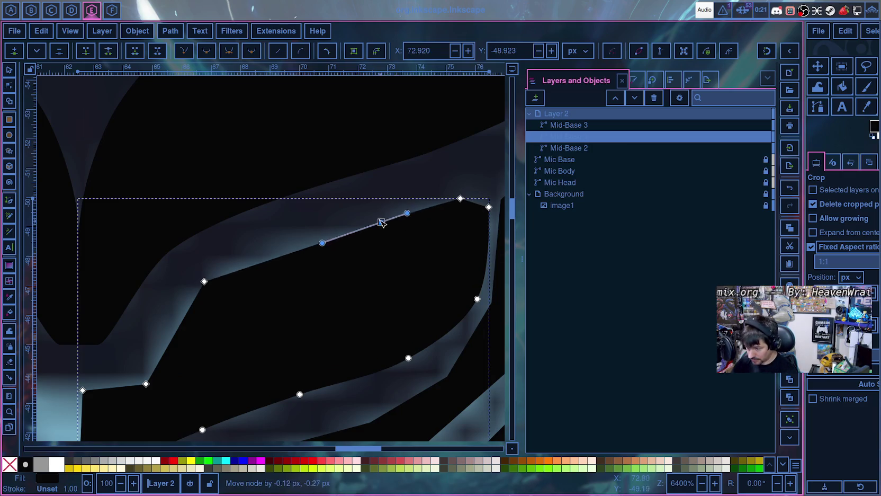
drag(205, 281, 208, 278)
- Make the upper-edge and rising-edge nodes auto-smooth, raising the lower-left bend node slightly
click(460, 198)
shift+click(403, 207)
shift+click(377, 217)
shift+click(318, 237)
shift+click(208, 278)
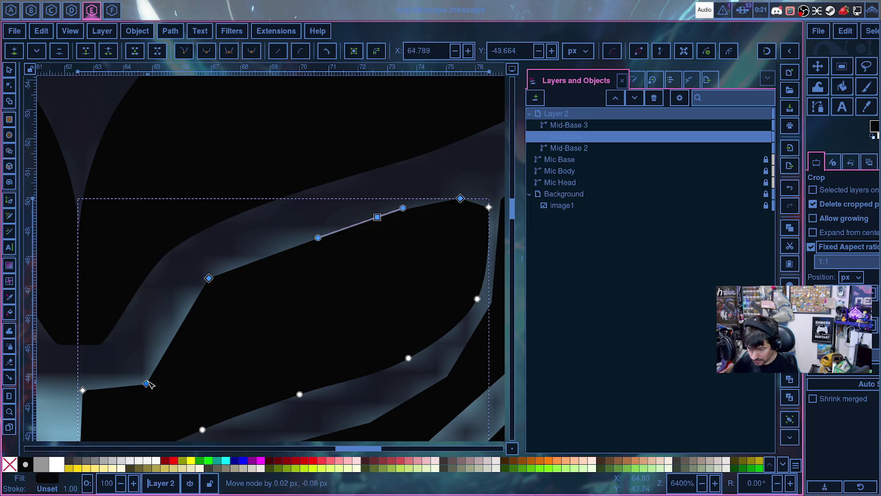
click(146, 383)
drag(147, 383, 148, 374)
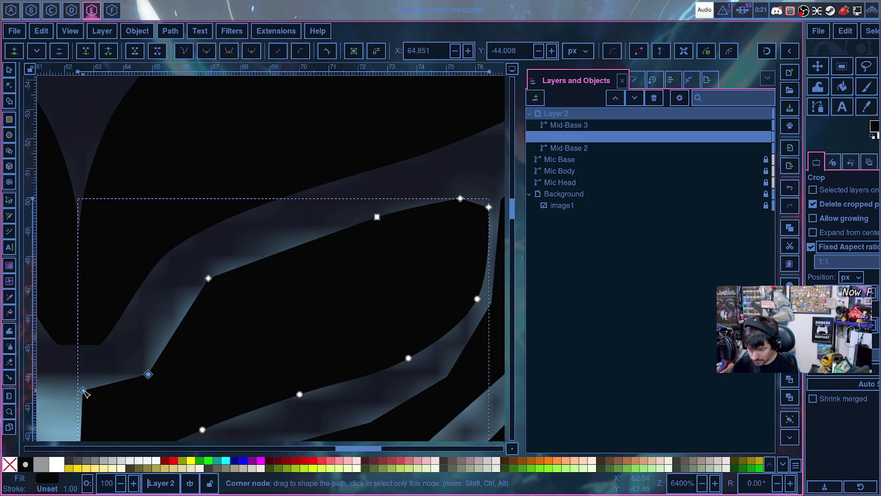
shift+click(208, 278)
shift+click(377, 217)
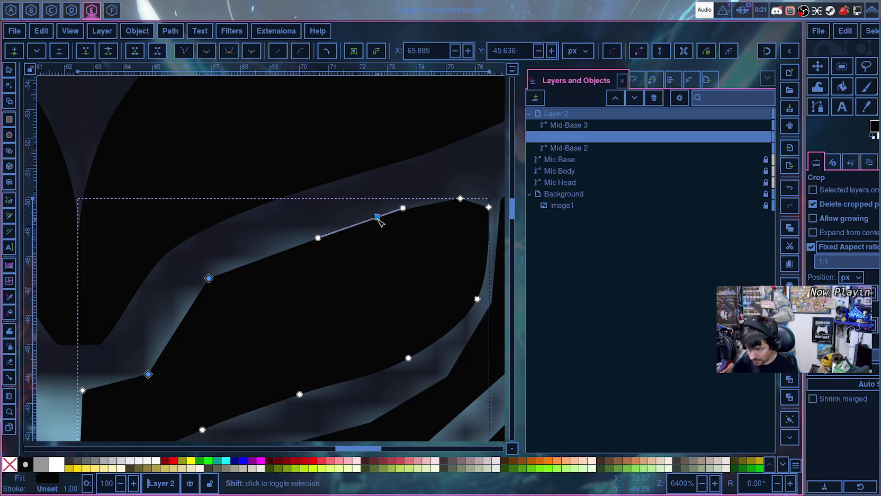
shift+click(461, 198)
click(252, 51)
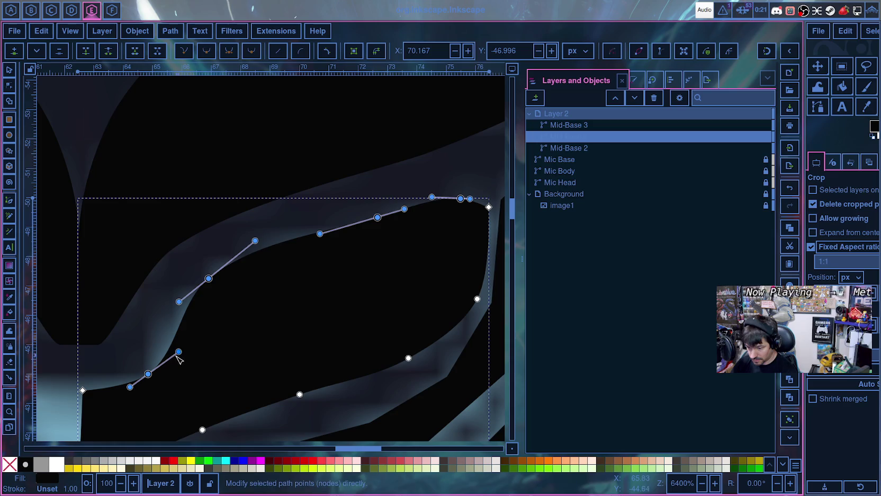
- Reshape the lower-left bend and corner node handles so the curve follows the rising edge
drag(178, 351, 157, 341)
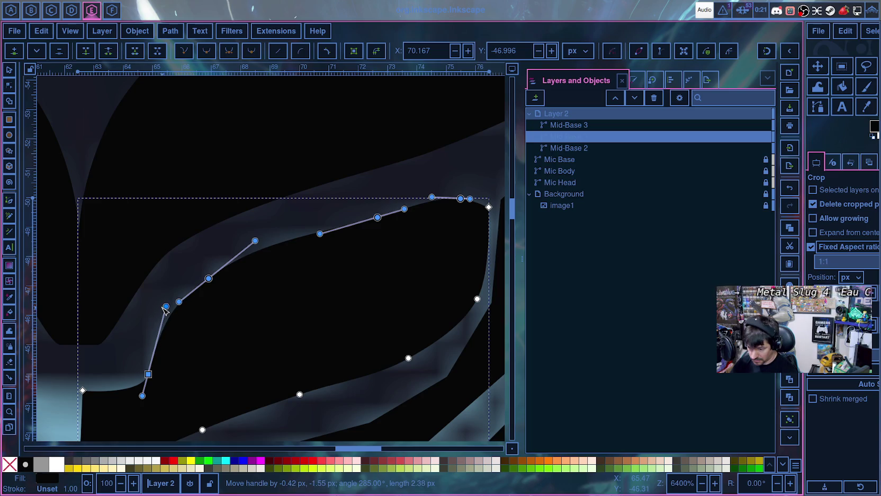
drag(142, 395, 142, 400)
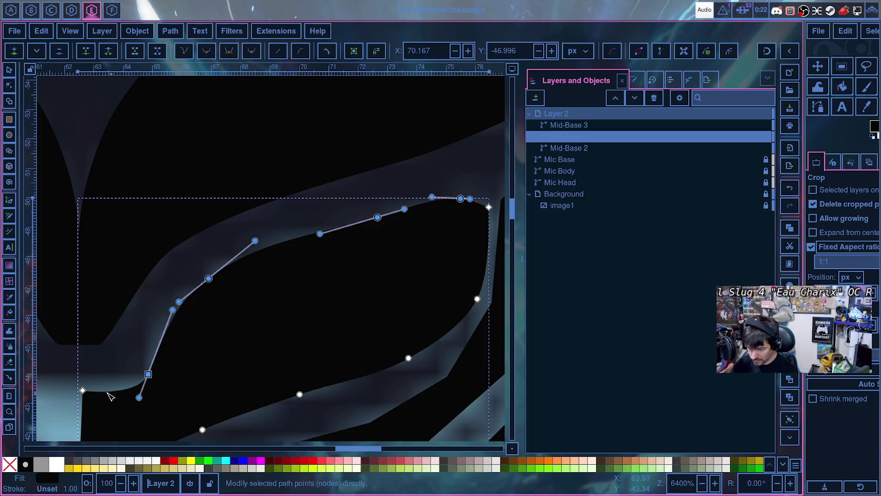
click(83, 391)
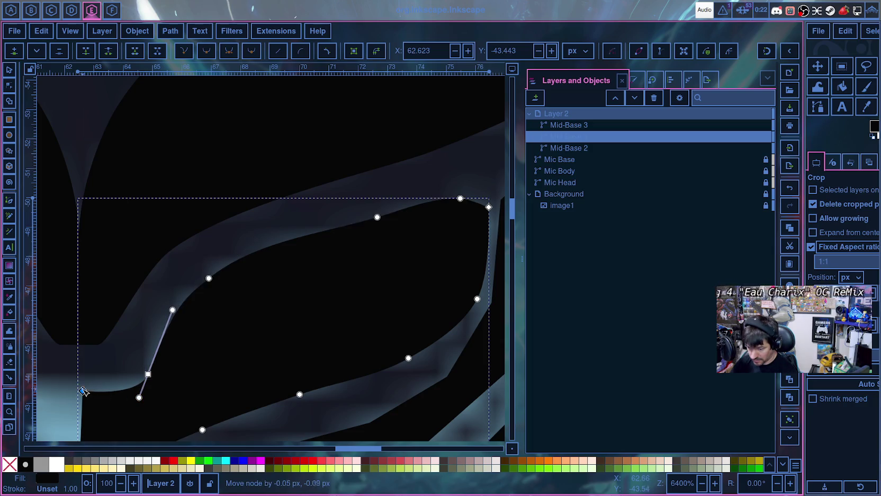
drag(81, 388, 78, 388)
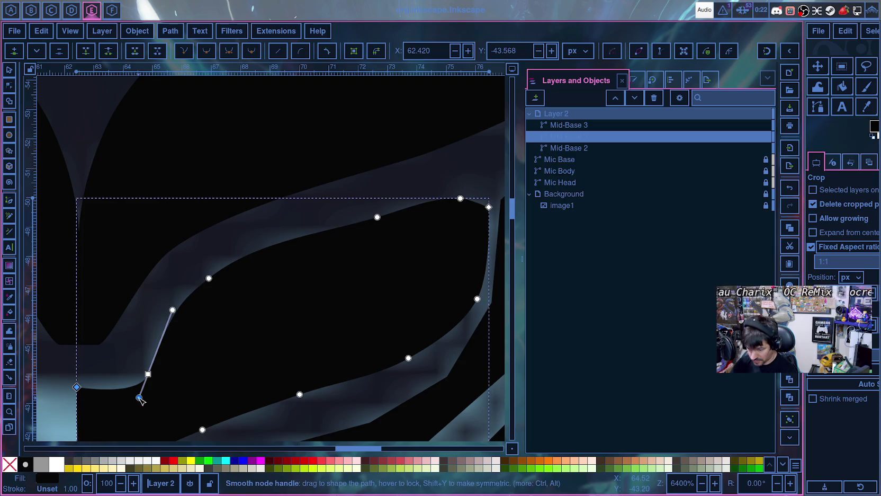
drag(140, 400, 145, 382)
drag(175, 311, 173, 293)
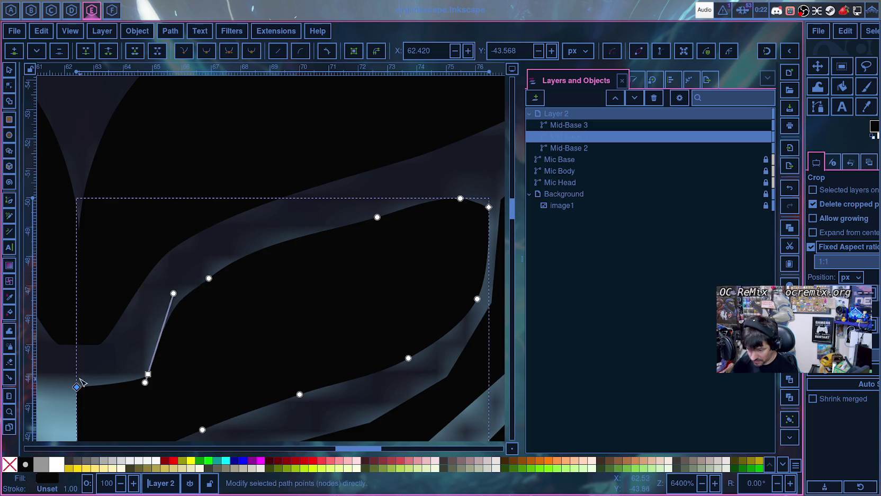
- Fit the rising-edge node and the top-edge node onto the trace, flattening the top edge with their handles
click(209, 278)
drag(256, 242, 263, 232)
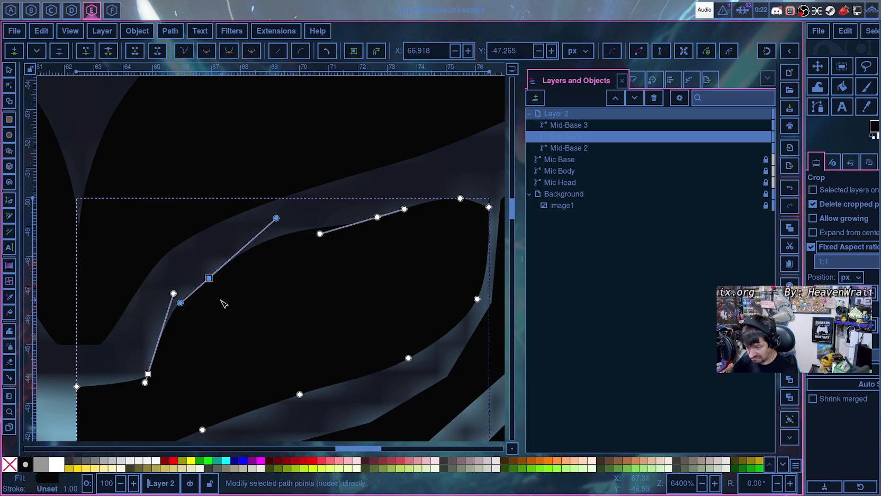
drag(209, 278, 213, 271)
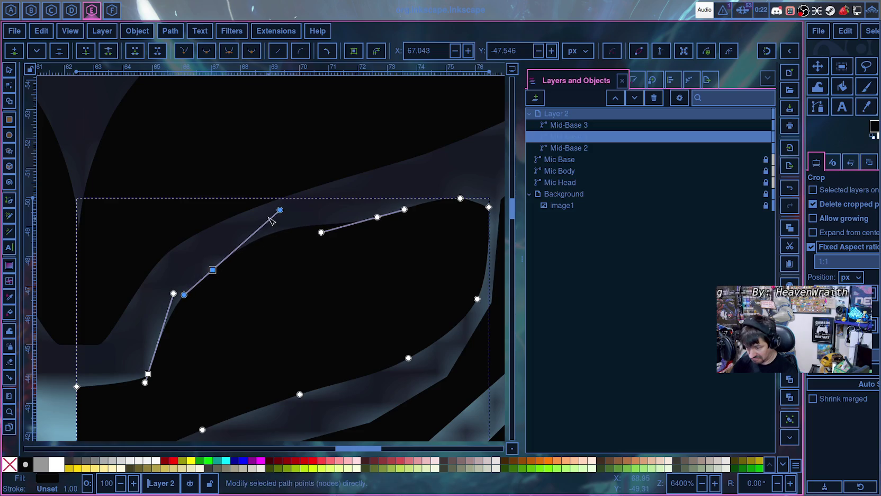
drag(280, 209, 283, 211)
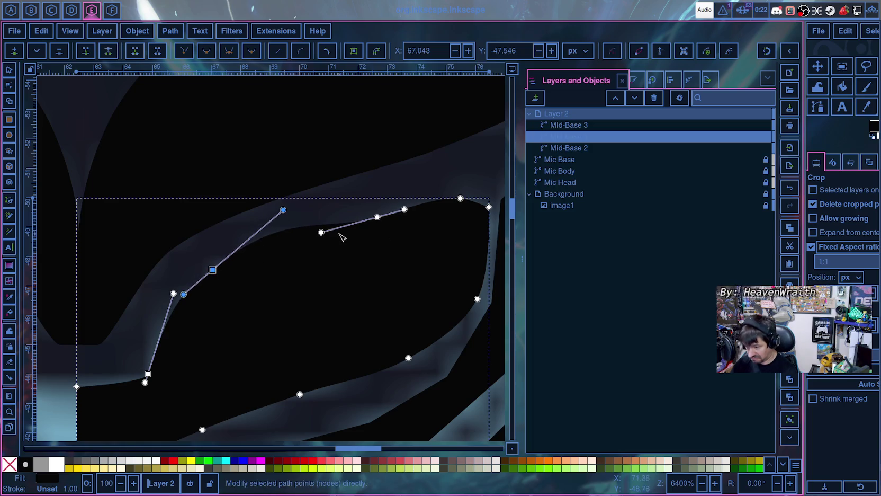
drag(377, 219, 361, 218)
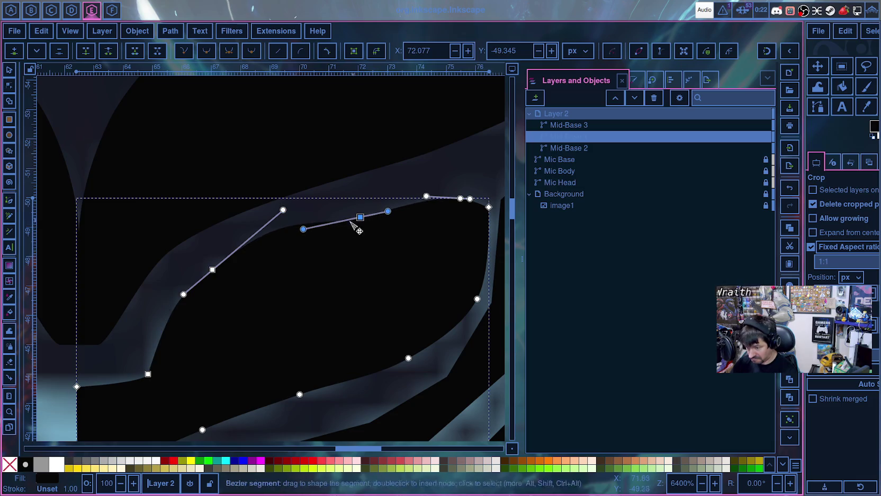
mouse_move(303, 229)
mouse_down()
mouse_move(312, 227)
mouse_move(287, 238)
mouse_up()
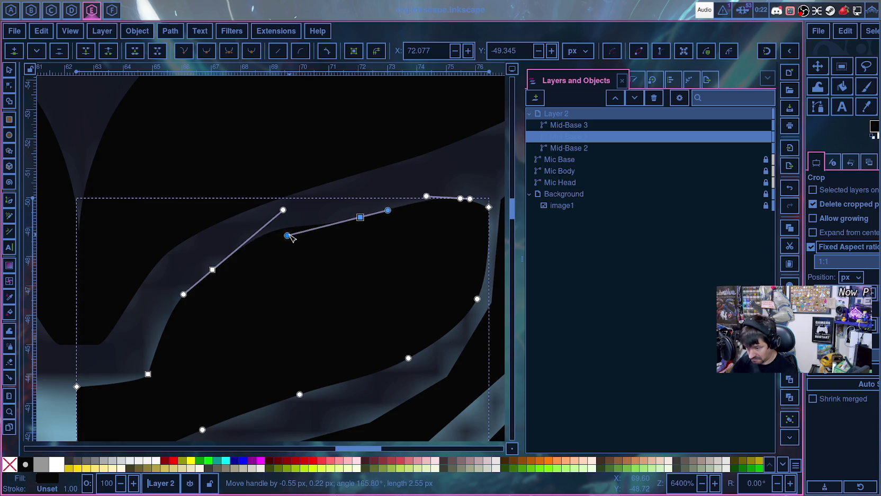
drag(302, 233, 322, 232)
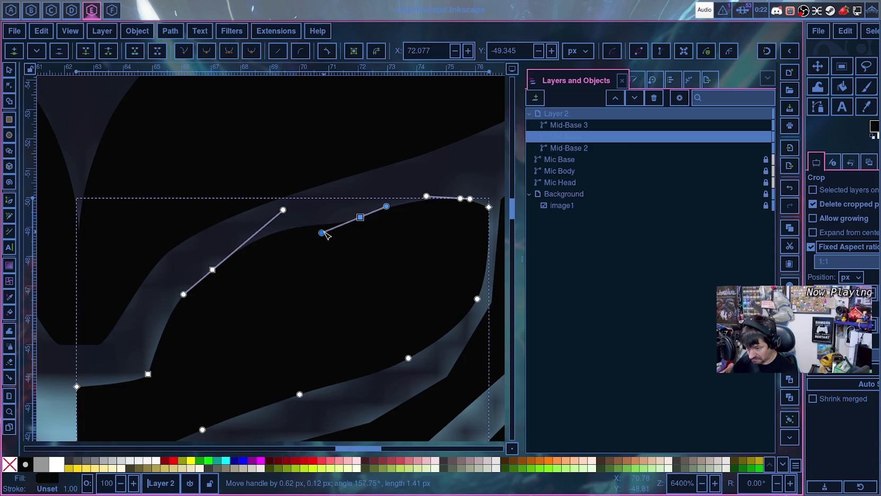
drag(388, 206, 390, 204)
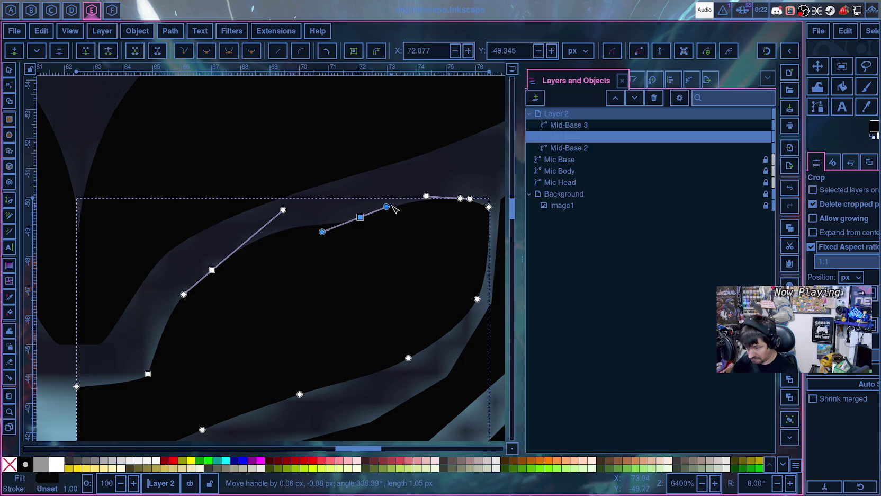
- Make the top-right corner end node symmetric and pull its handle in to round the corner
click(489, 207)
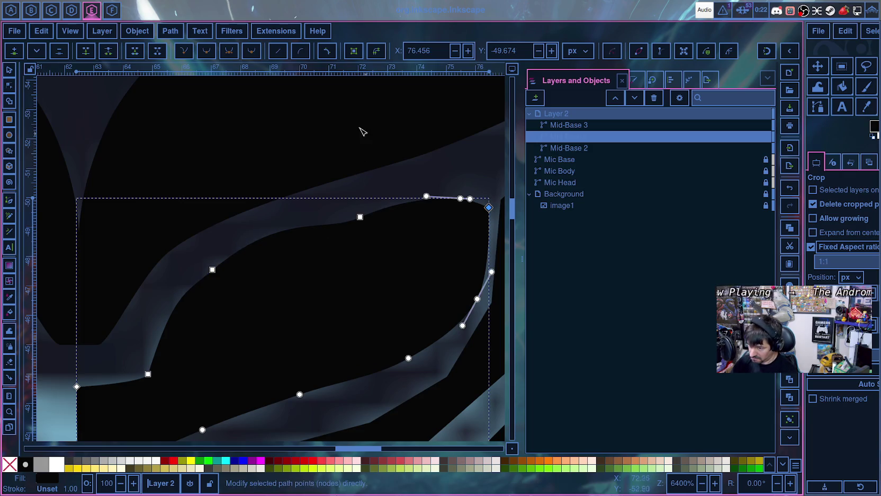
click(229, 53)
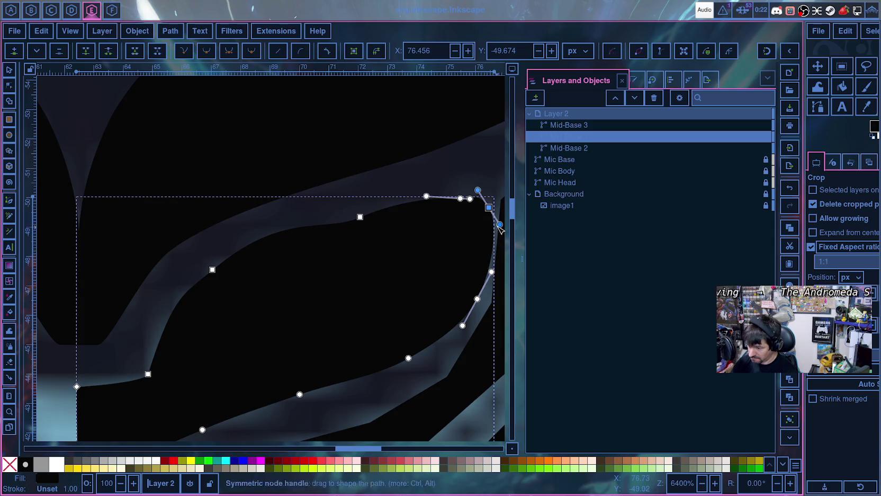
drag(502, 241, 499, 227)
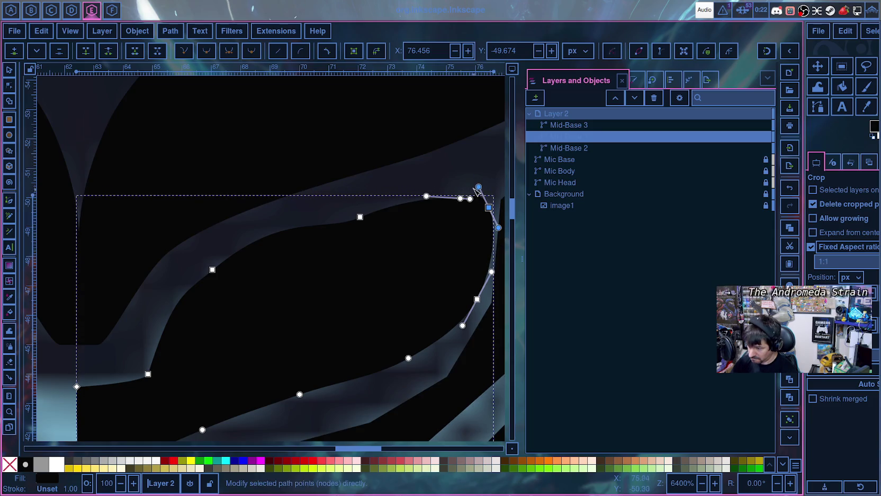
scroll(474, 250, up, 3)
- Pull the top-right corner handle down so the curve hugs the stripe, then deselect Mid-Base 1
scroll(474, 249, up, 5)
scroll(474, 250, right, 8)
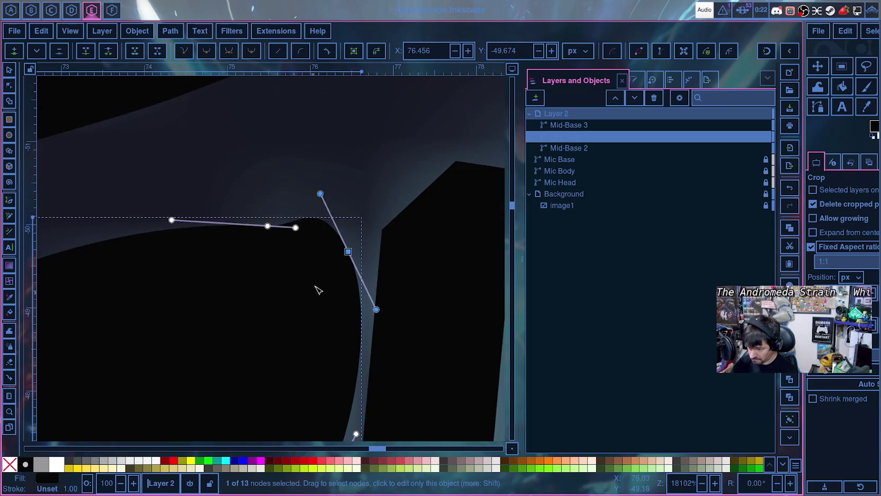
mouse_move(321, 194)
mouse_down()
mouse_move(327, 234)
mouse_move(342, 236)
mouse_up()
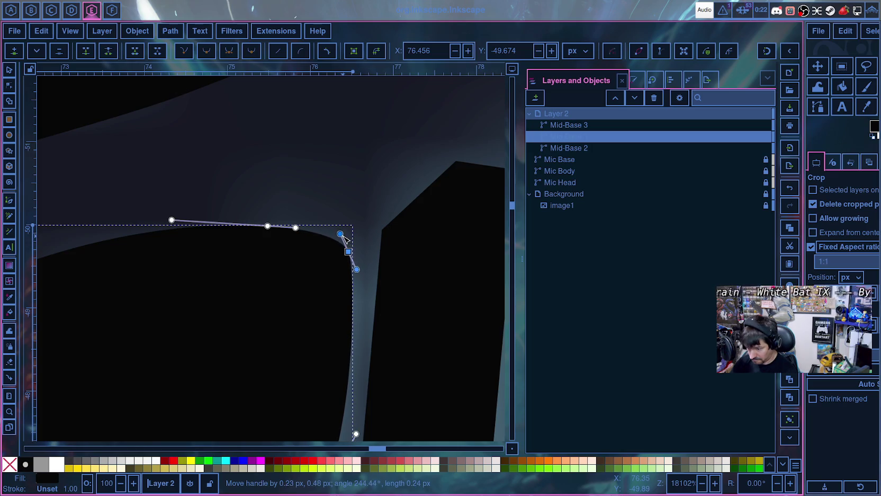
click(368, 218)
scroll(380, 203, down, 3)
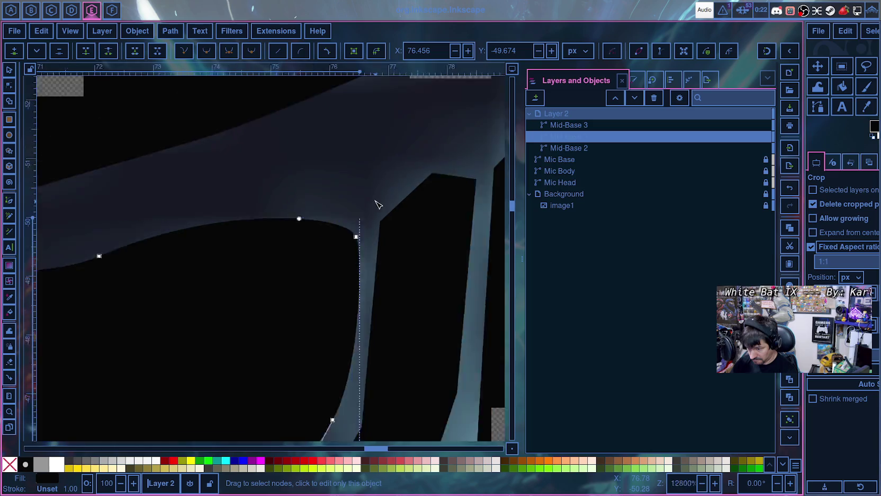
scroll(378, 219, down, 3)
scroll(377, 219, down, 1)
click(499, 340)
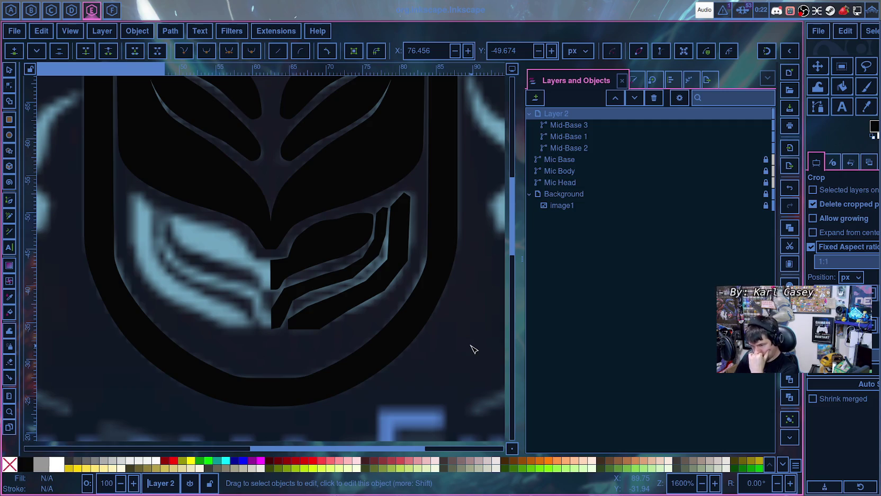
scroll(318, 259, up, 3)
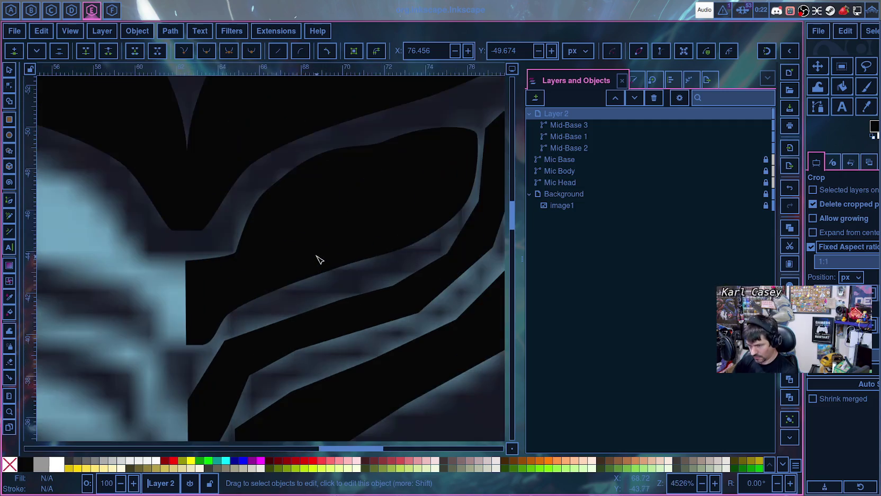
- Bend the upper-left node's handle on Mid-Base 1 to follow the outline, then deselect the shape
scroll(400, 132, up, 2)
click(327, 198)
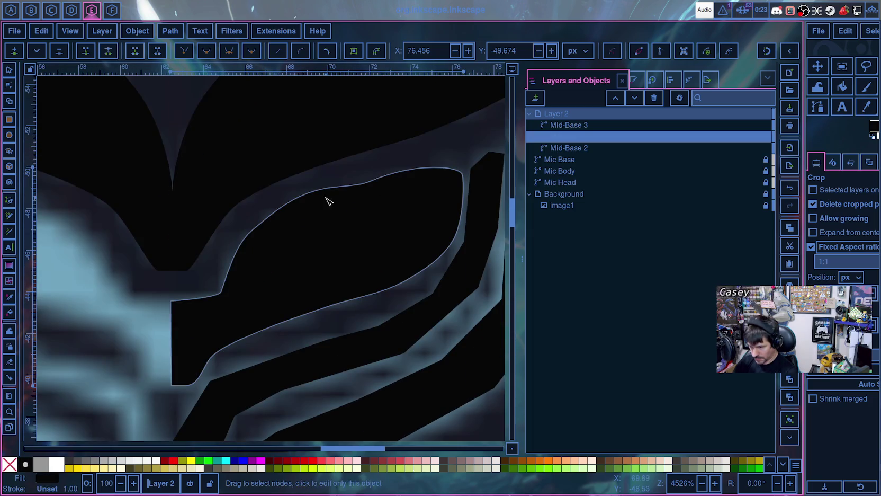
click(266, 217)
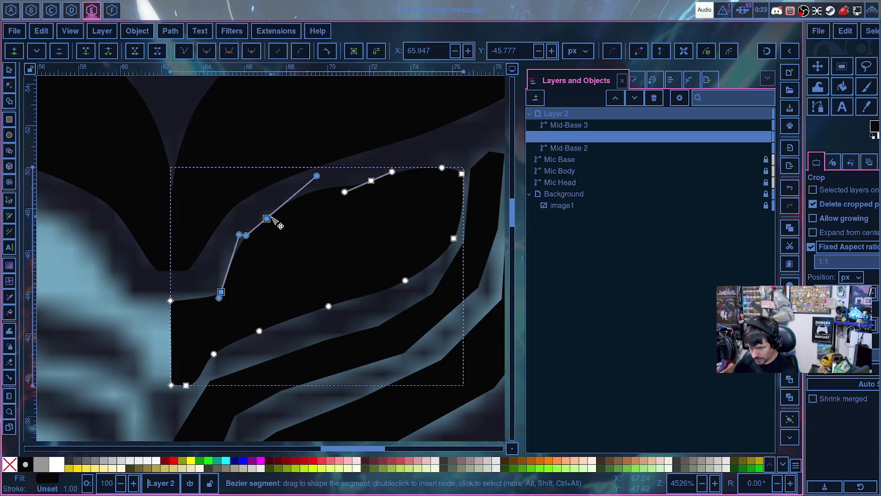
drag(316, 175, 297, 198)
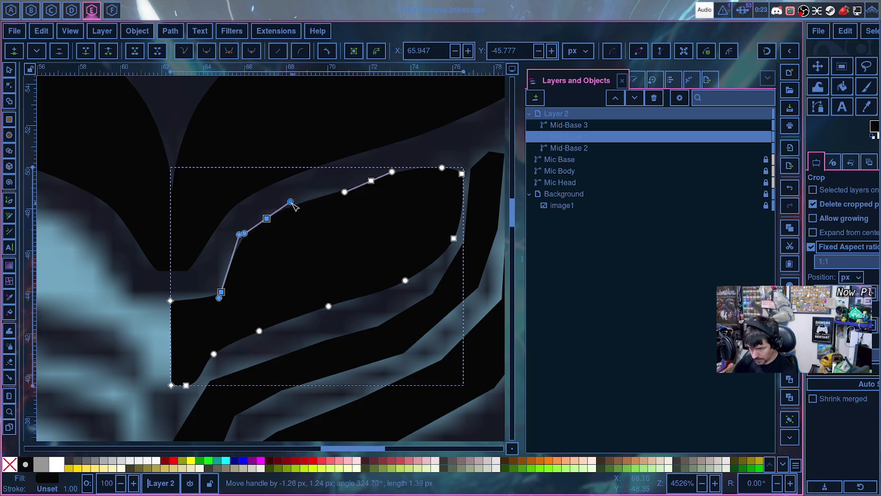
click(329, 187)
scroll(328, 288, down, 2)
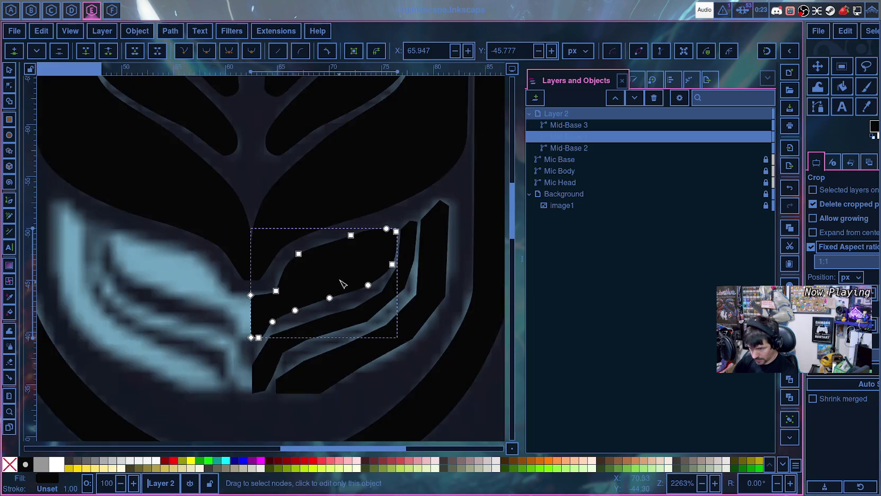
click(290, 419)
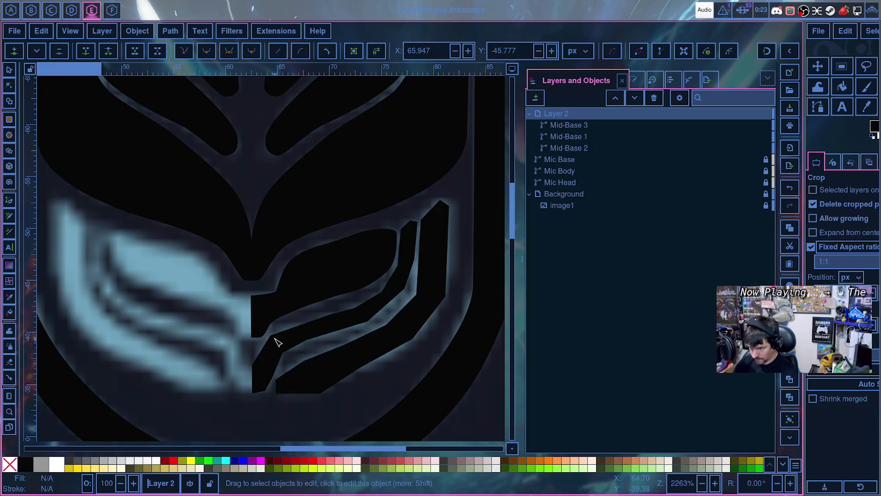
scroll(282, 339, down, 1)
scroll(248, 344, down, 2)
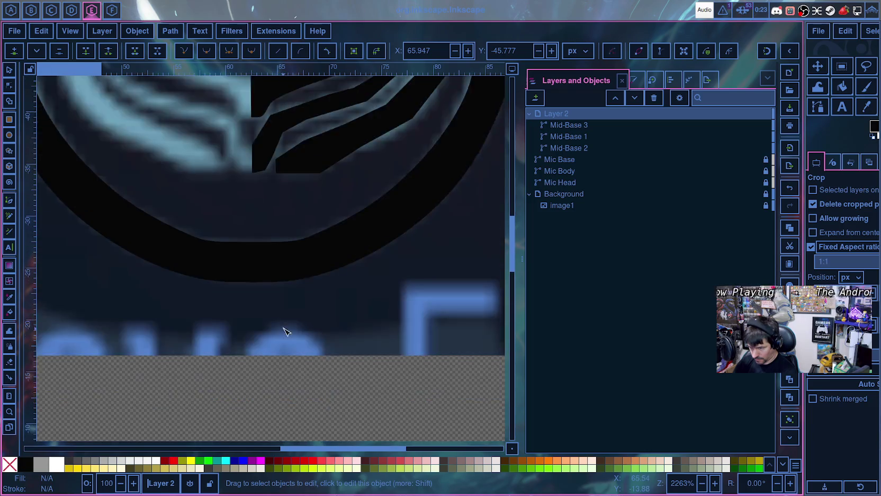
scroll(286, 331, down, 1)
scroll(361, 344, down, 1)
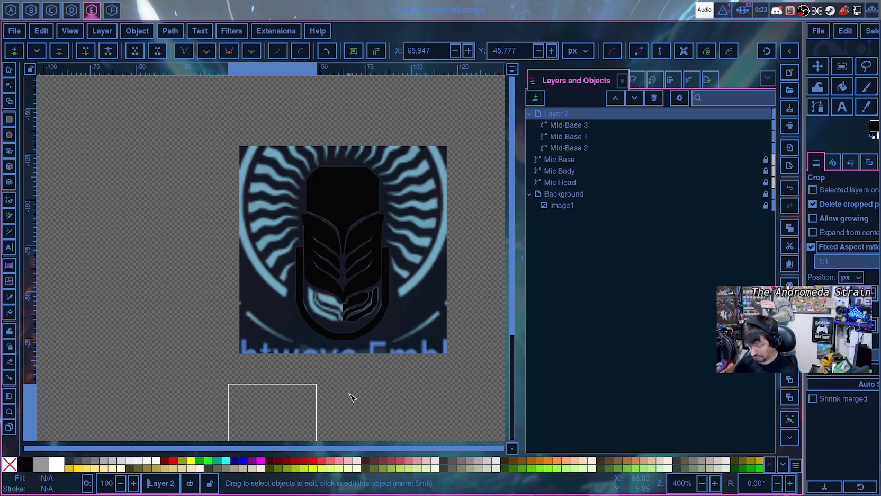
scroll(349, 395, up, 2)
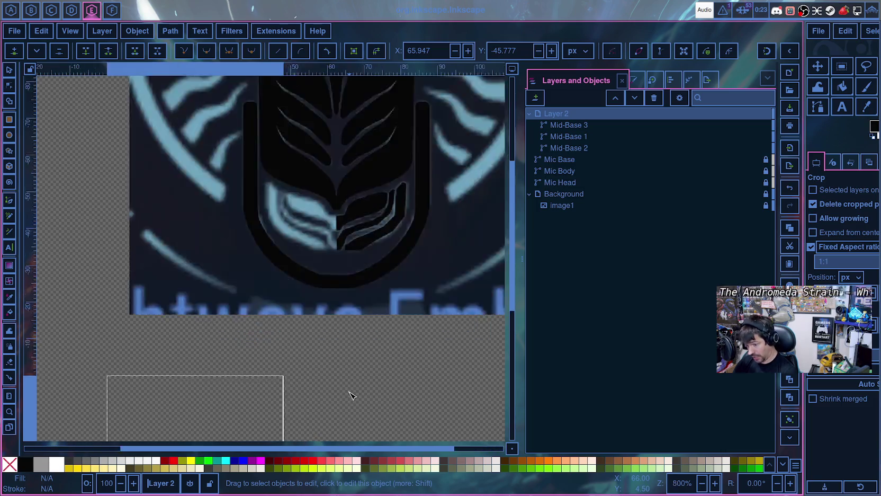
scroll(347, 365, up, 2)
scroll(344, 365, up, 1)
scroll(343, 365, up, 5)
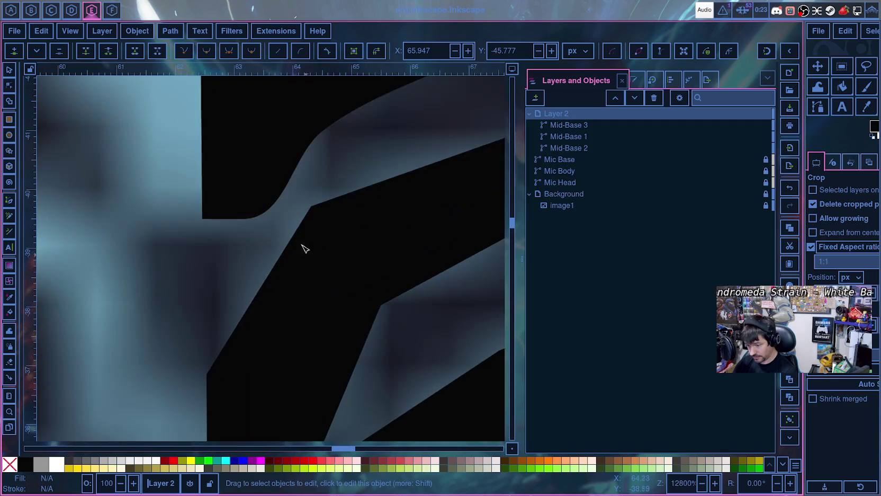
- Set Mid-Base 1's top-left corner node to X 62.500 with a rounded Y position
click(262, 159)
scroll(232, 240, up, 6)
click(200, 146)
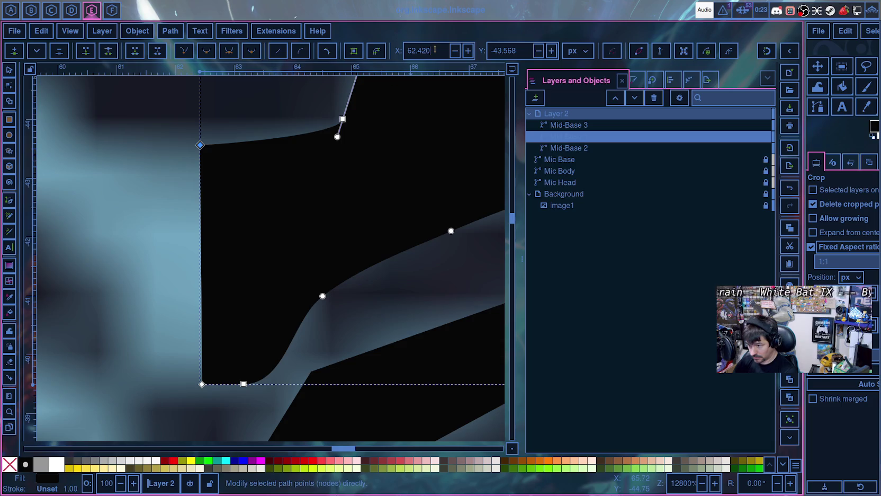
text(5)
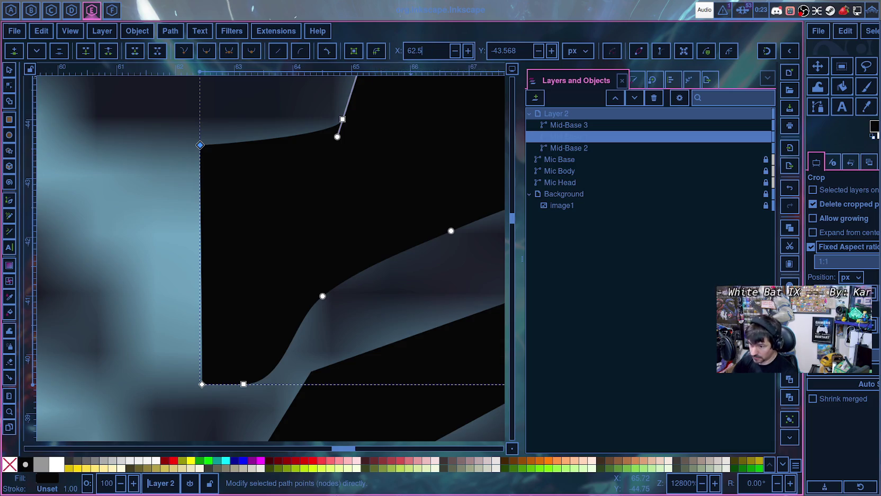
key(Return)
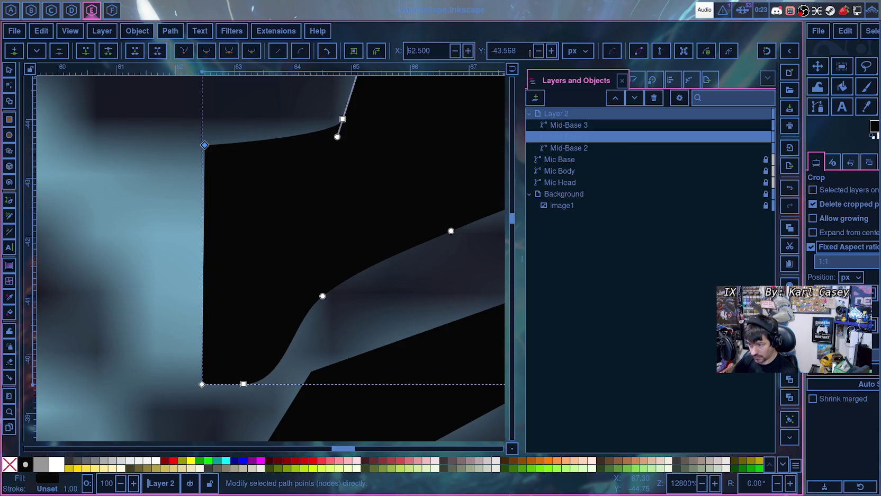
key(Return)
- Move the bottom-left corner node to X 62.500 as well
click(203, 384)
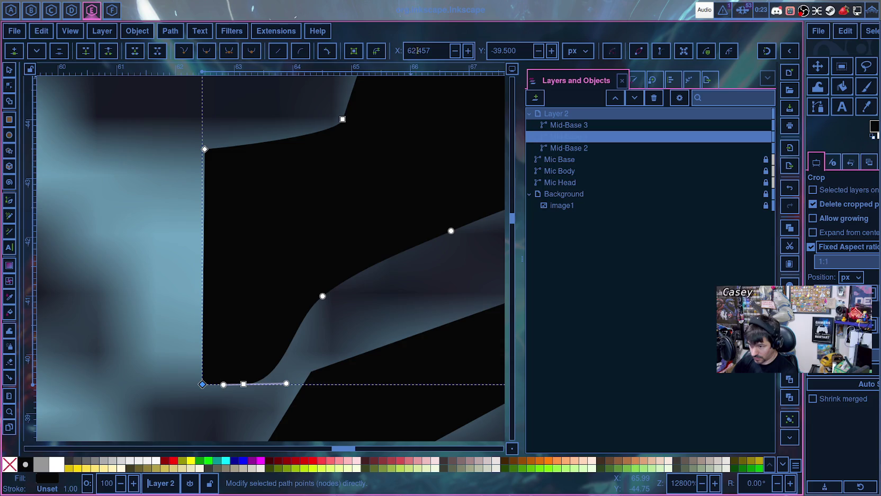
text(62)
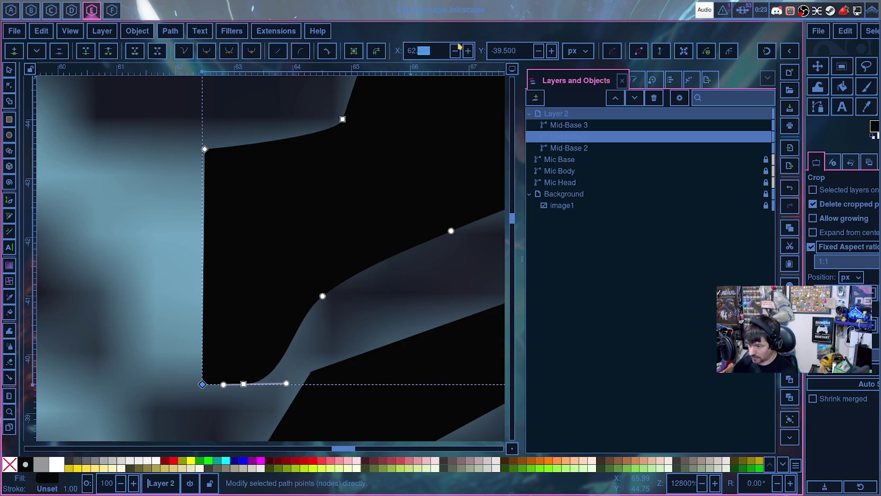
key(Return)
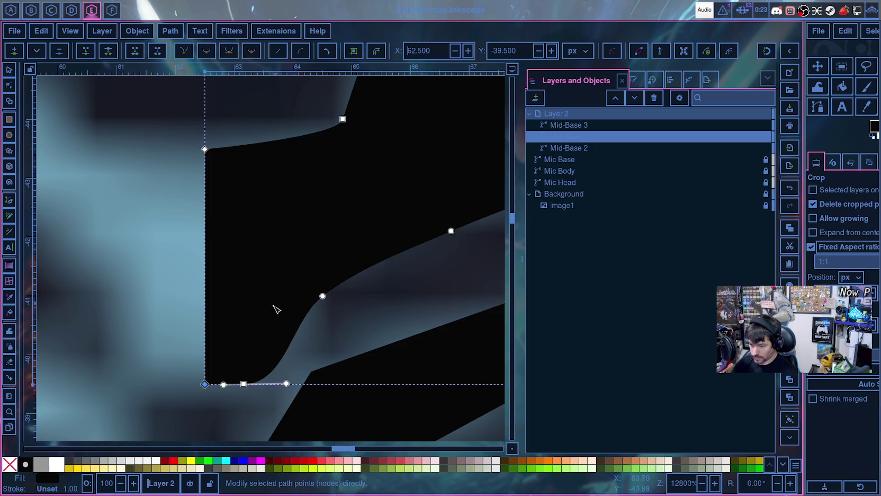
scroll(341, 346, up, 5)
scroll(344, 340, up, 5)
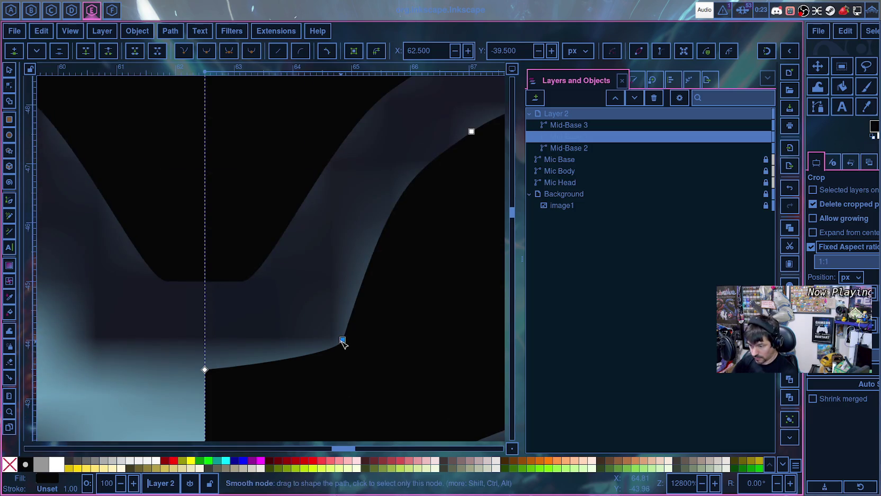
ctrl+scroll(319, 302, down, 1)
ctrl+scroll(319, 301, down, 1)
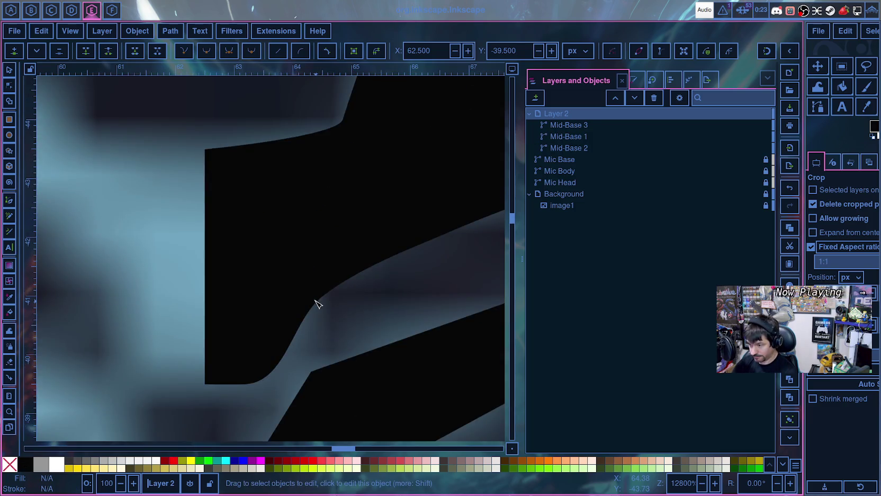
ctrl+scroll(319, 304, down, 1)
ctrl+scroll(319, 303, down, 2)
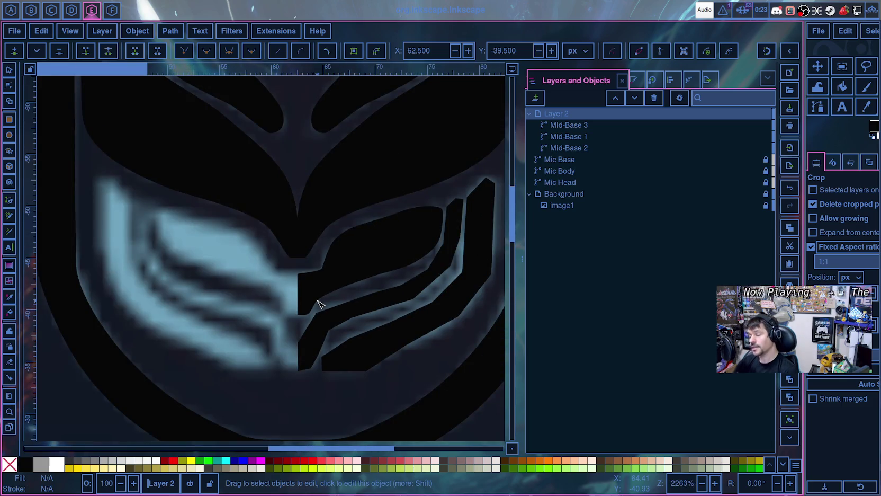